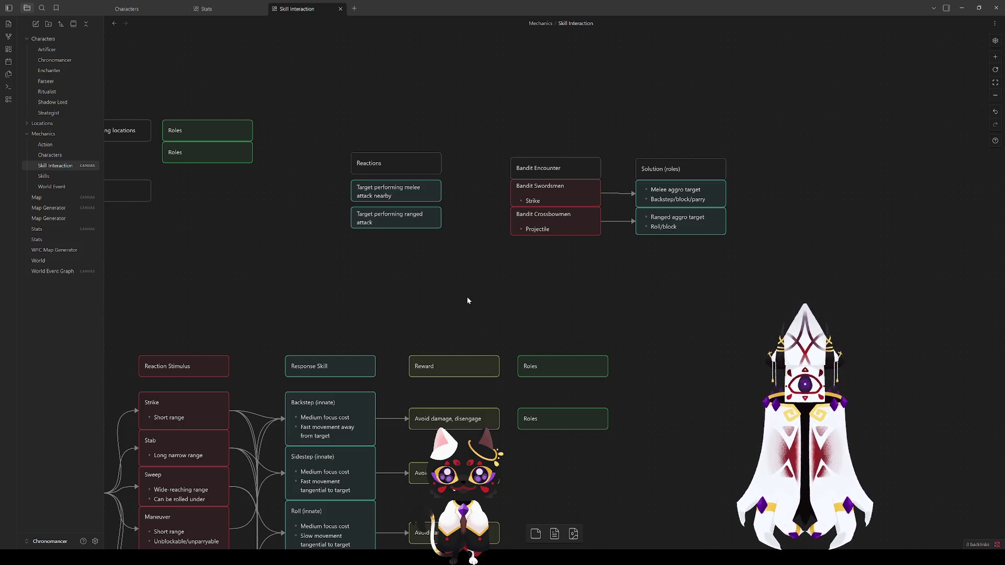
Narrow the Stat_Targets card on the Stats canvas, undoing an accidental height change.
left_click(207, 9)
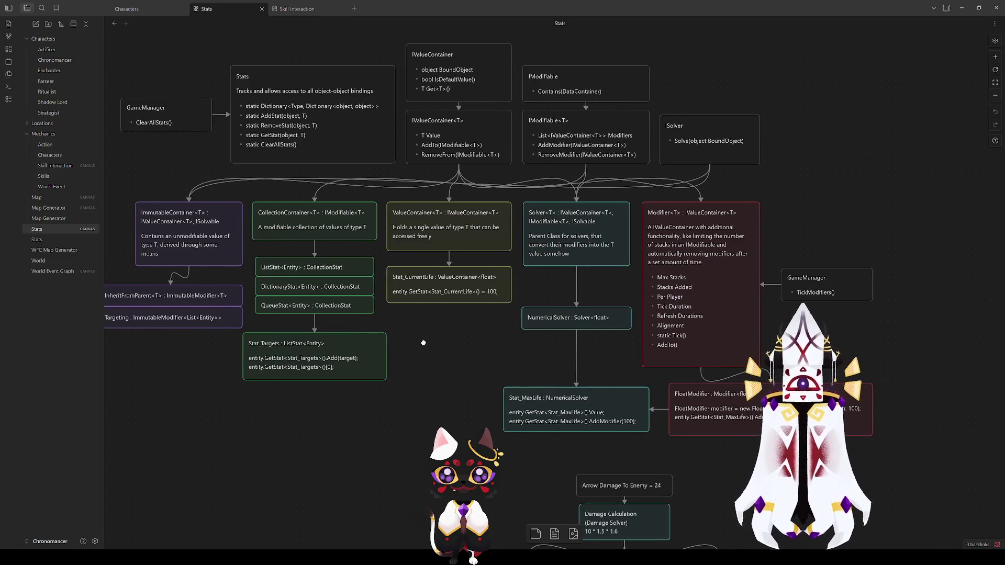
left_click_drag(423, 343, 455, 341)
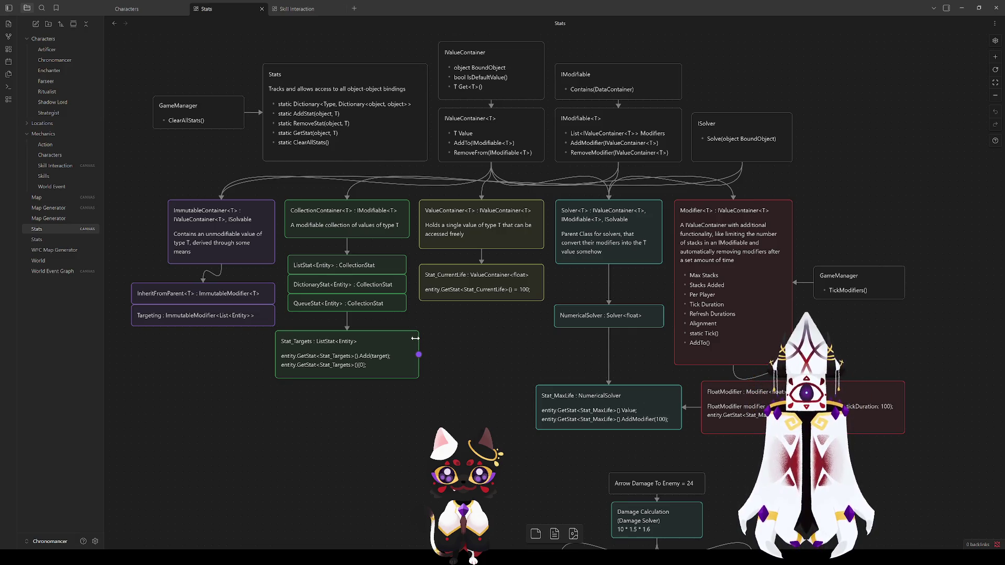
left_click_drag(415, 339, 403, 339)
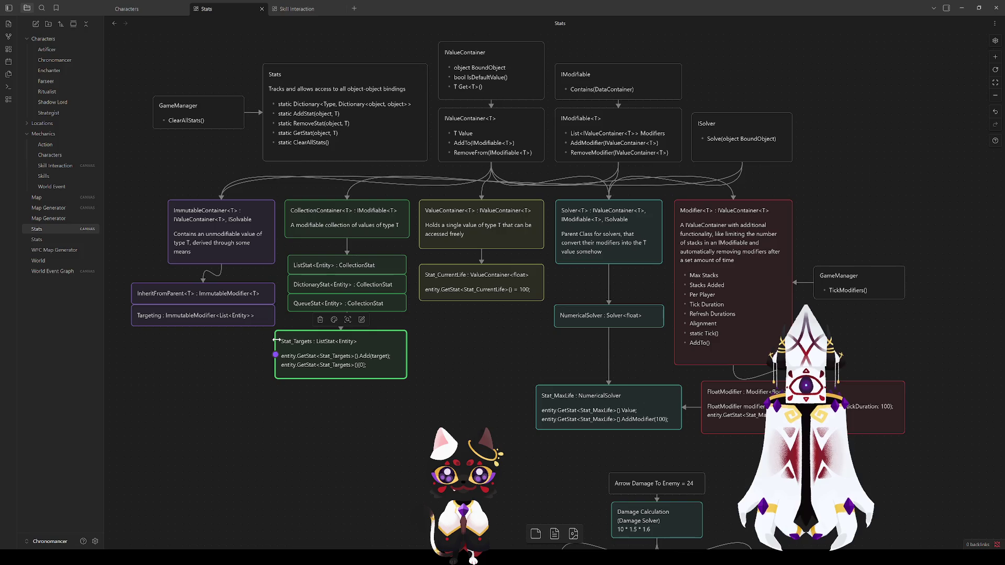
left_click_drag(275, 340, 287, 340)
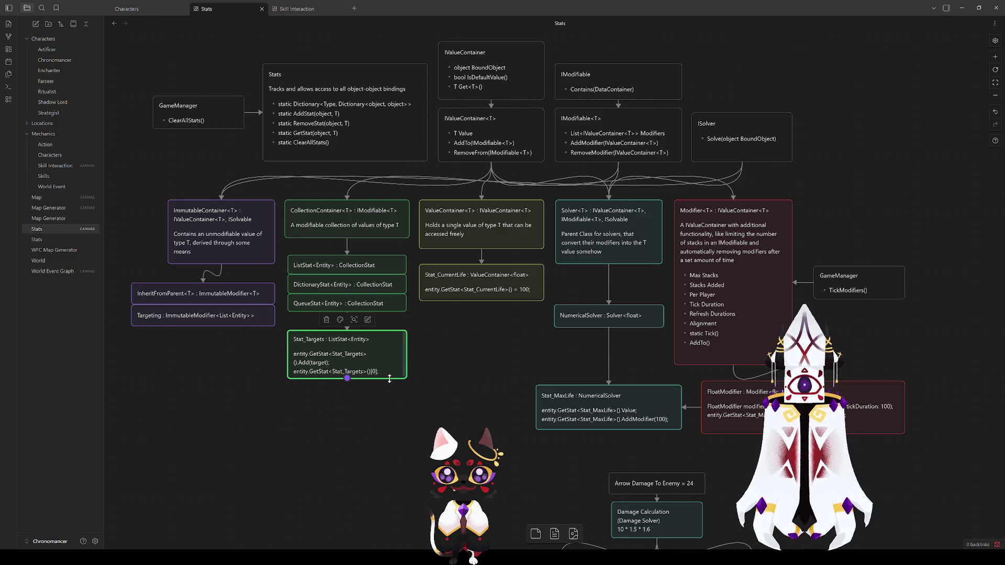
left_click_drag(389, 379, 390, 382)
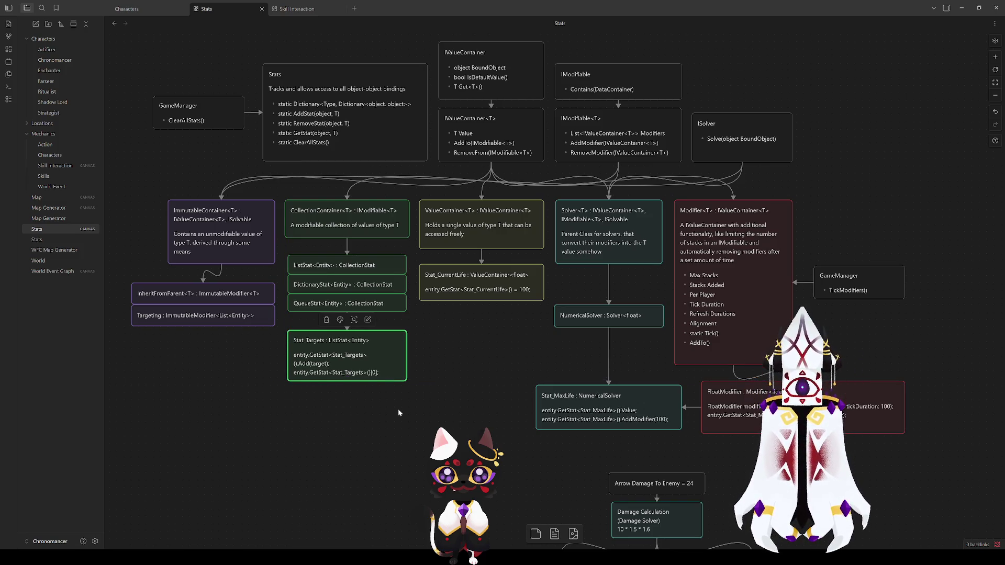
key("ctrl+z")
key("ctrl+z")
key("ctrl+z")
left_click_drag(418, 340, 406, 341)
Nudge the Stat_Targets card up and right, then return to the Skill Interaction canvas.
left_click(365, 413)
left_click_drag(343, 361, 349, 359)
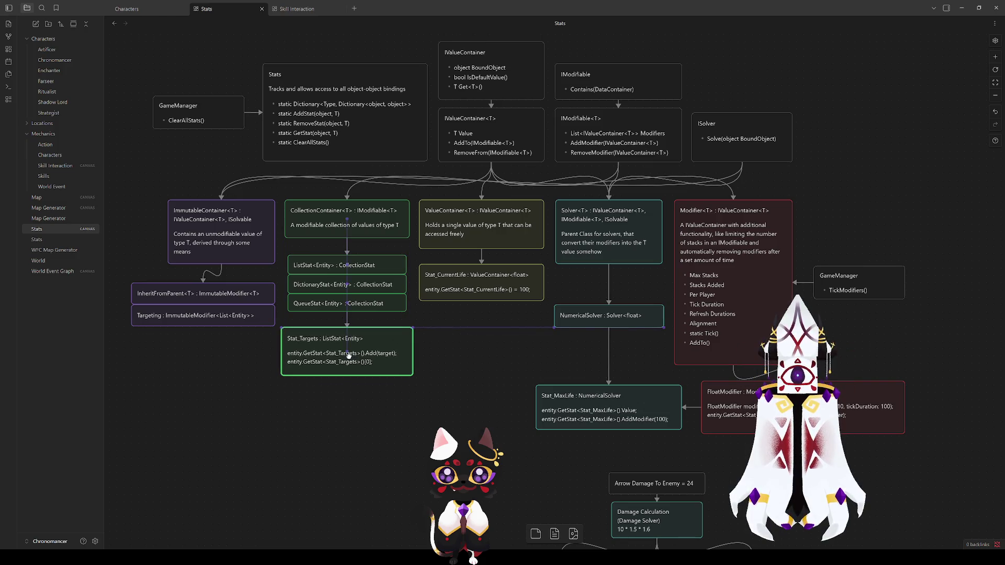
left_click(296, 9)
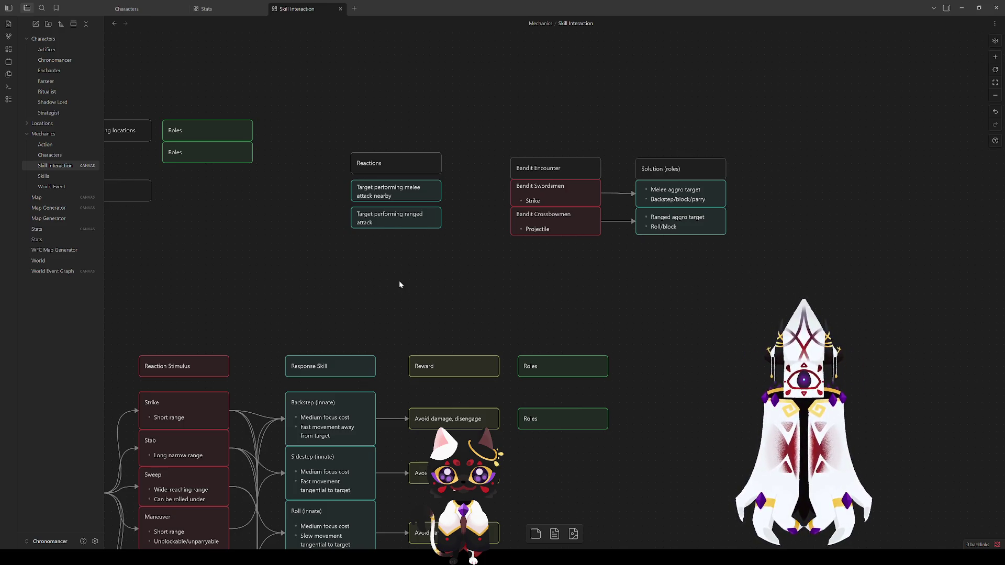
Minimise Obsidian and click into the Tick() method in Mechanic_Skills.cs.
left_click(961, 8)
left_click(325, 487)
left_click(580, 468)
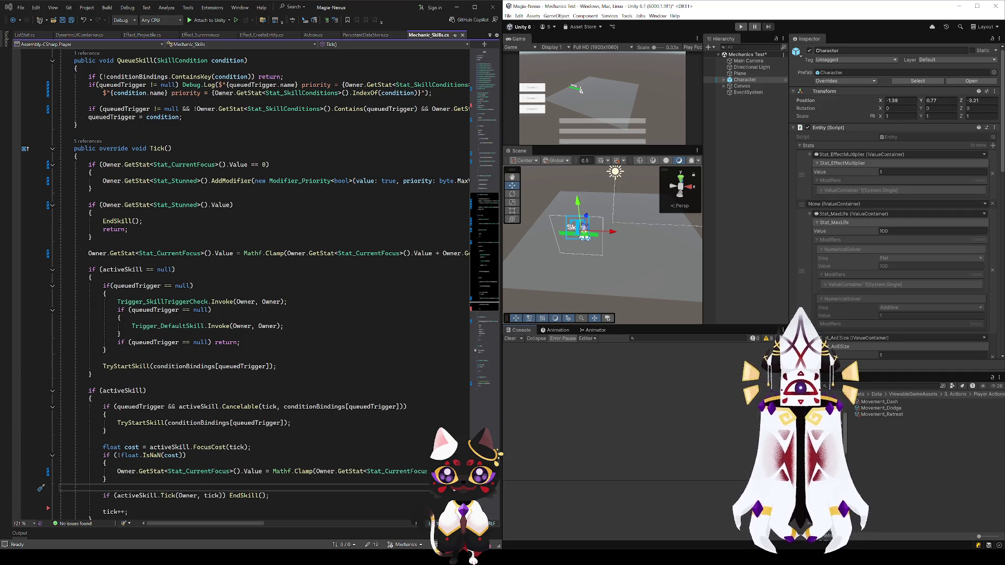
Scroll Mechanic_Skills.cs up to the using lines and stat class declarations, then return to Obsidian.
scroll(262, 282, "up", 8)
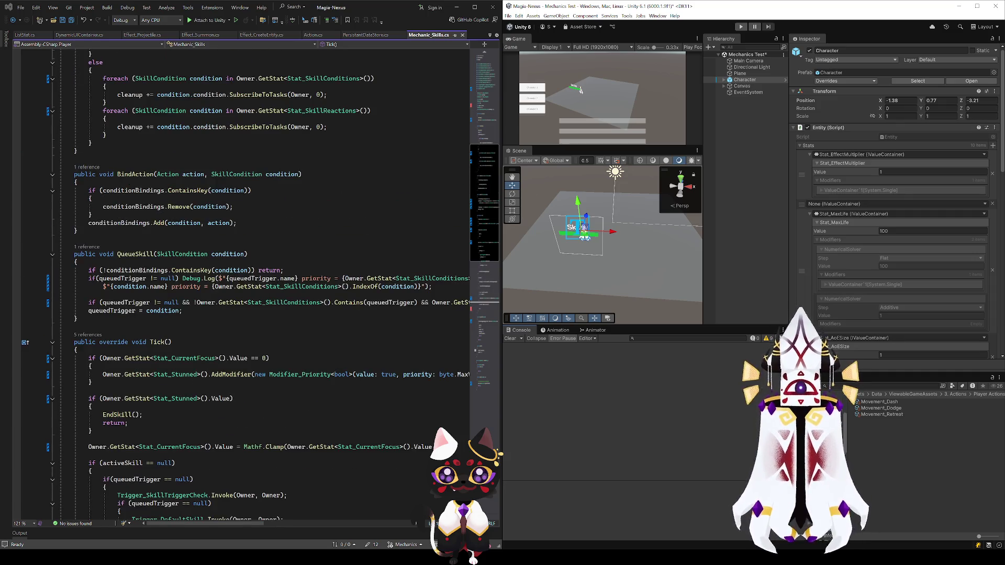
scroll(262, 282, "up", 10)
scroll(261, 283, "down", 10)
scroll(262, 283, "up", 10)
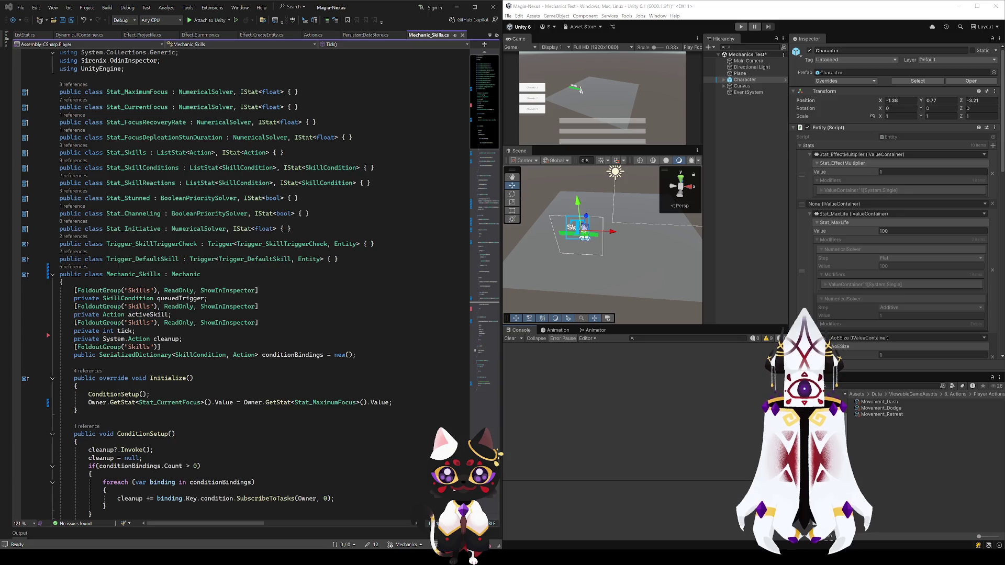
key("alt+Tab")
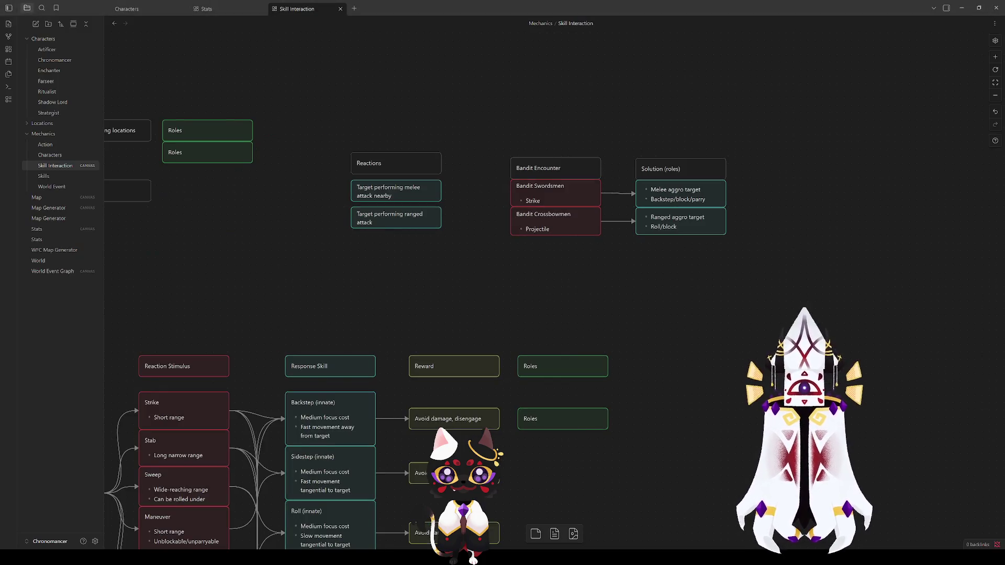
mouse_move(389, 319)
left_mouse_down()
mouse_move(473, 262)
mouse_move(593, 204)
mouse_move(587, 258)
mouse_move(423, 262)
left_mouse_up()
left_click(222, 11)
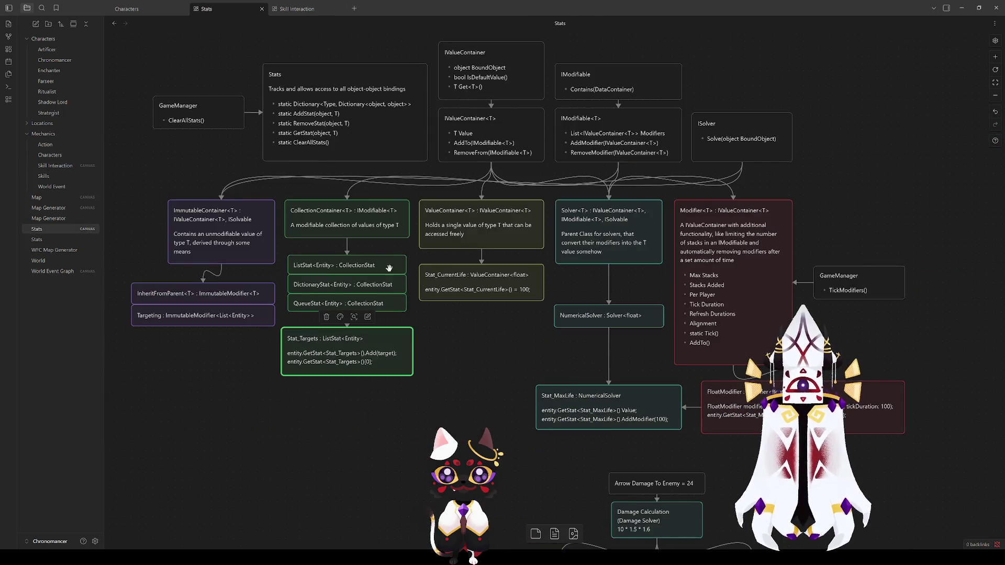
scroll(488, 362, "up", 2)
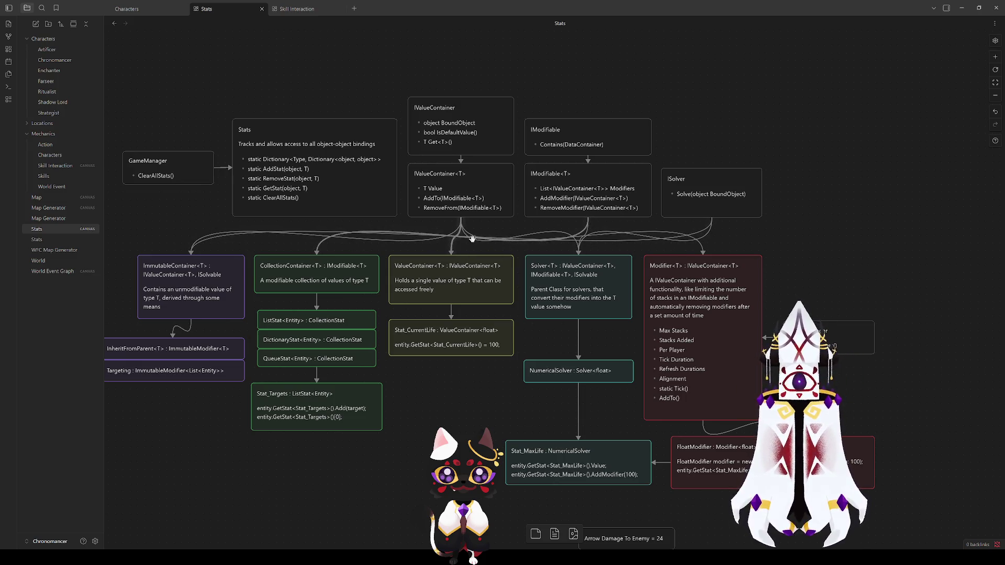
left_click(461, 216)
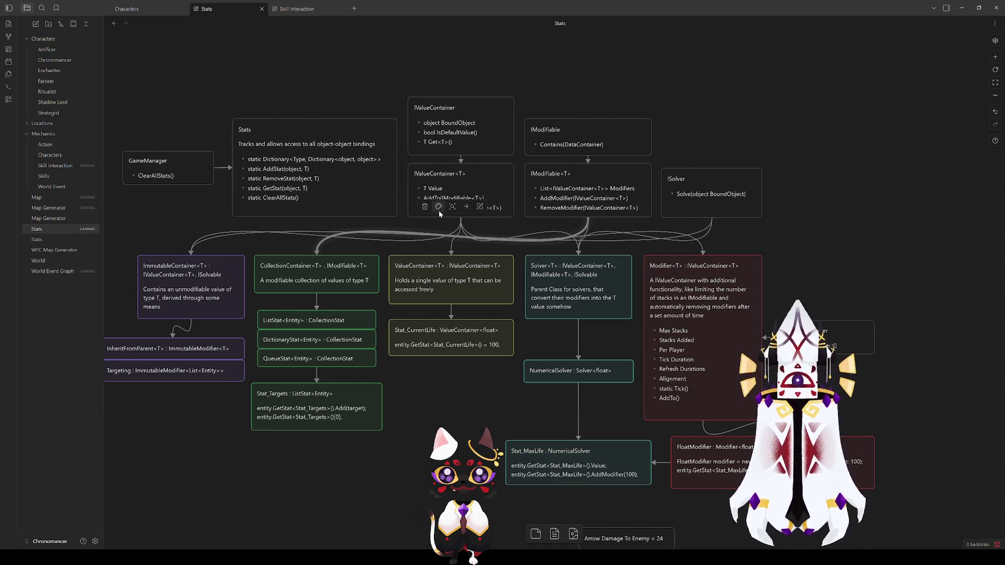
left_click(439, 206)
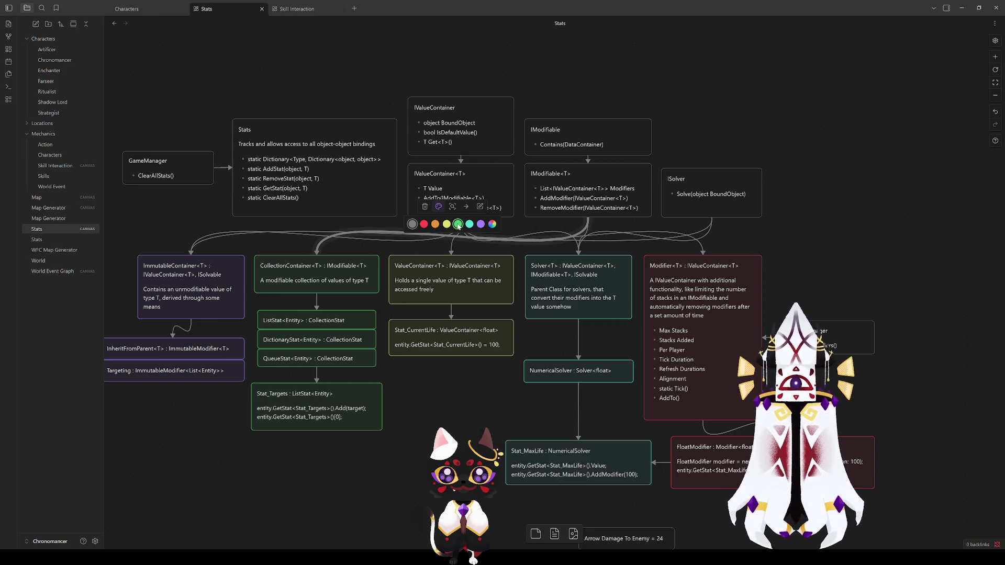
left_click(790, 225)
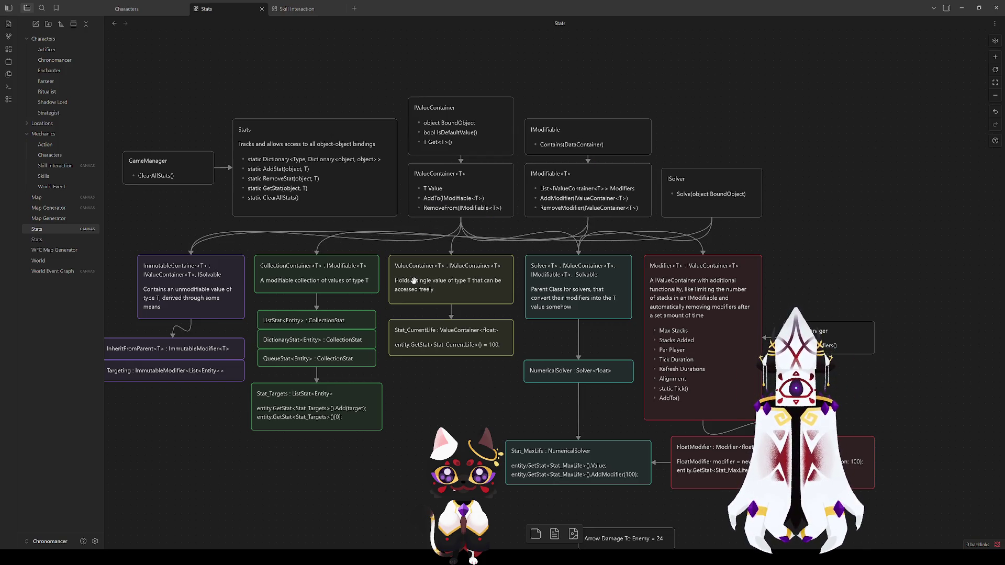
left_click(578, 340)
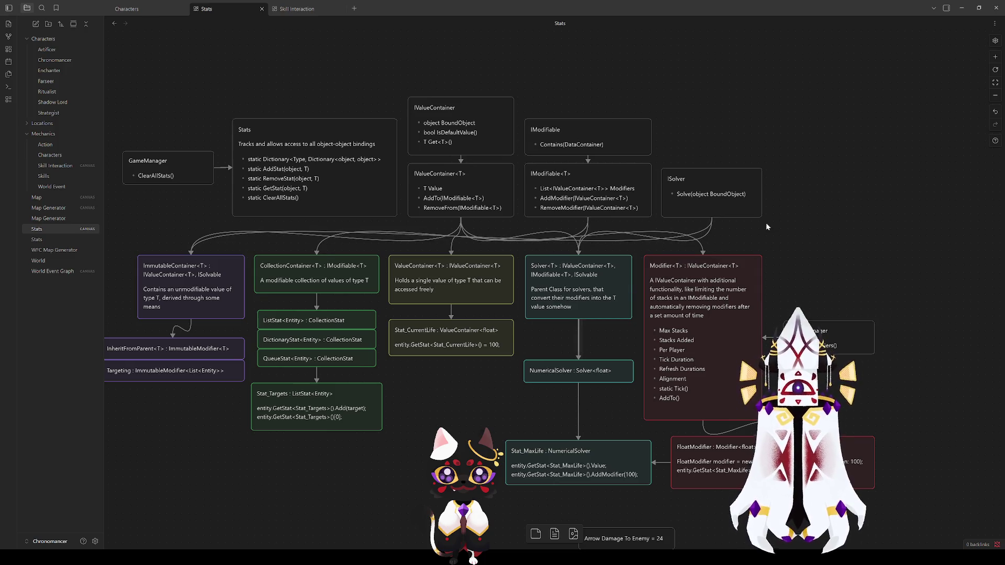
left_click(298, 9)
mouse_move(348, 215)
left_mouse_down()
mouse_move(563, 99)
mouse_move(411, 139)
mouse_move(417, 82)
mouse_move(478, 74)
left_mouse_up()
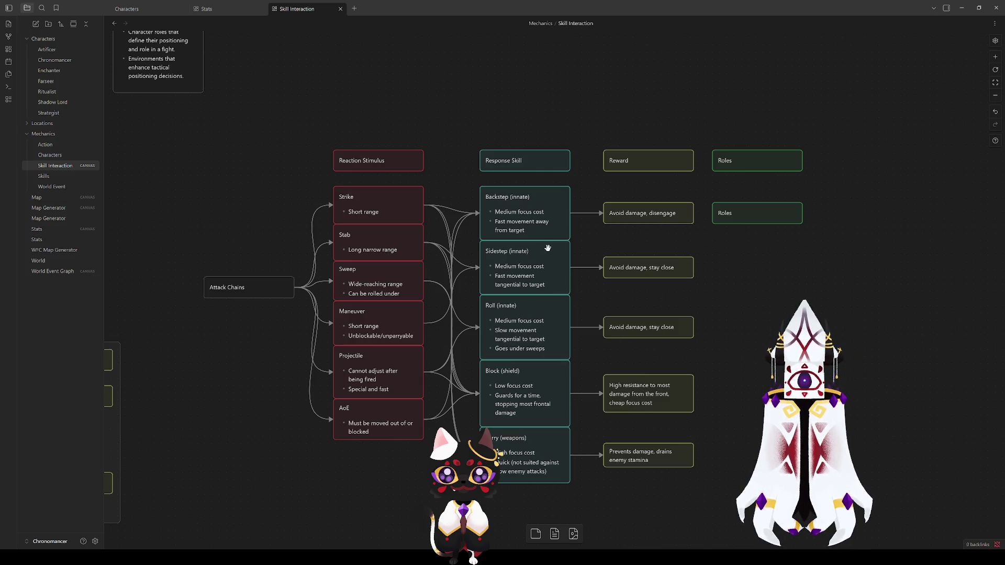
Bring the Bandit Encounter into view and reposition it together with its Solution cards.
left_click_drag(722, 207, 708, 384)
mouse_move(720, 277)
left_mouse_down()
mouse_move(668, 273)
mouse_move(365, 347)
left_mouse_up()
mouse_move(619, 332)
left_mouse_down()
mouse_move(362, 203)
mouse_move(404, 234)
left_mouse_up()
left_click(357, 293)
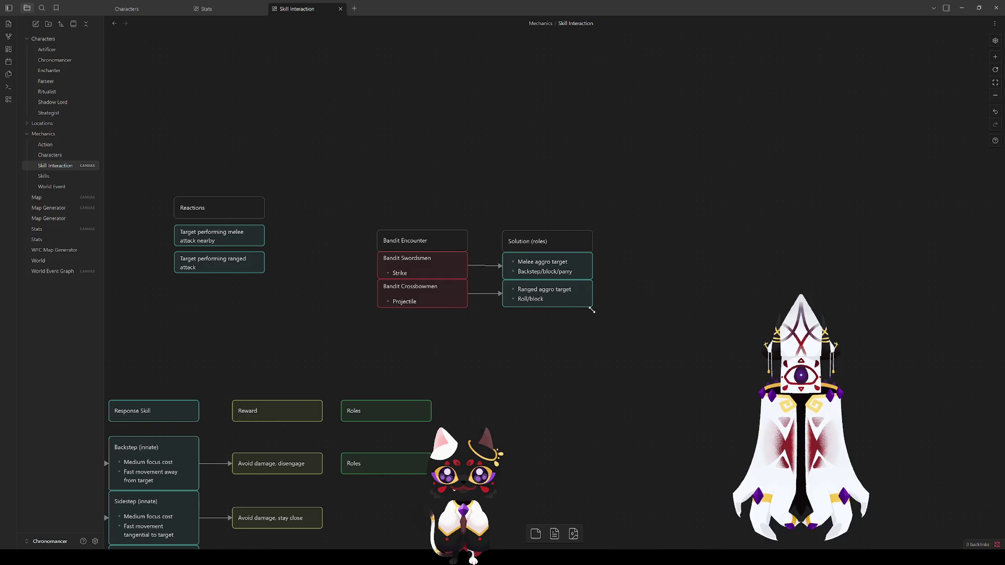
Select both Solution (roles) cards and nudge the Melee aggro target card slightly up.
left_click(524, 242)
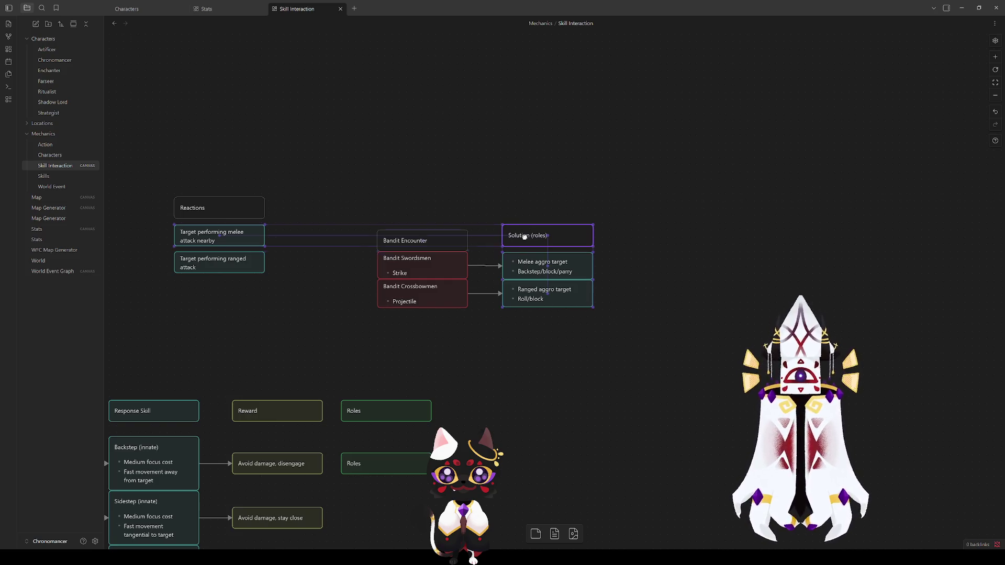
left_click_drag(654, 350, 553, 280)
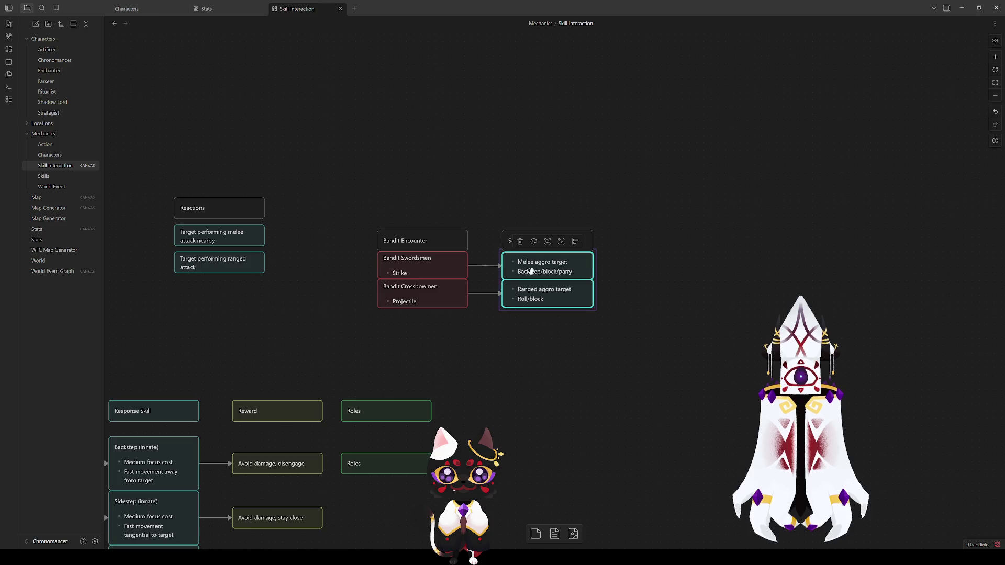
left_click(600, 342)
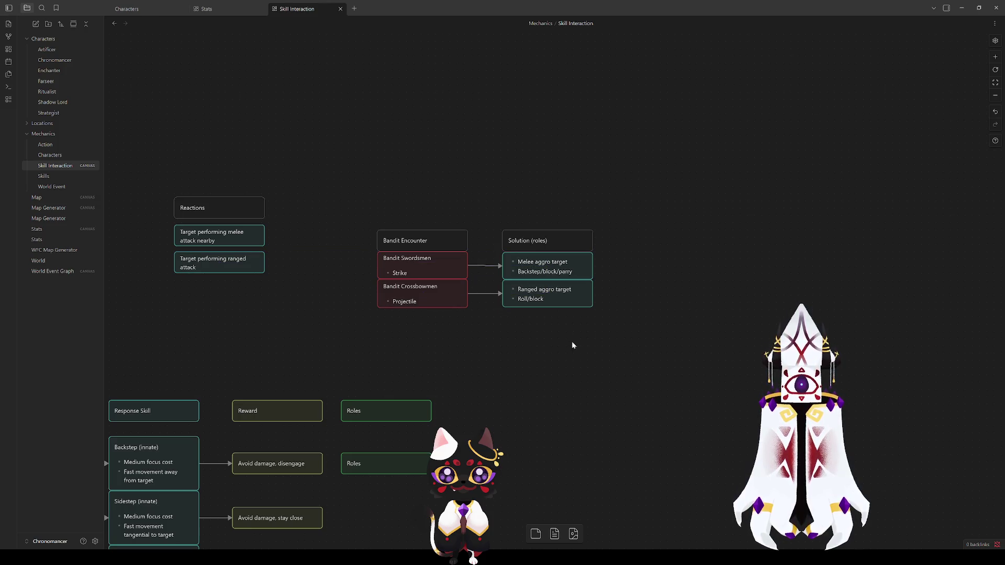
left_click(543, 267)
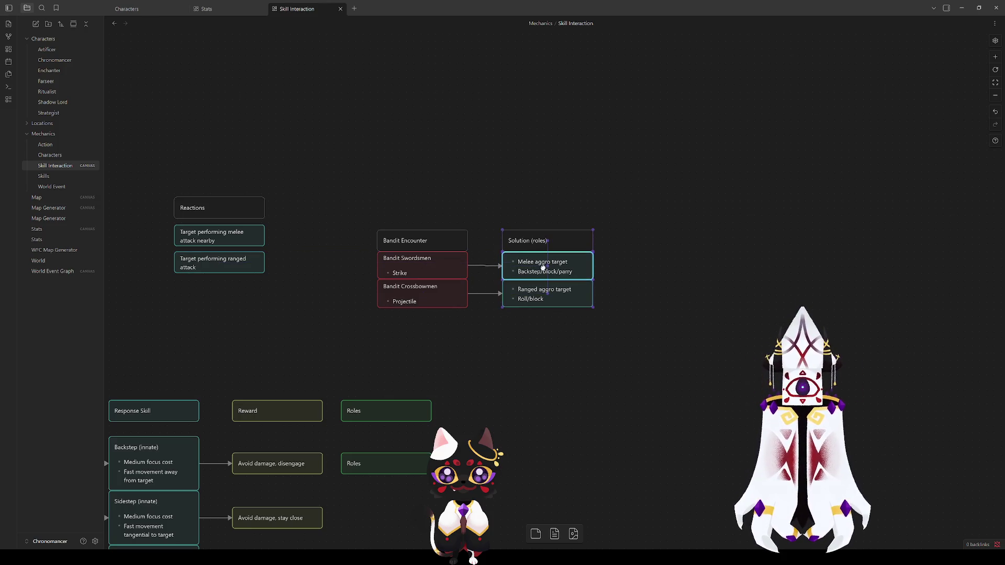
left_click_drag(543, 267, 543, 266)
left_click(556, 343)
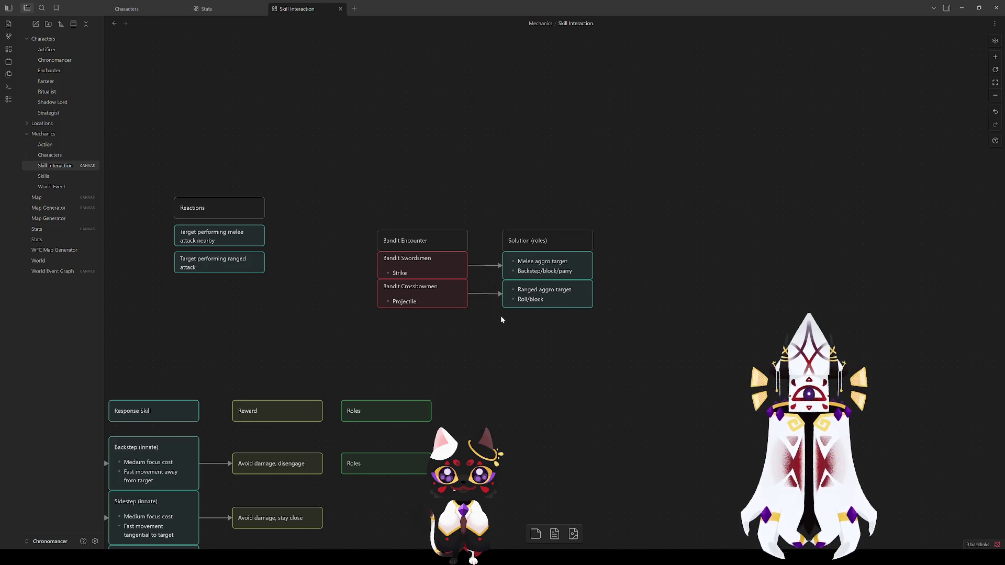
Undo an accidental move of the Solution (roles) group and check the Bandit Swordsmen card.
left_click(522, 242)
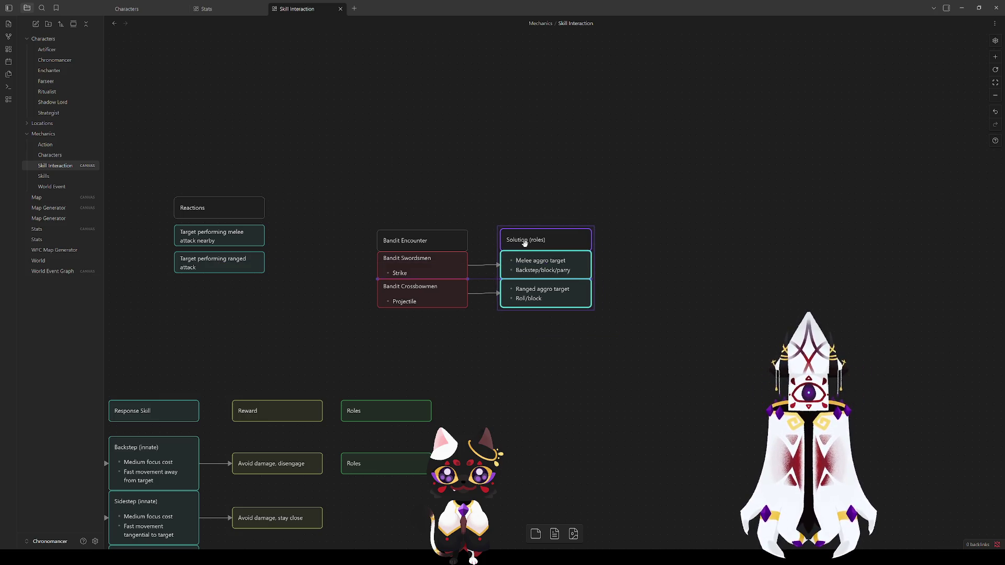
left_click(555, 341)
key("ctrl+z")
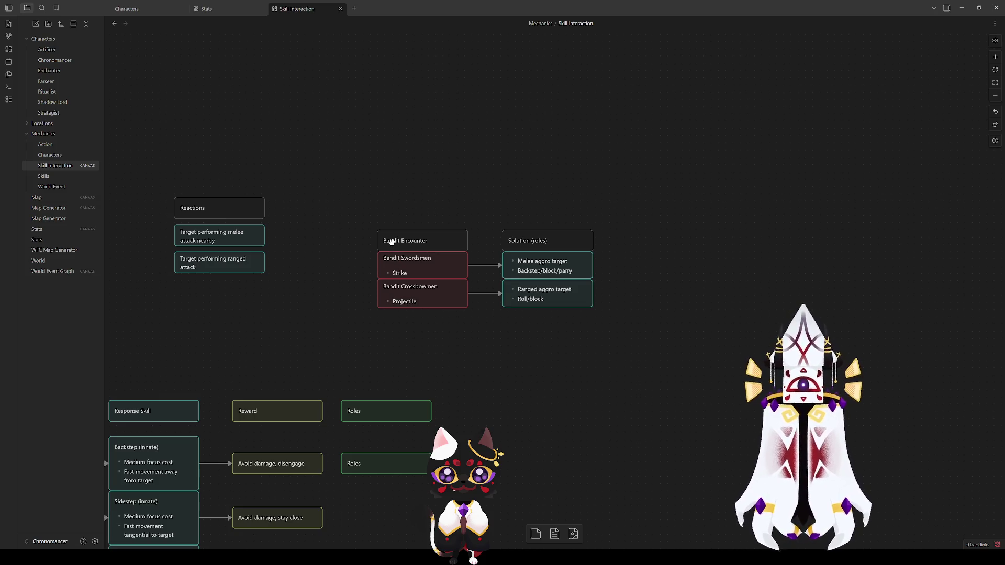
left_click(410, 267)
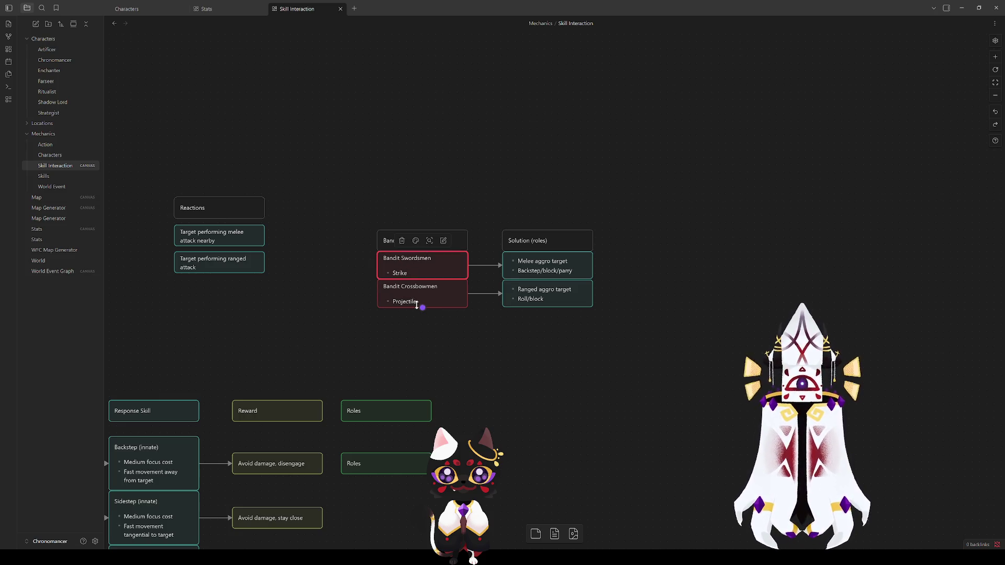
left_click(421, 356)
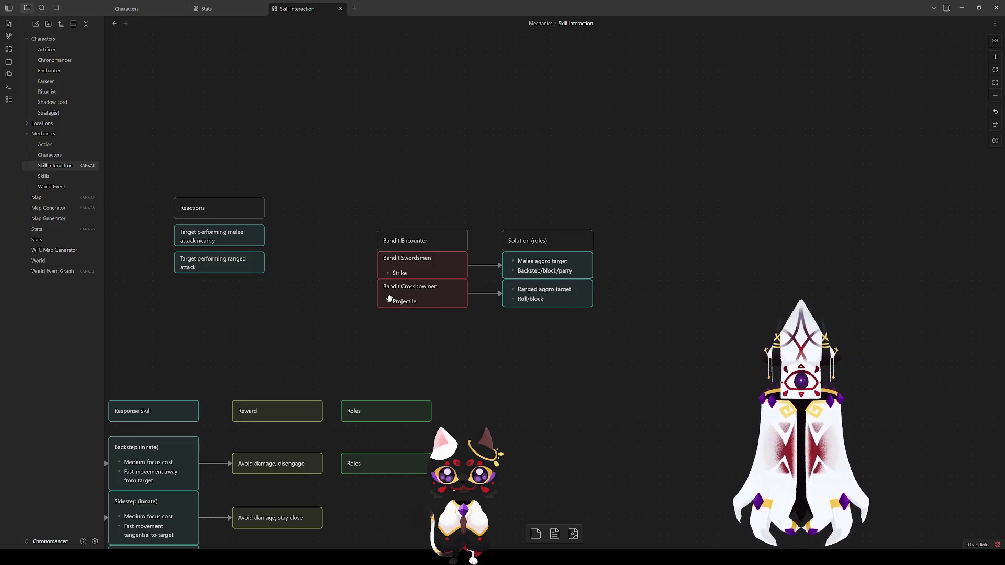
scroll(376, 338, "right", 2)
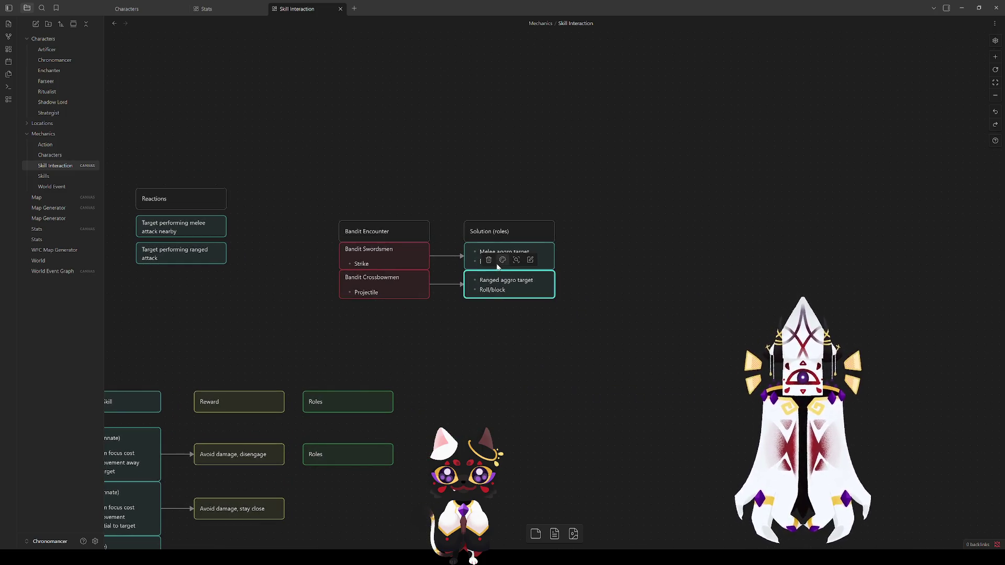
Select the Melee and Ranged aggro target cards in turn to check them.
left_click(508, 255)
left_click(616, 330)
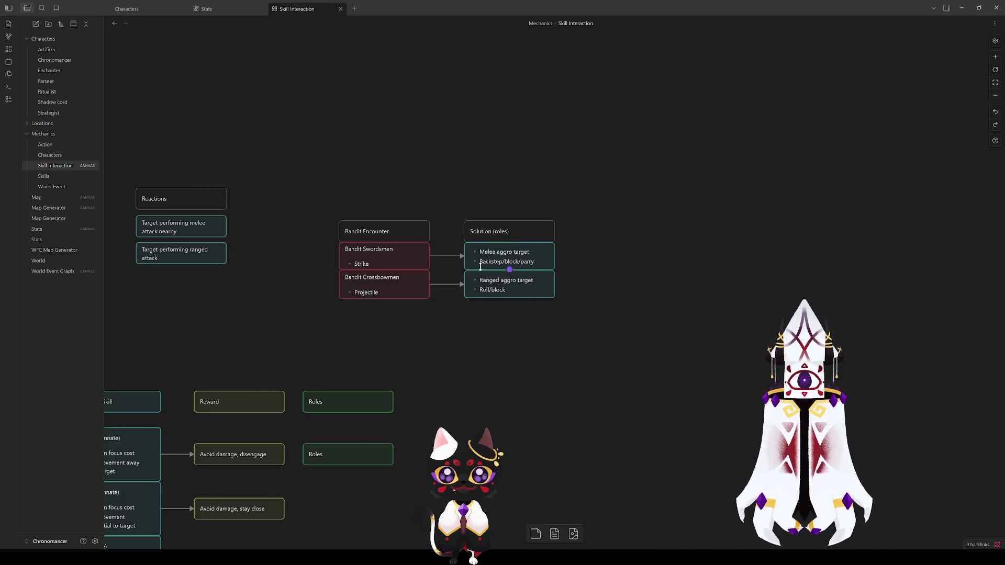
left_click(504, 282)
left_click(455, 341)
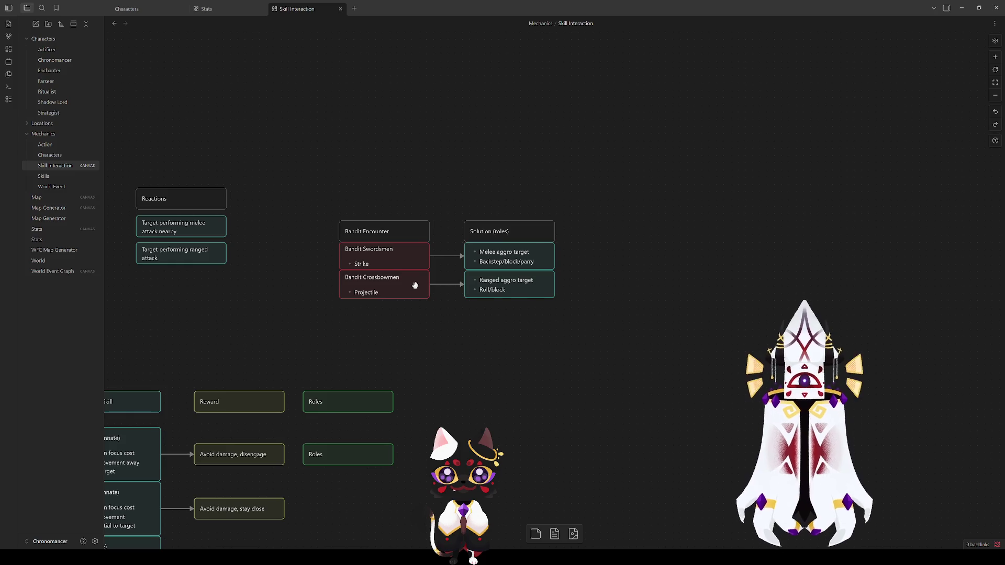
left_click(510, 289)
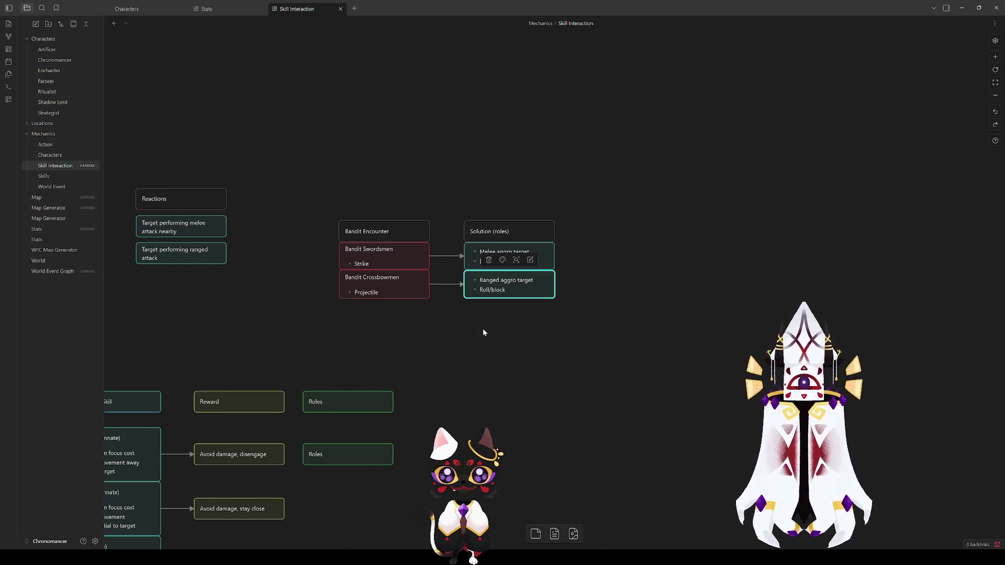
left_click(483, 329)
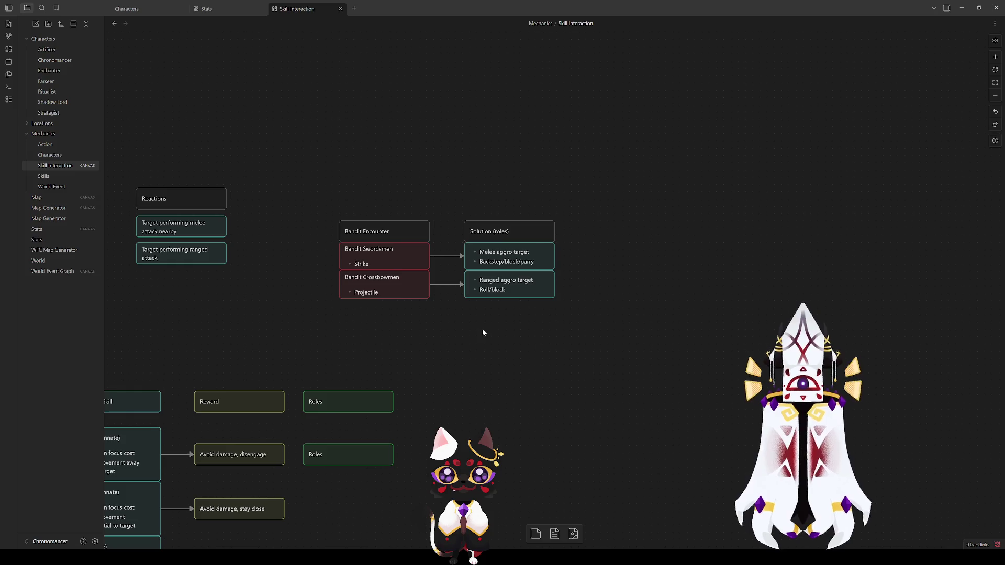
left_click(486, 289)
left_click(483, 327)
left_click(487, 290)
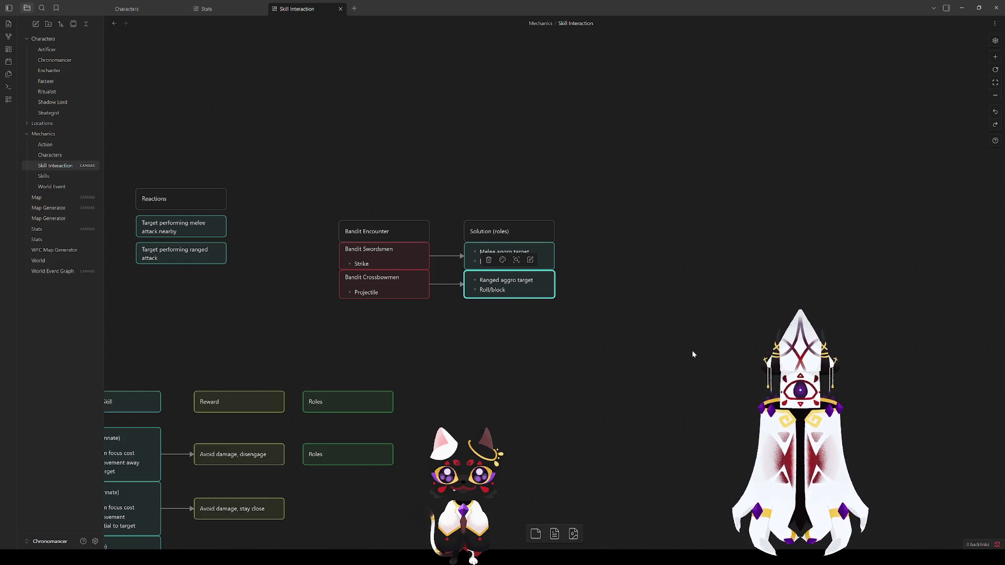
left_click(483, 327)
left_click(497, 261)
left_click(491, 317)
left_click(487, 290)
left_click(490, 333)
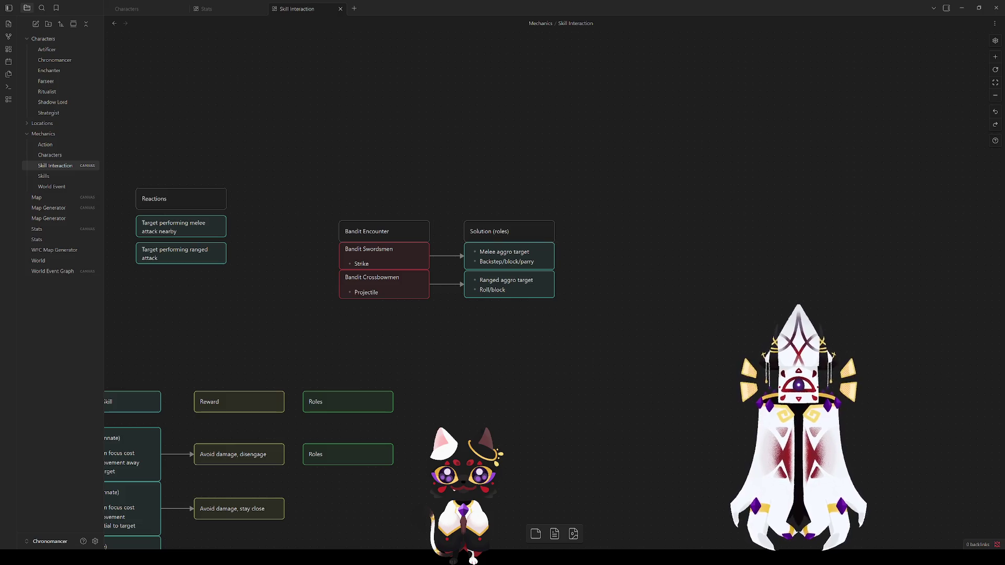
Shift the Solution (roles) cards slightly left toward the Bandit Encounter cards.
left_click(590, 346)
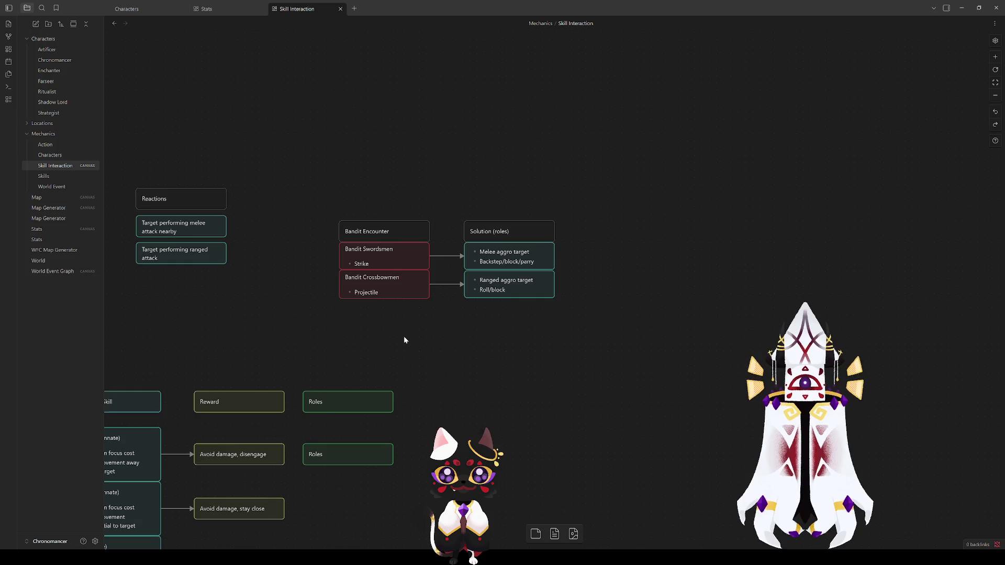
mouse_move(696, 329)
left_mouse_down()
mouse_move(463, 211)
mouse_move(485, 230)
left_mouse_up()
left_click(482, 314)
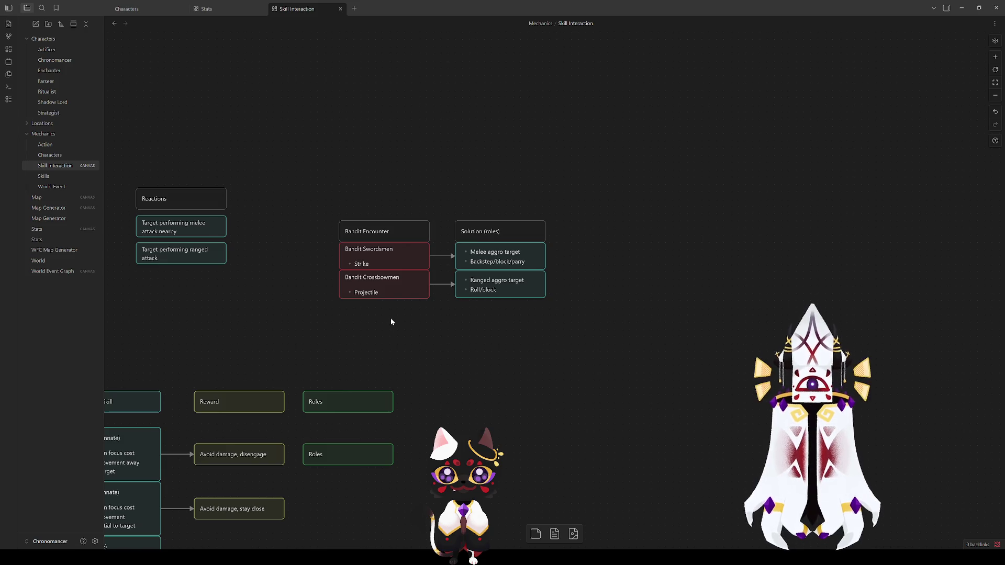
Duplicate the Bandit Encounter group above and delete the copy's Crossbowmen and Ranged aggro cards.
left_click_drag(673, 347, 283, 197)
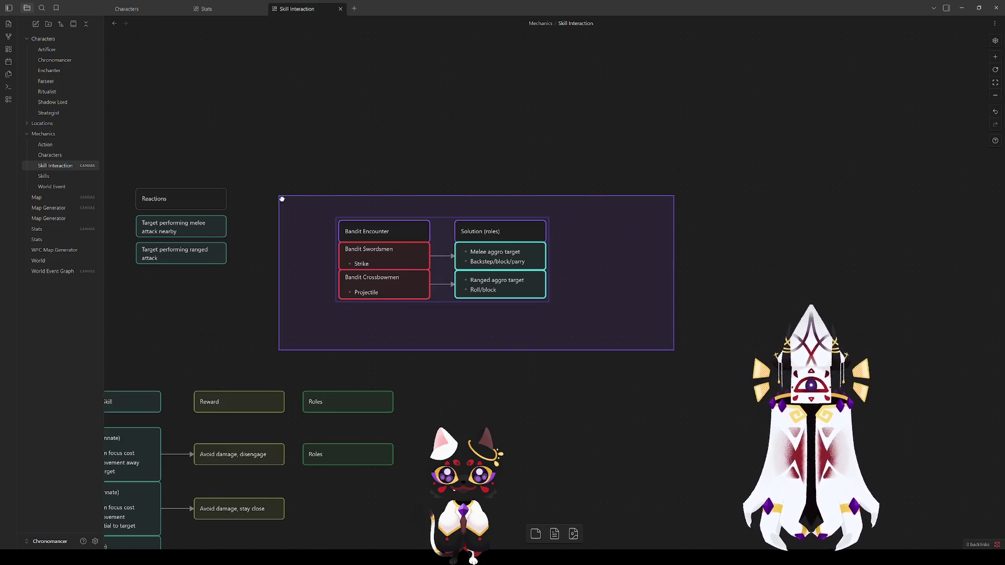
mouse_move(399, 228)
left_mouse_down()
mouse_move(551, 267)
mouse_move(438, 126)
left_mouse_up()
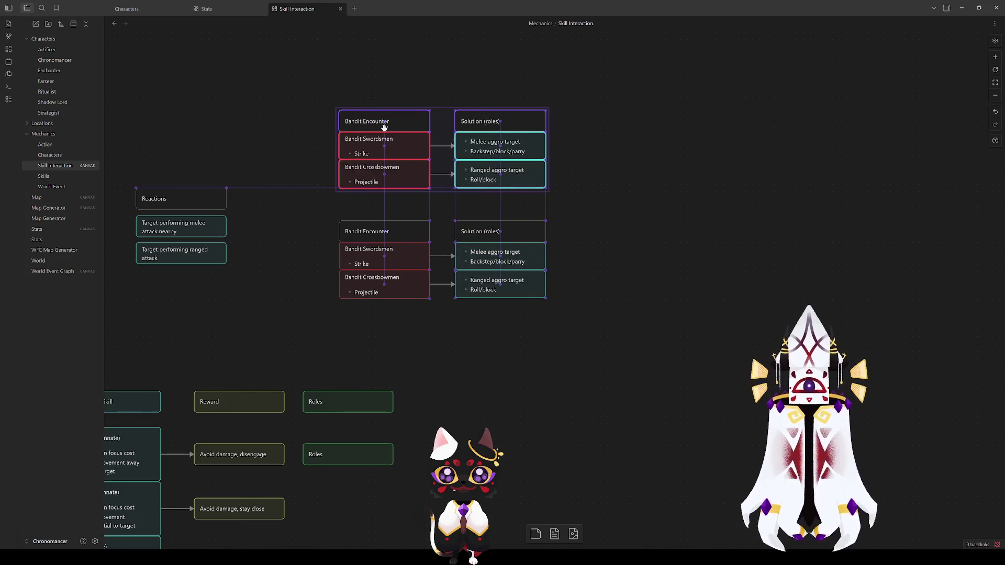
scroll(680, 348, "up", 3)
left_click(675, 350)
left_click_drag(638, 372, 354, 343)
left_click(453, 313)
Rename the copy's title to 'Slime Encounter' and its Swordsmen card to 'Slime'.
left_click(399, 287)
double_click(398, 287)
type("Slime")
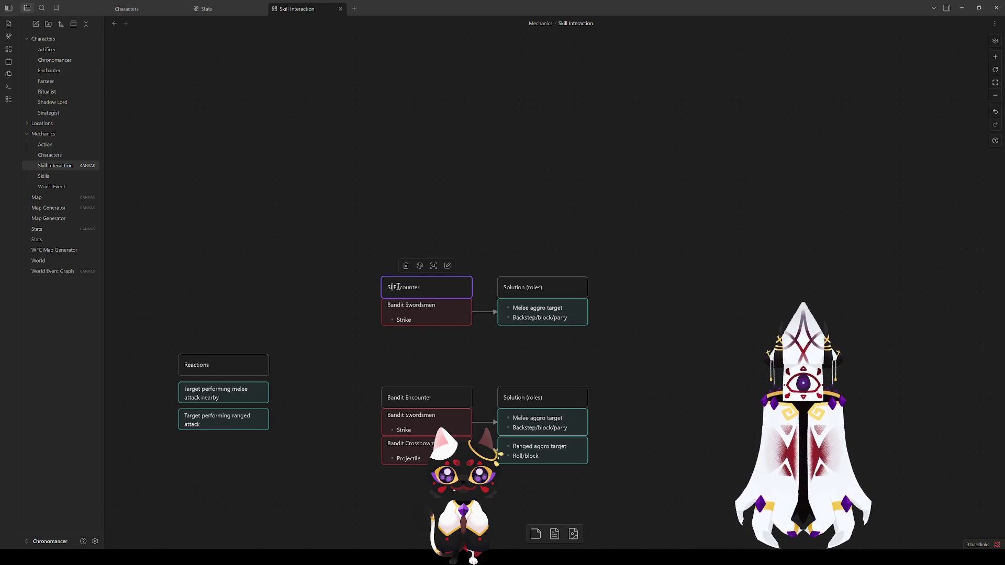
left_click(447, 341)
left_click(421, 316)
double_click(437, 309)
left_click_drag(437, 309, 384, 305)
type("Slime")
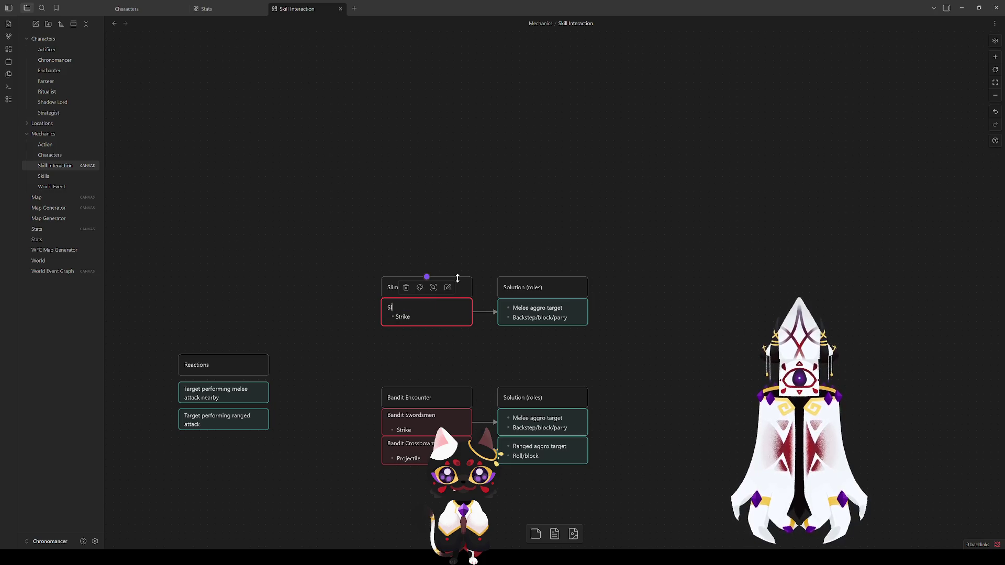
left_click(419, 328)
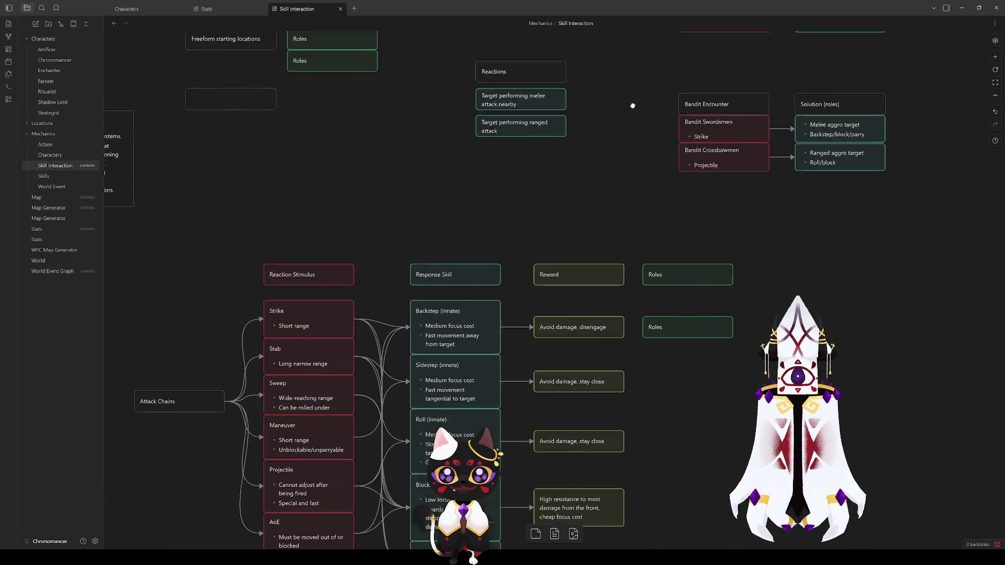
scroll(445, 287, "down", 5)
scroll(445, 288, "left", 5)
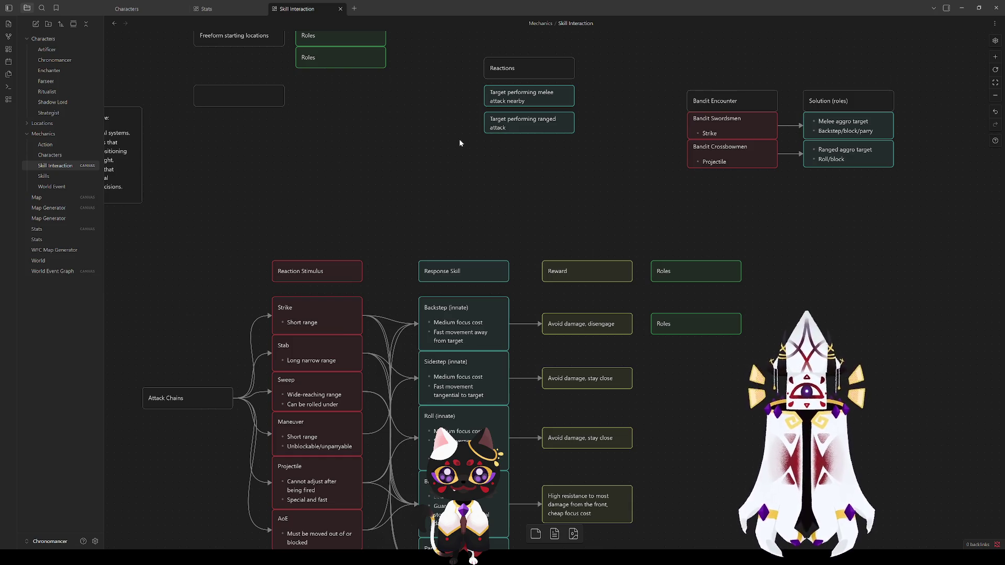
left_click(317, 447)
left_click(289, 325)
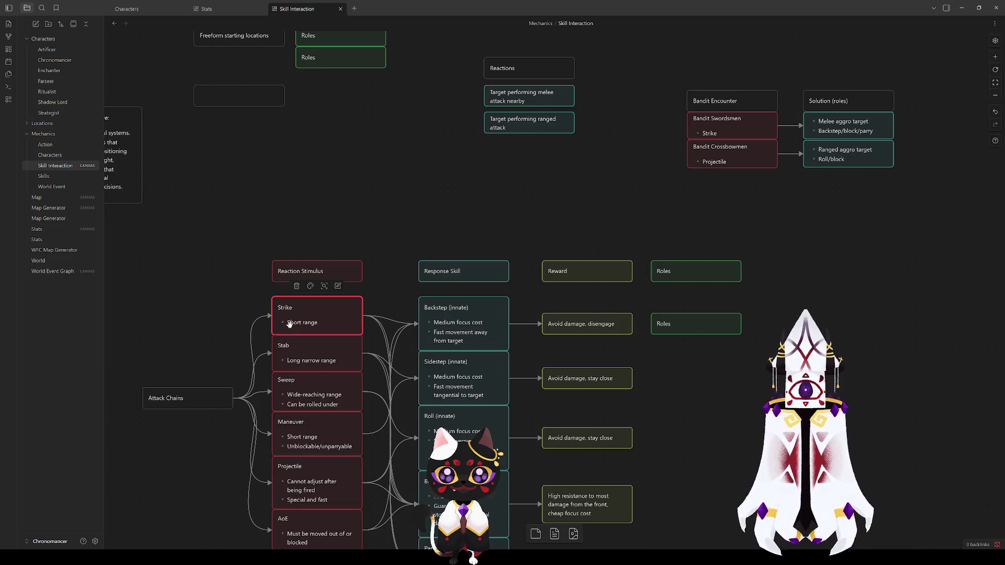
left_click(299, 356)
left_click(293, 422)
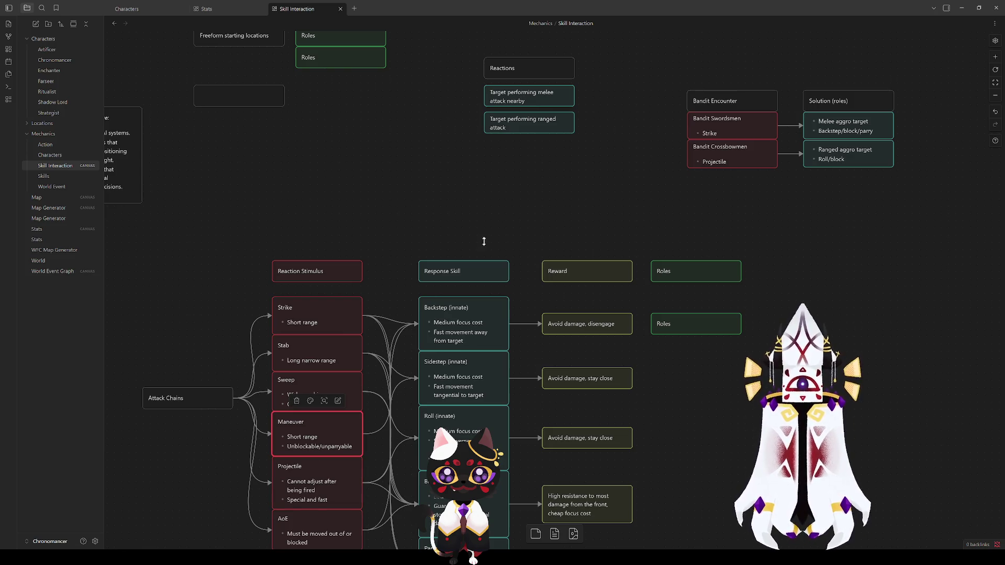
scroll(475, 247, "left", 2)
scroll(475, 246, "down", 2)
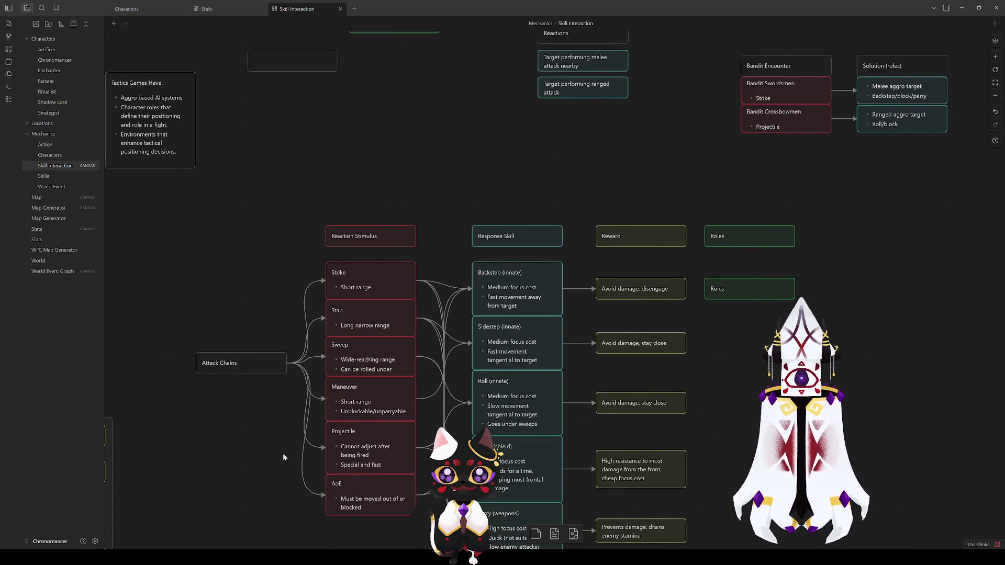
left_click(277, 435)
left_click_drag(574, 158, 160, 404)
mouse_move(237, 398)
left_mouse_down()
mouse_move(470, 299)
mouse_move(666, 190)
mouse_move(244, 399)
mouse_move(231, 422)
mouse_move(534, 298)
mouse_move(740, 124)
mouse_move(706, 118)
left_mouse_up()
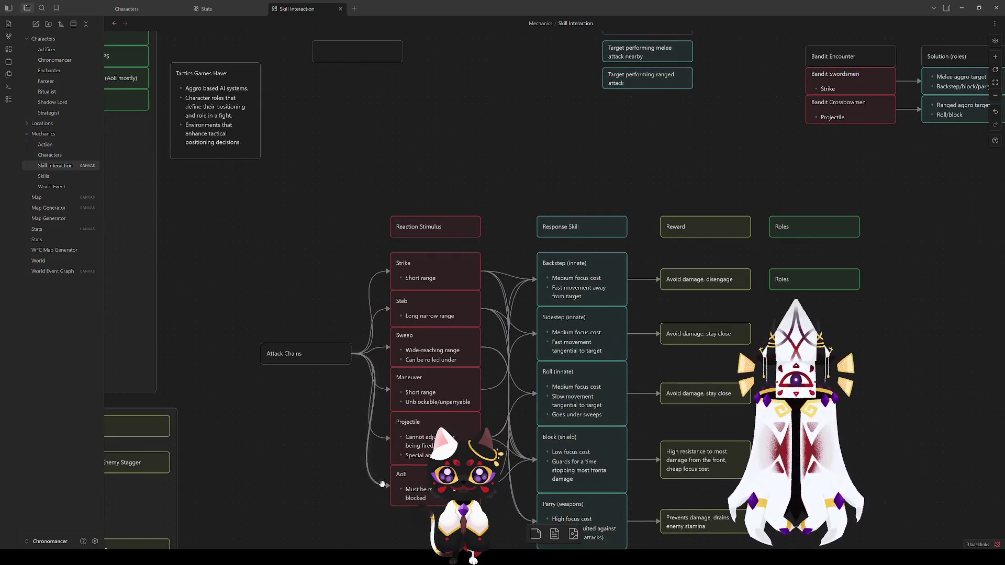
left_click(423, 392)
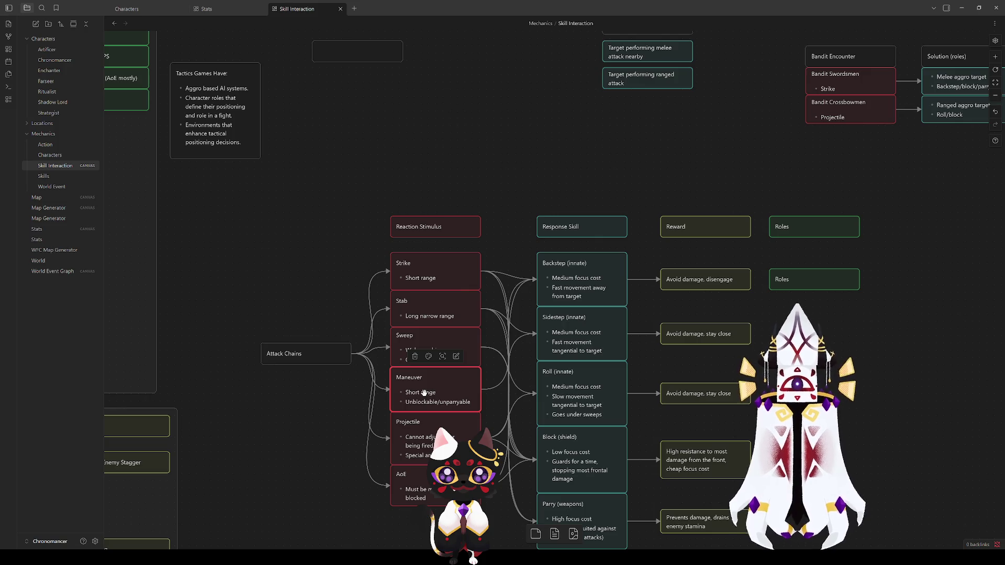
left_click(730, 165)
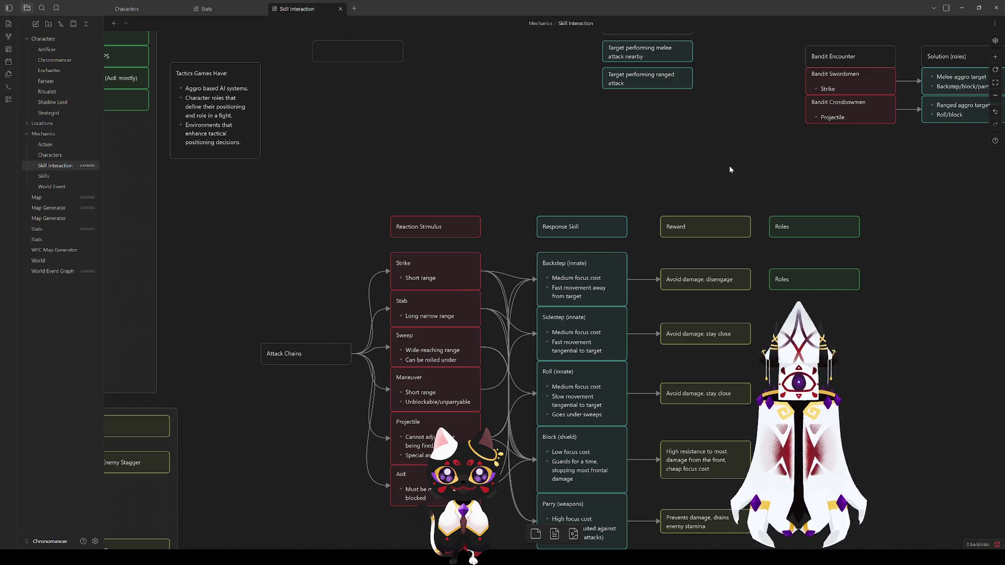
Change the Slime card's Strike bullet to 'Stab' and add a 'Manuever' bullet.
left_click_drag(730, 165, 312, 326)
double_click(420, 134)
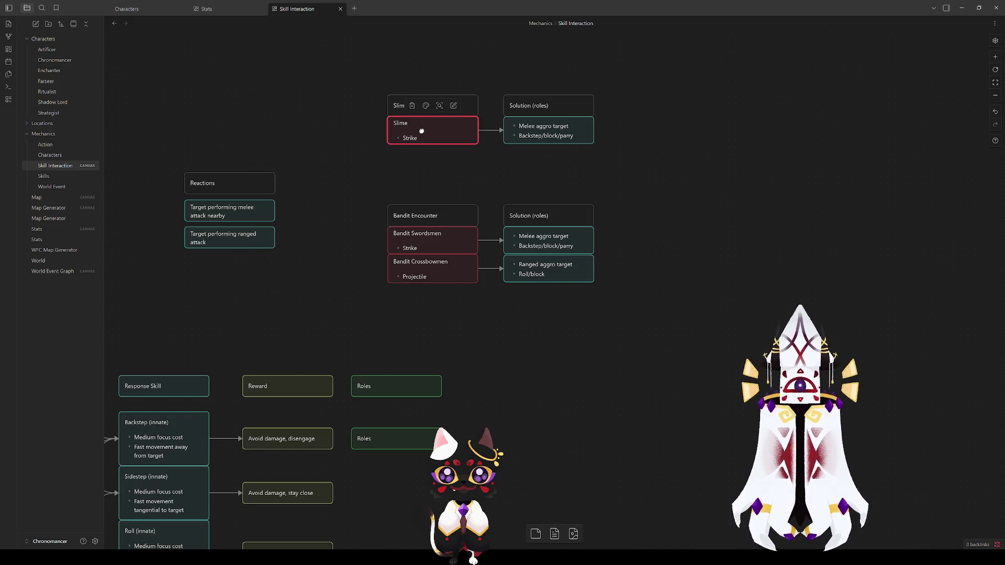
double_click(410, 134)
type("Stab")
key("Return")
type("Manuever")
key("Escape")
Make the Slime card and its solution card taller to show Manuever.
left_click_drag(453, 146, 453, 162)
left_click(489, 174)
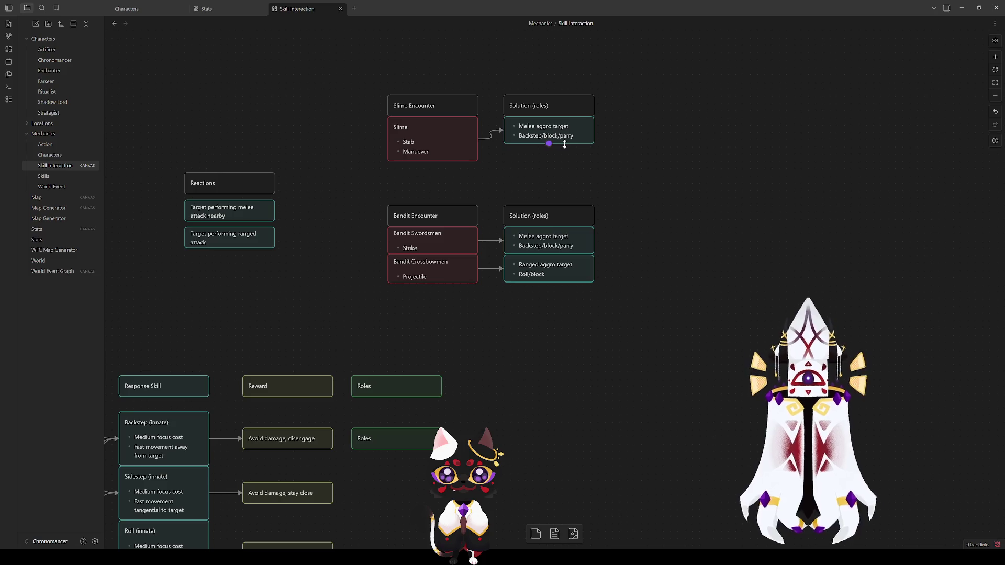
left_click_drag(573, 147, 569, 158)
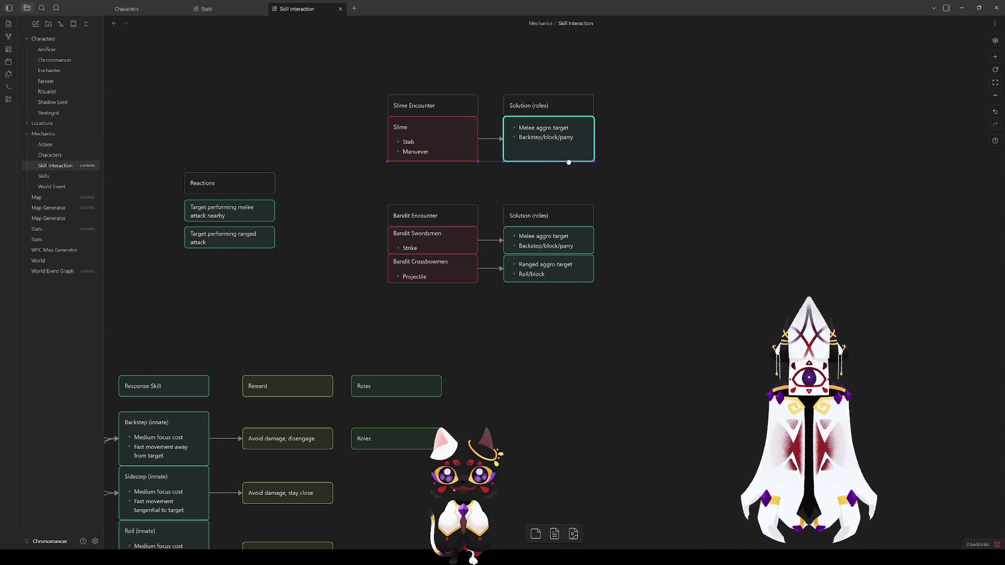
Add a top bullet 'Aggros against only nearby characters' to the Slime card.
double_click(416, 144)
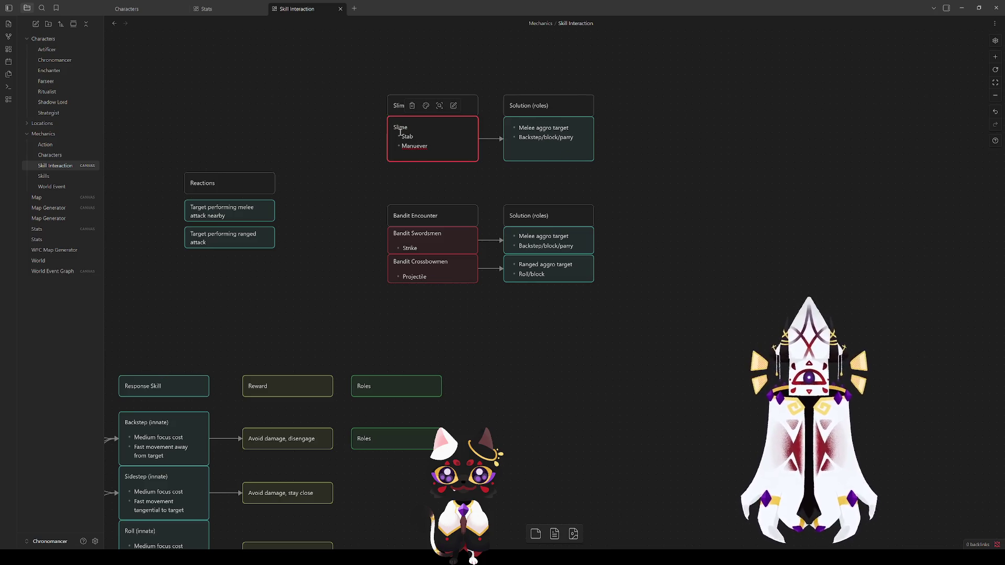
left_click(416, 129)
key("Return")
type("S")
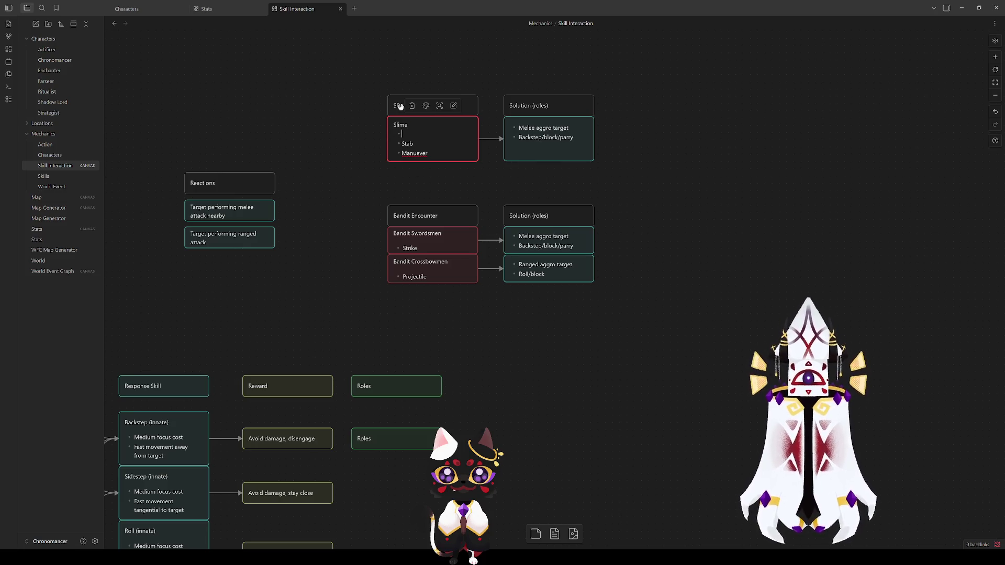
type("l")
key("BackSpace")
key("BackSpace")
type("Aggros only nearby enemie")
key("BackSpace")
key("BackSpace")
key("BackSpace")
type("charac")
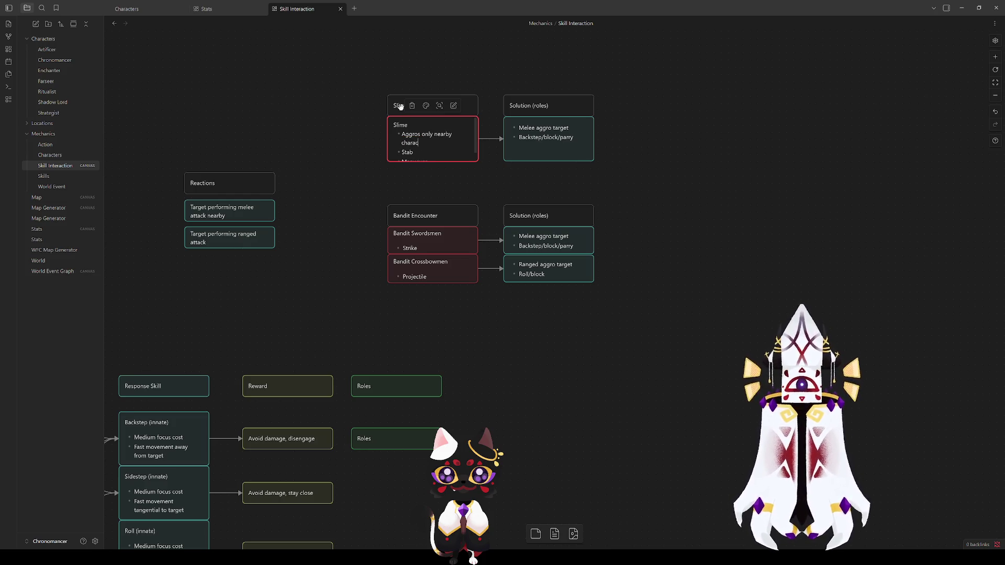
type("ters")
key("Up")
key("ctrl+Left")
type("against")
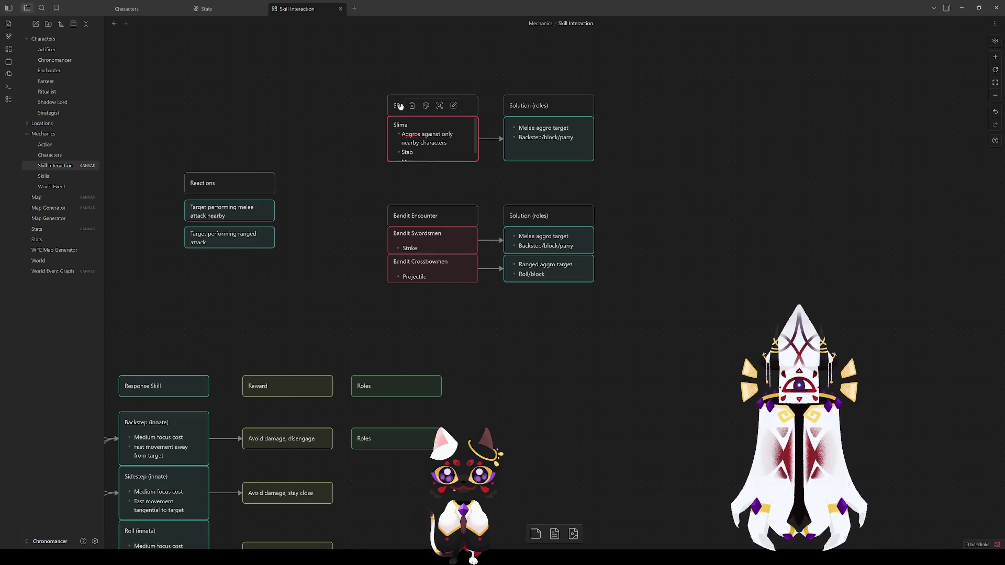
Resize the Slime card so all its bullets are visible.
left_click_drag(441, 161, 444, 182)
left_click(554, 175)
left_click(623, 186)
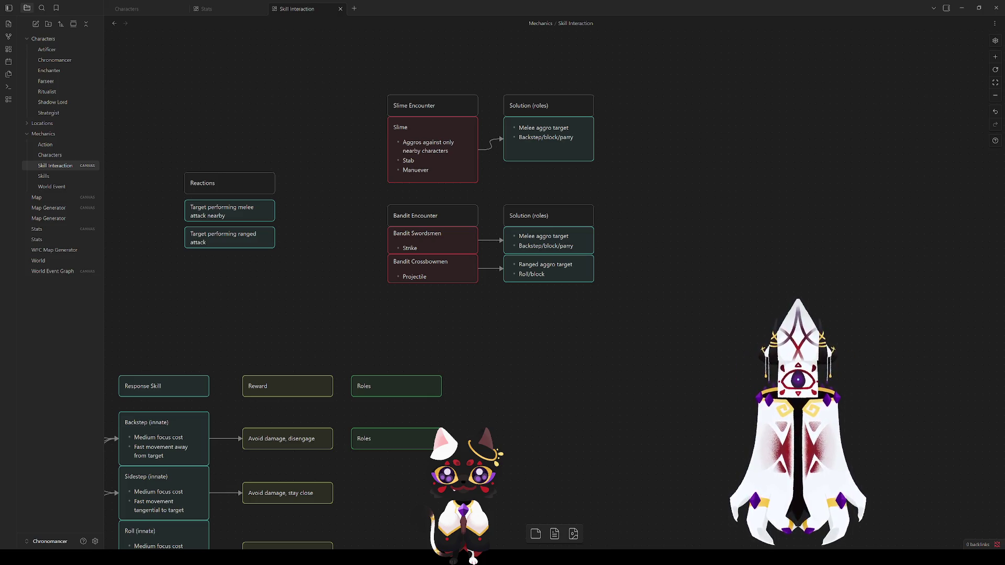
key("alt+Tab")
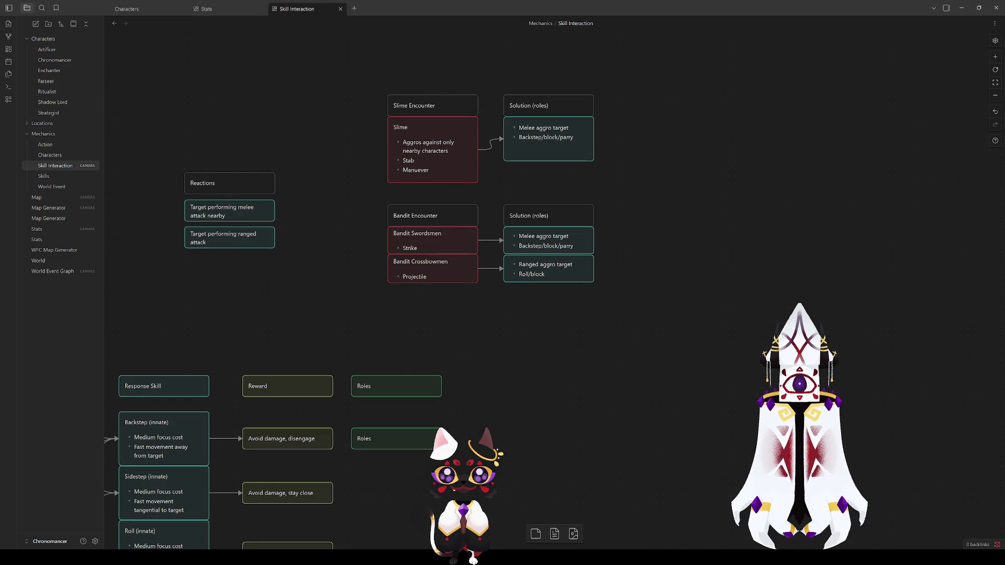
Replace the Slime solution card's Backstep/block/parry lines with 'All ranged attackers'.
left_click(563, 138)
left_click(562, 138)
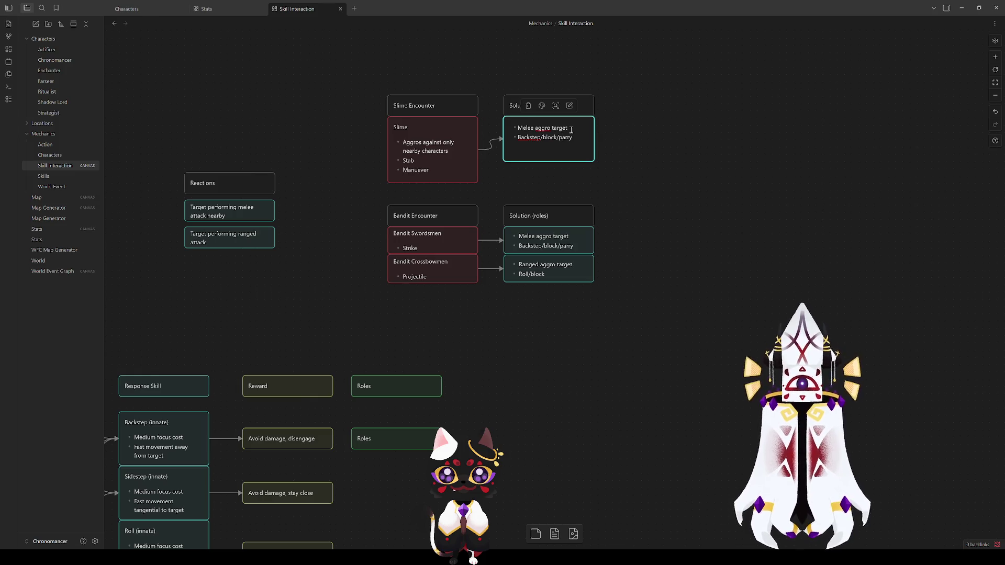
left_click_drag(573, 139, 518, 127)
key("BackSpace")
type("BAll ranged ")
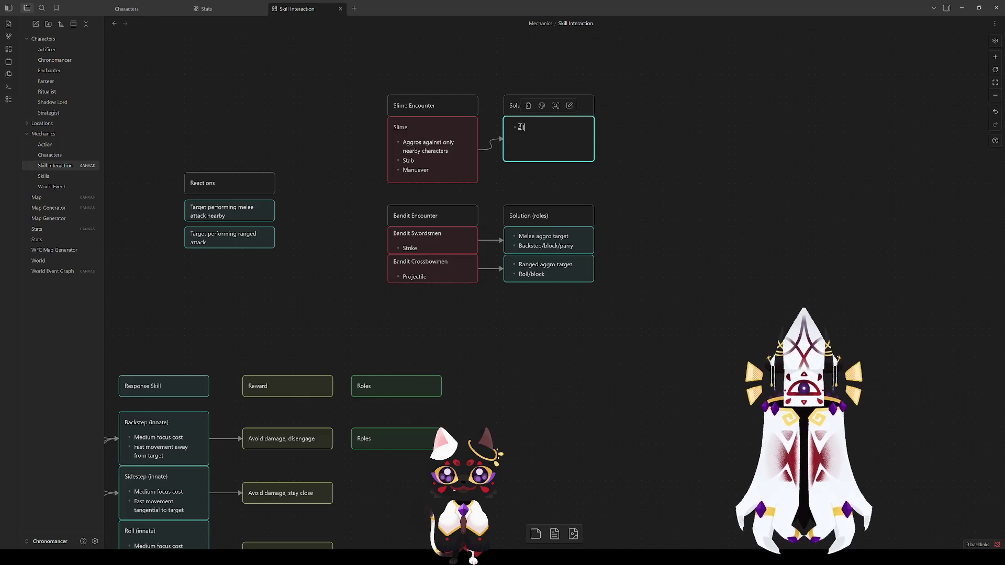
type("attackers")
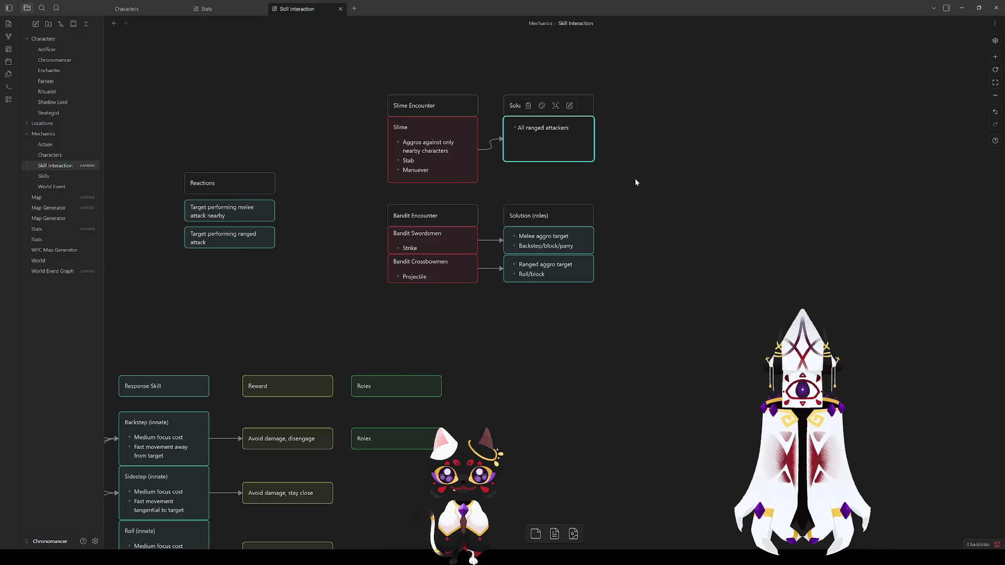
left_click(636, 182)
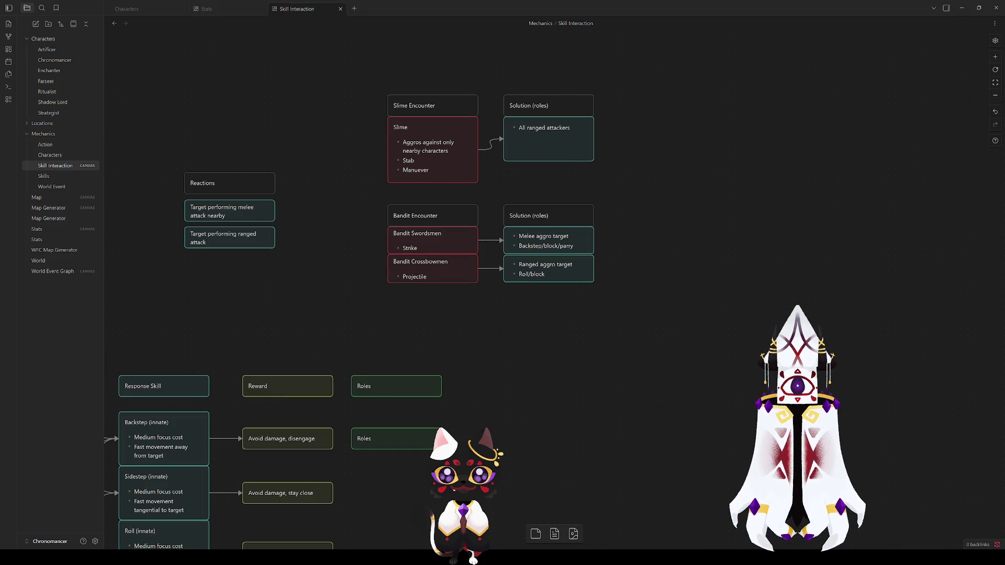
left_click(548, 270)
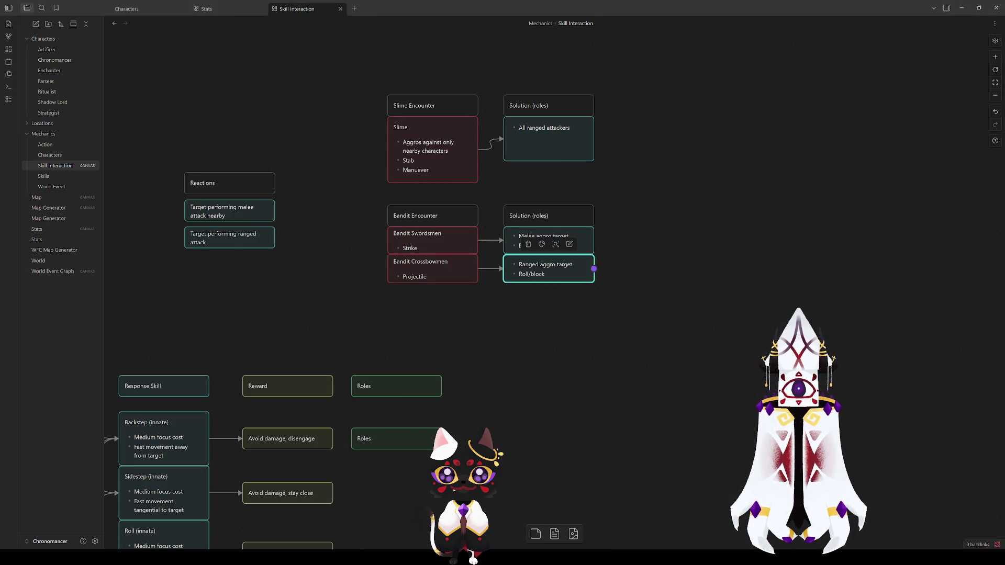
Shorten the All ranged attackers card to a single line.
double_click(559, 148)
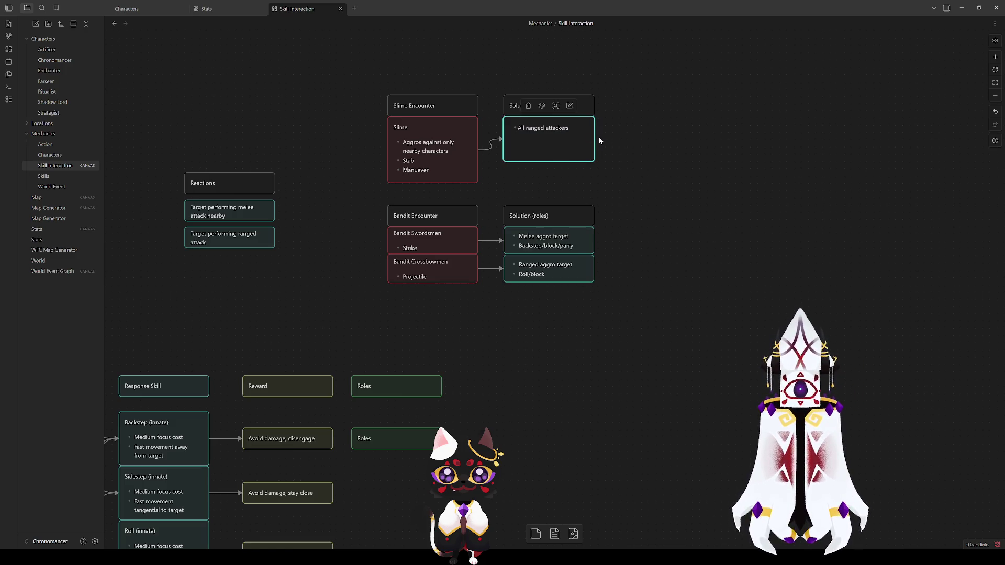
left_click(635, 156)
left_click(574, 134)
left_click(443, 145)
left_click(634, 153)
left_click_drag(573, 161, 578, 135)
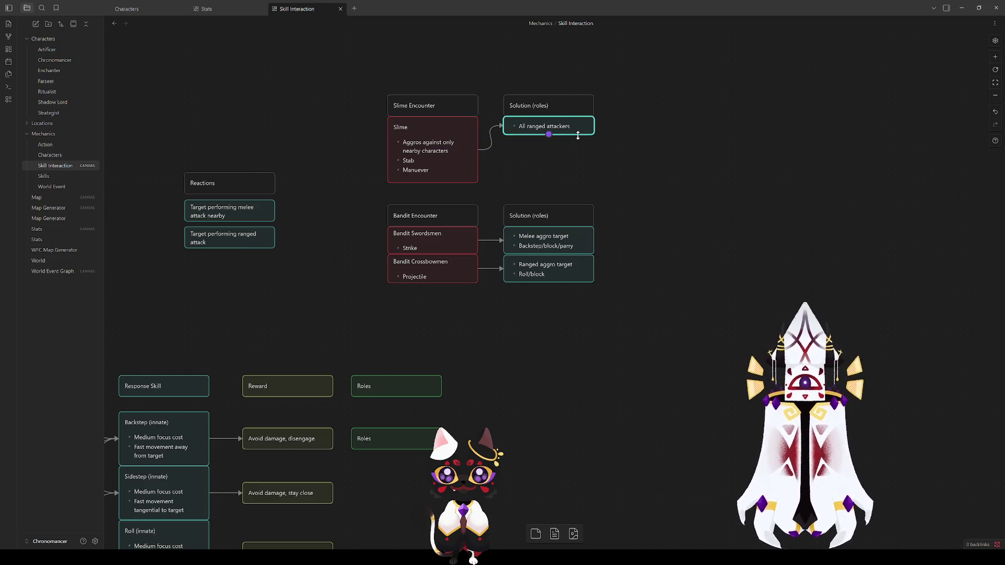
Copy the All ranged attackers card and place the duplicate directly beneath it.
left_click(572, 135)
key("ctrl+c")
key("ctrl+v")
mouse_move(564, 287)
left_mouse_down()
mouse_move(556, 151)
mouse_move(575, 183)
left_mouse_up()
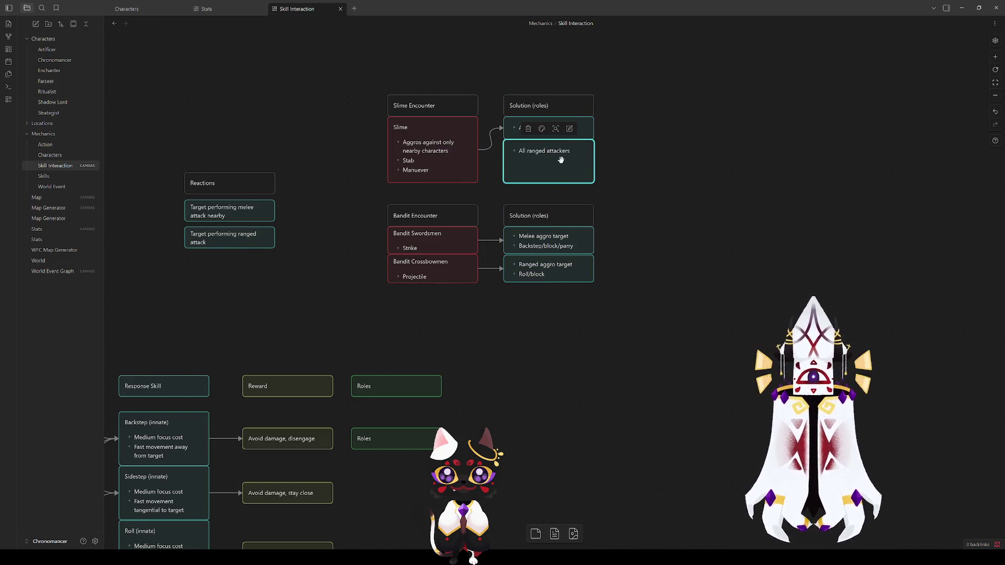
left_click(632, 166)
left_click(569, 151)
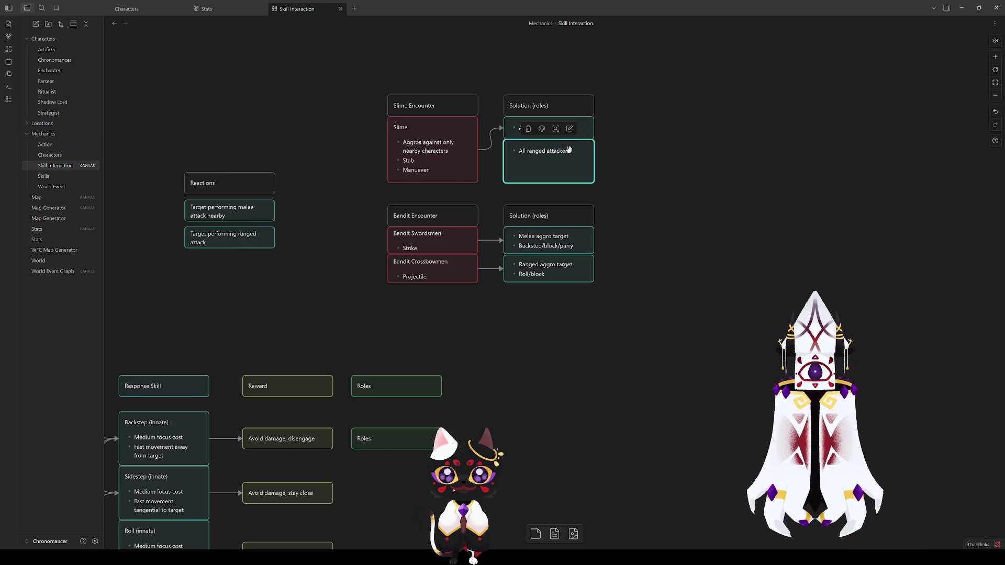
mouse_move(296, 308)
left_mouse_down()
mouse_move(460, 247)
mouse_move(564, 183)
left_mouse_up()
mouse_move(511, 157)
left_mouse_down()
mouse_move(451, 281)
mouse_move(451, 329)
left_mouse_up()
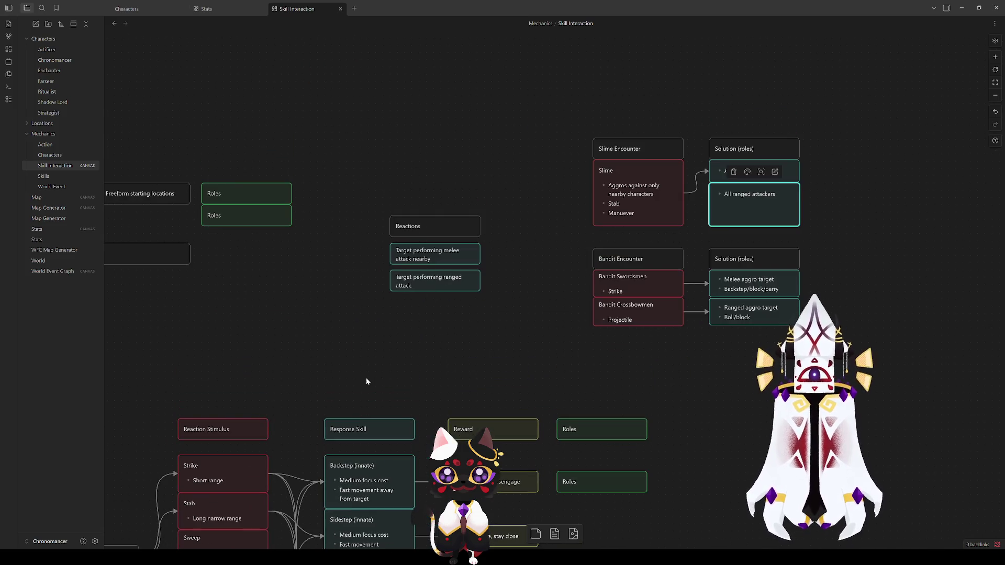
mouse_move(325, 361)
left_mouse_down()
mouse_move(453, 176)
mouse_move(496, 82)
left_mouse_up()
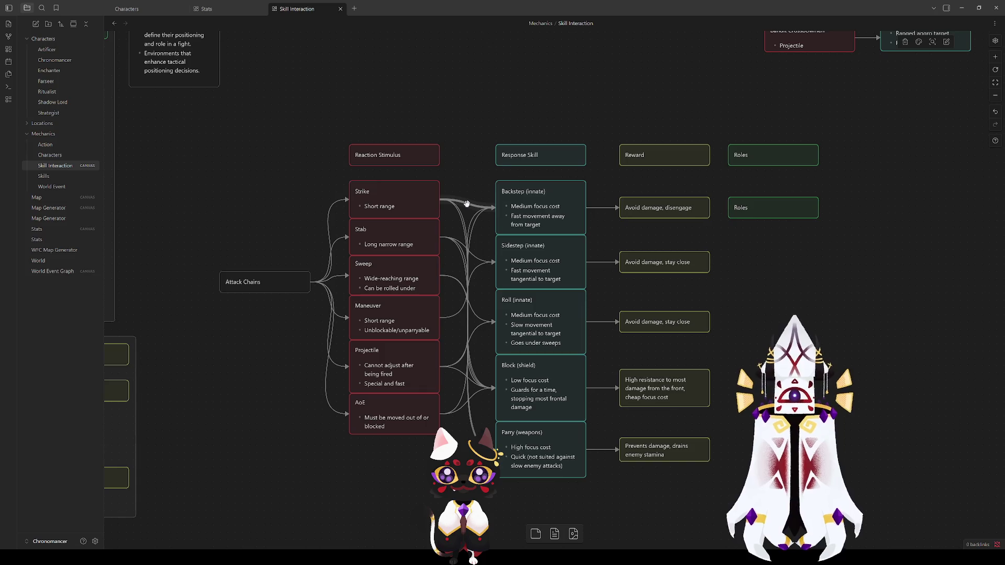
Select the Strike to Backstep connection in the Attack Chains section.
left_click(471, 204)
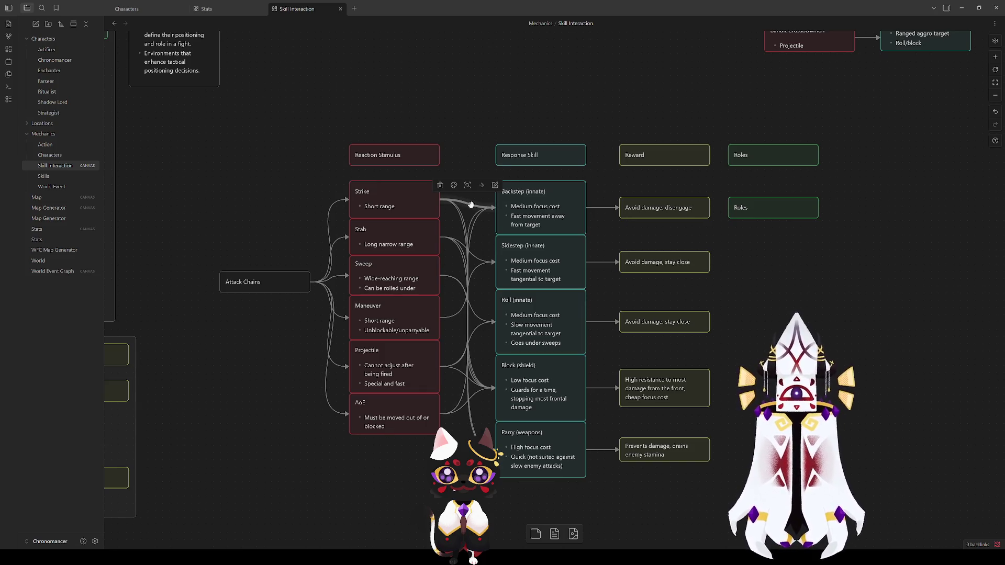
left_click(628, 239)
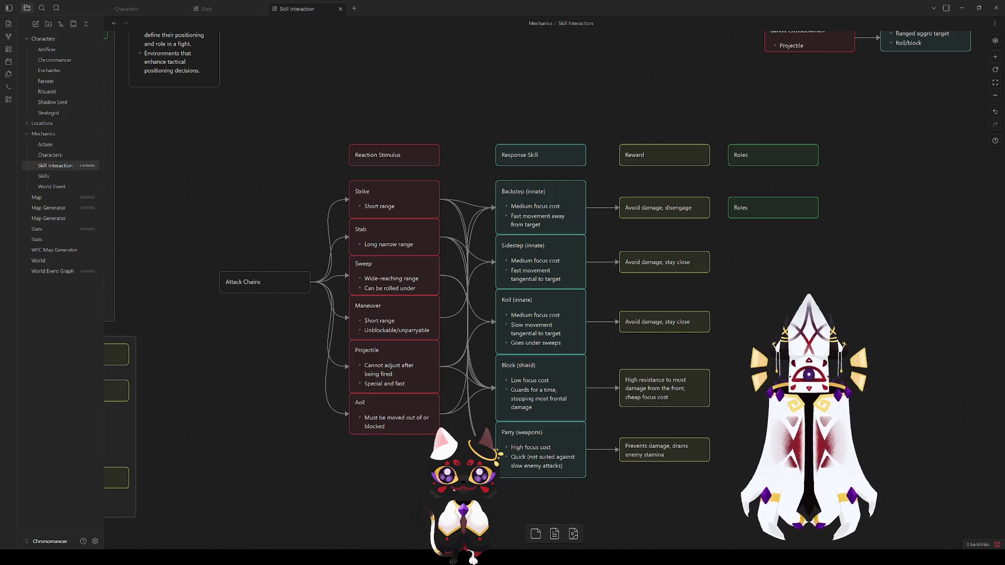
left_click_drag(756, 345, 722, 336)
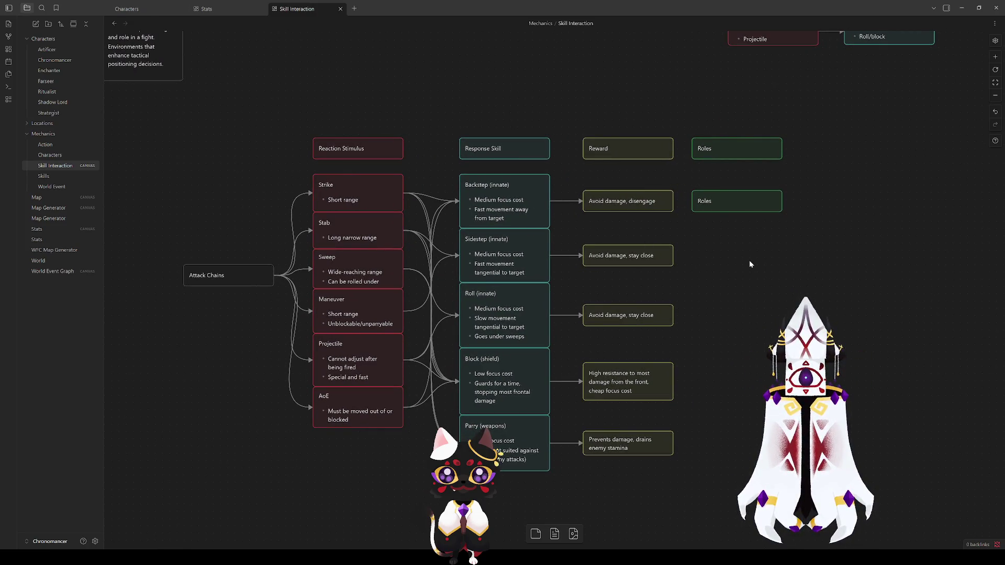
mouse_move(191, 497)
left_mouse_down()
mouse_move(606, 178)
mouse_move(826, 89)
mouse_move(825, 113)
left_mouse_up()
left_click(825, 116)
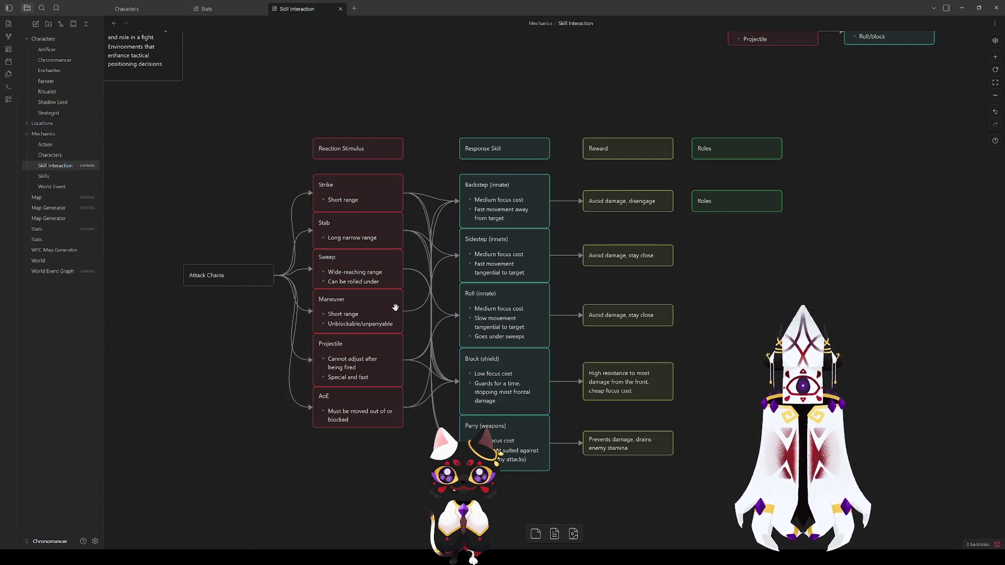
left_click(343, 147)
left_click(300, 128)
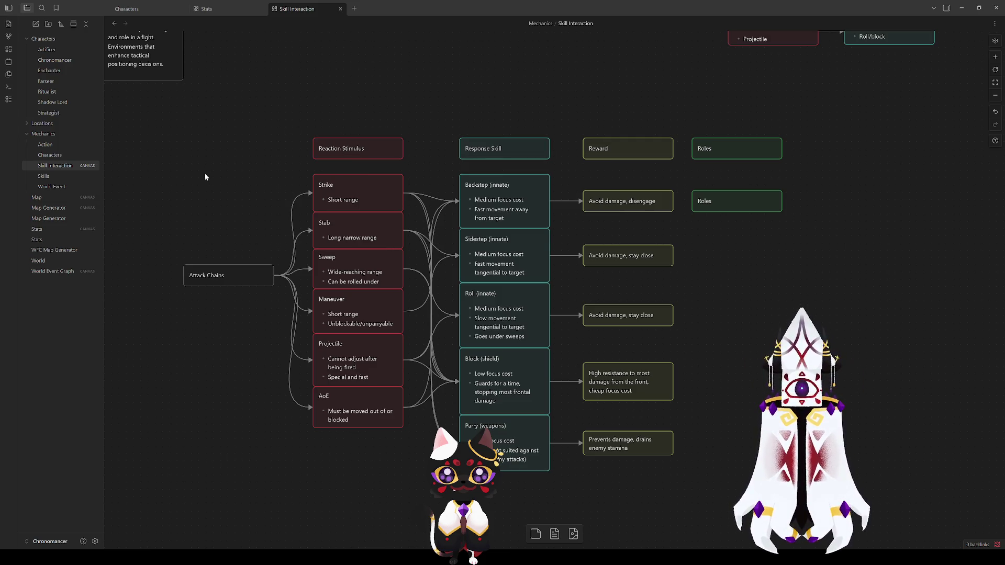
mouse_move(160, 121)
left_mouse_down()
mouse_move(803, 502)
mouse_move(815, 490)
left_mouse_up()
left_click(814, 491)
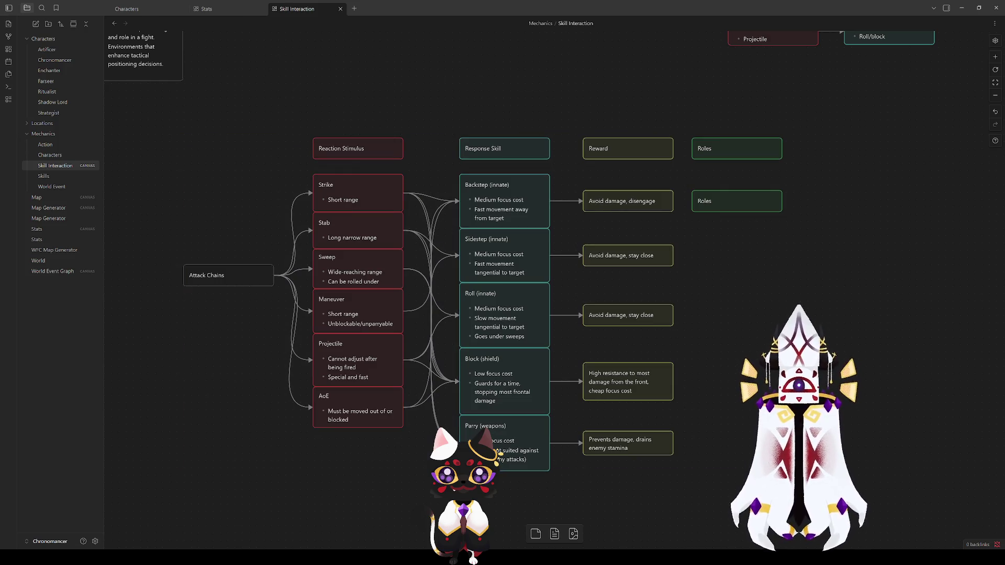
mouse_move(809, 492)
left_mouse_down()
mouse_move(385, 168)
mouse_move(160, 117)
mouse_move(812, 505)
mouse_move(800, 485)
left_mouse_up()
left_click(779, 259)
Scroll to the encounter cards and marquee-select the four Bandit row cards.
scroll(779, 259, "up", 5)
scroll(778, 259, "right", 6)
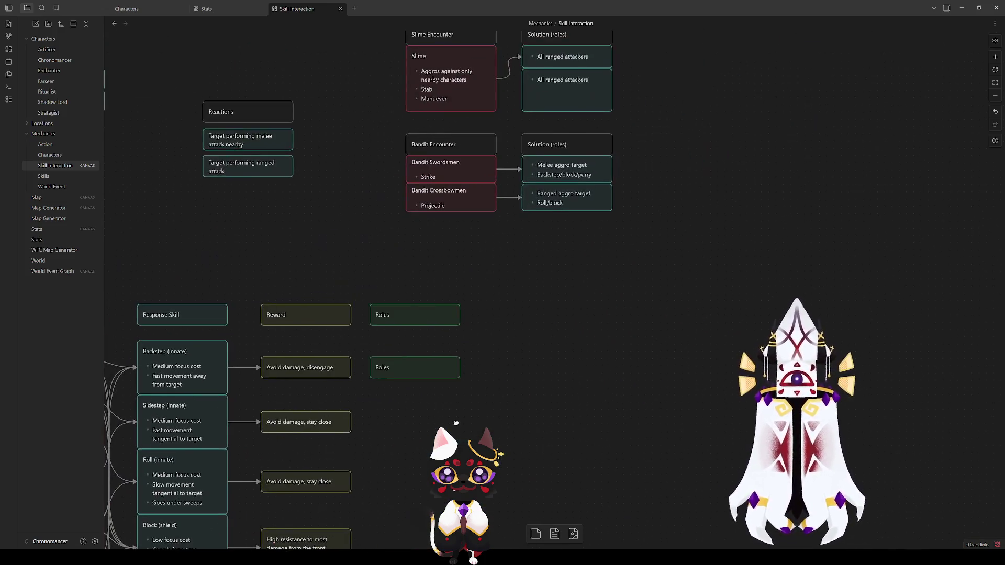
left_click(434, 217)
left_click(645, 291)
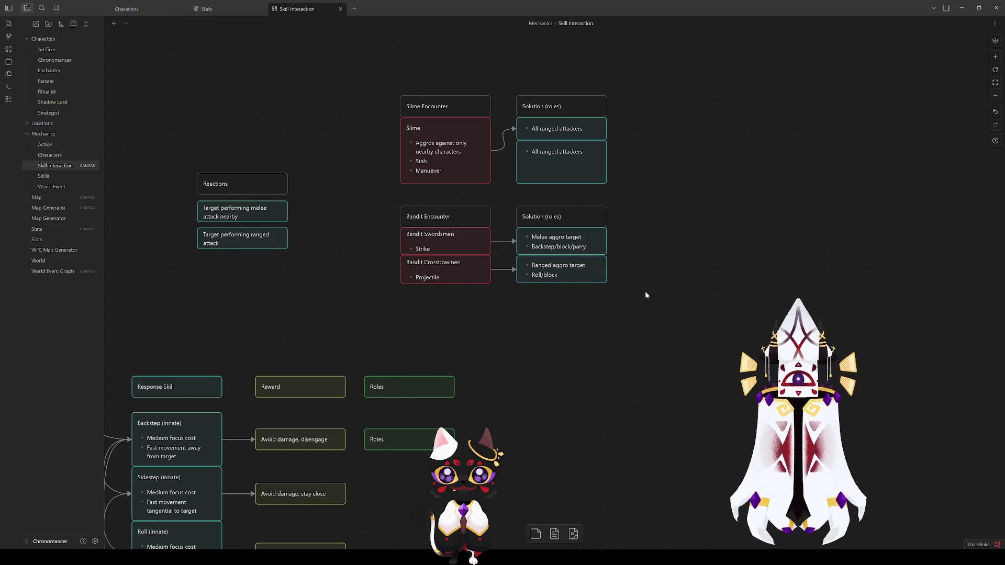
scroll(645, 314, "up", 2)
left_click_drag(657, 419, 370, 287)
left_click(383, 344)
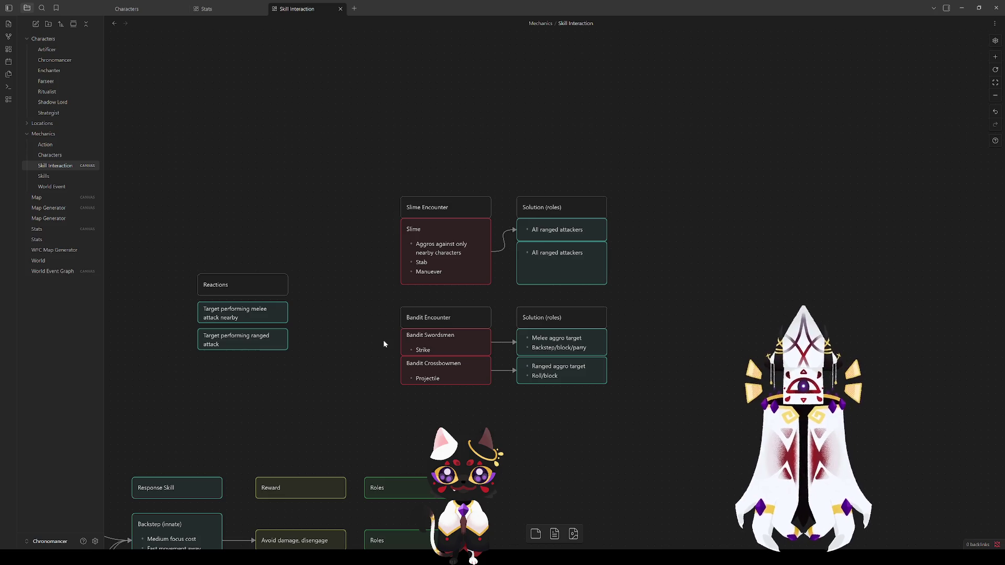
Marquee-select the Bandit solution cards, then the whole Bandit Encounter group.
mouse_move(665, 408)
left_mouse_down()
mouse_move(527, 317)
mouse_move(511, 164)
left_mouse_up()
left_click(659, 265)
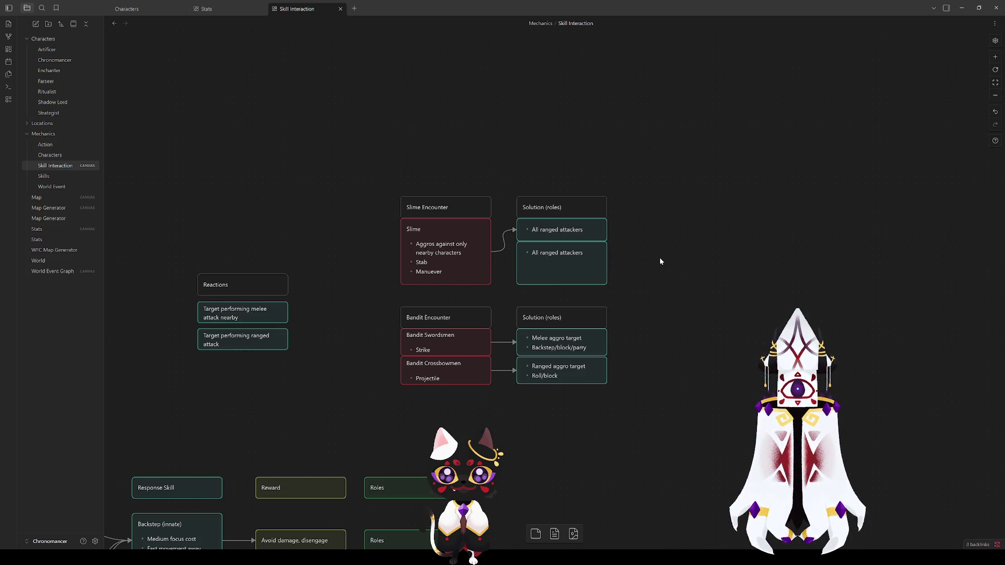
mouse_move(656, 417)
left_mouse_down()
mouse_move(400, 311)
mouse_move(392, 296)
mouse_move(621, 460)
mouse_move(615, 396)
left_mouse_up()
left_click_drag(664, 434, 364, 298)
left_click(365, 298)
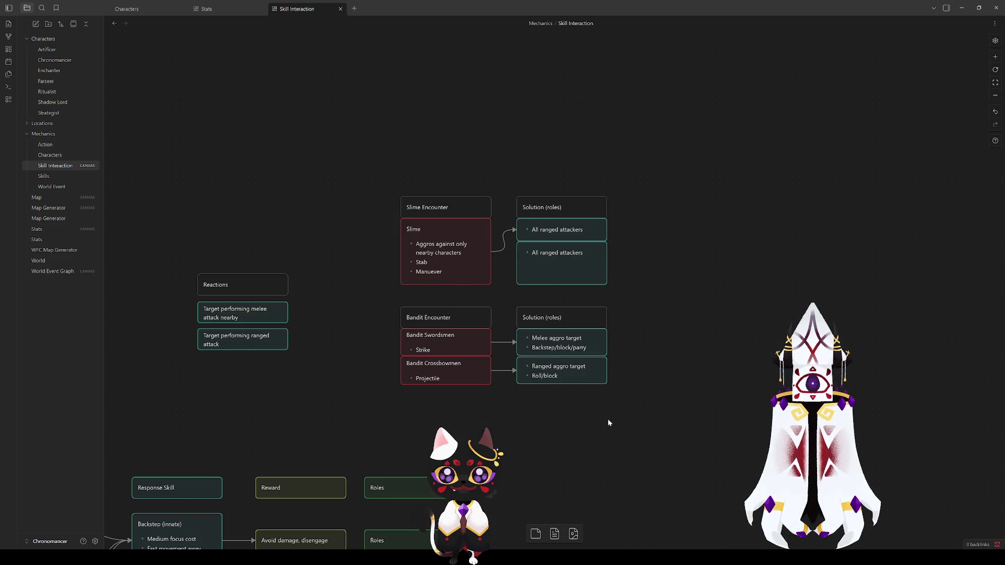
left_click_drag(633, 428, 397, 304)
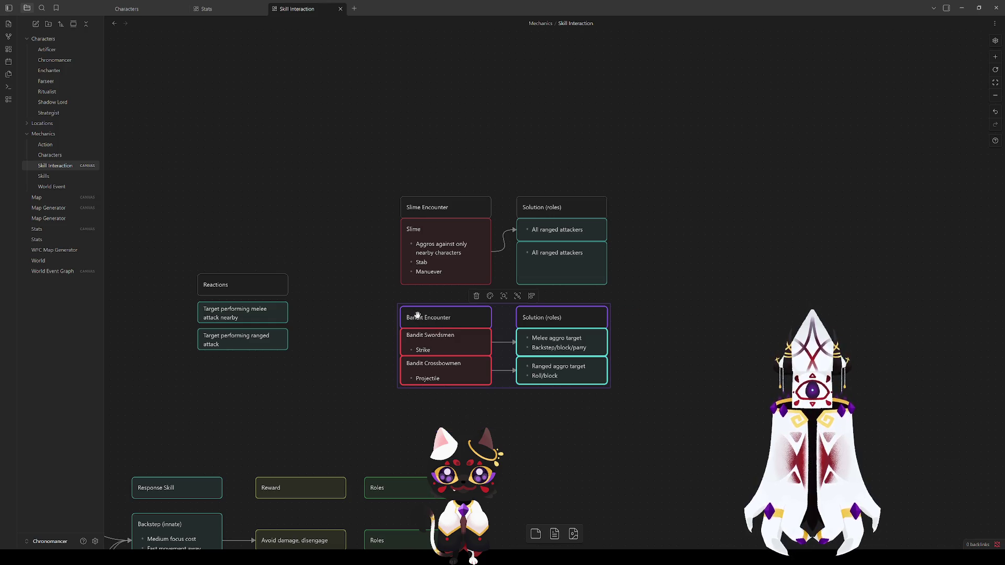
Move the Bandit Encounter cards right and link Bandit Swordsmen to the left Melee aggro target.
left_click(506, 413)
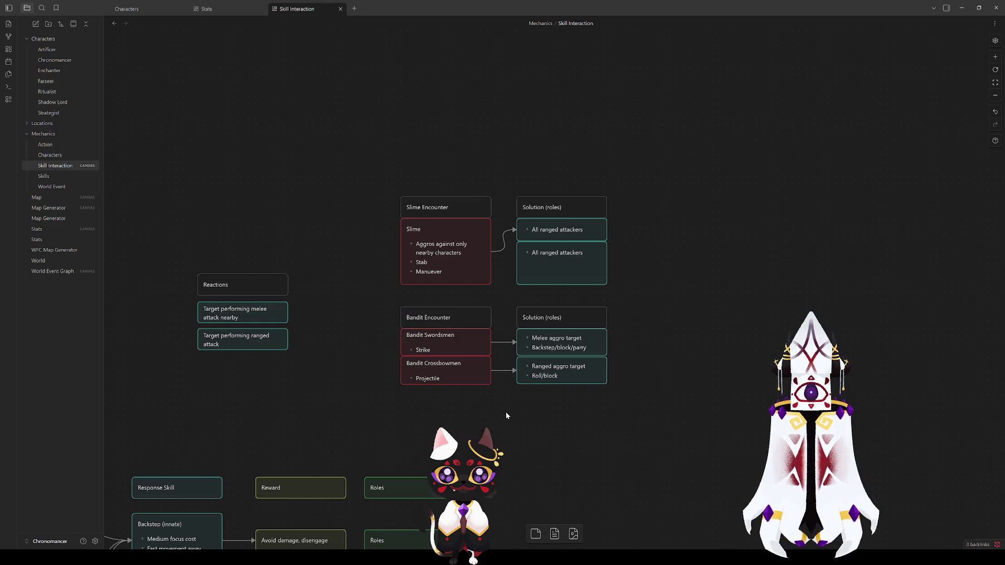
mouse_move(673, 437)
left_mouse_down()
mouse_move(386, 283)
mouse_move(393, 314)
mouse_move(567, 325)
left_mouse_up()
left_click(476, 369)
mouse_move(717, 428)
left_mouse_down()
mouse_move(674, 303)
mouse_move(531, 273)
mouse_move(423, 335)
mouse_move(443, 333)
mouse_move(422, 334)
left_mouse_up()
left_click(577, 415)
mouse_move(531, 348)
left_mouse_down()
mouse_move(502, 348)
mouse_move(503, 376)
left_mouse_up()
Rename the right header 'Defensive Solution (roles)' and the left one 'Offensive Solution (roles)'.
left_click(681, 324)
left_click(675, 325)
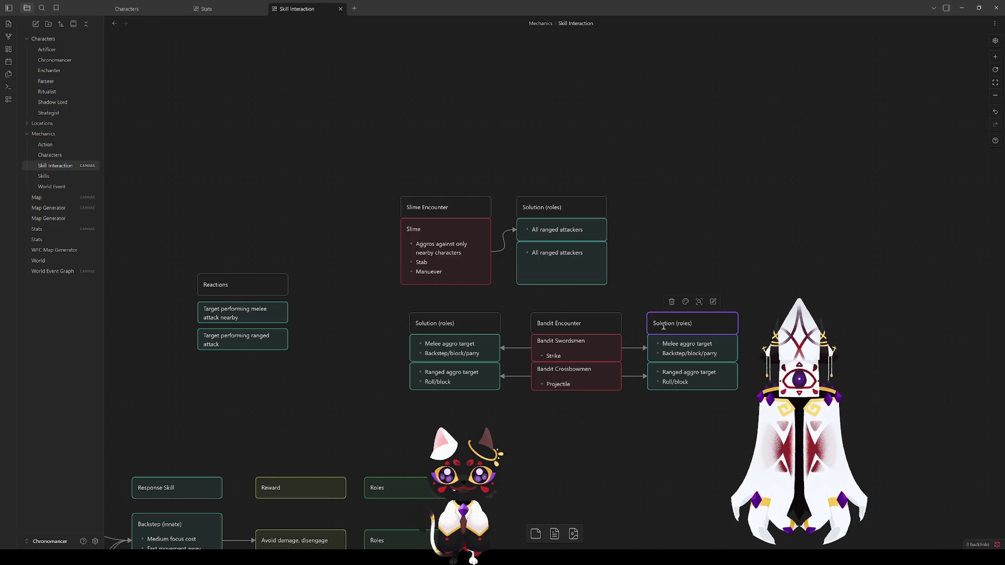
left_click(695, 323)
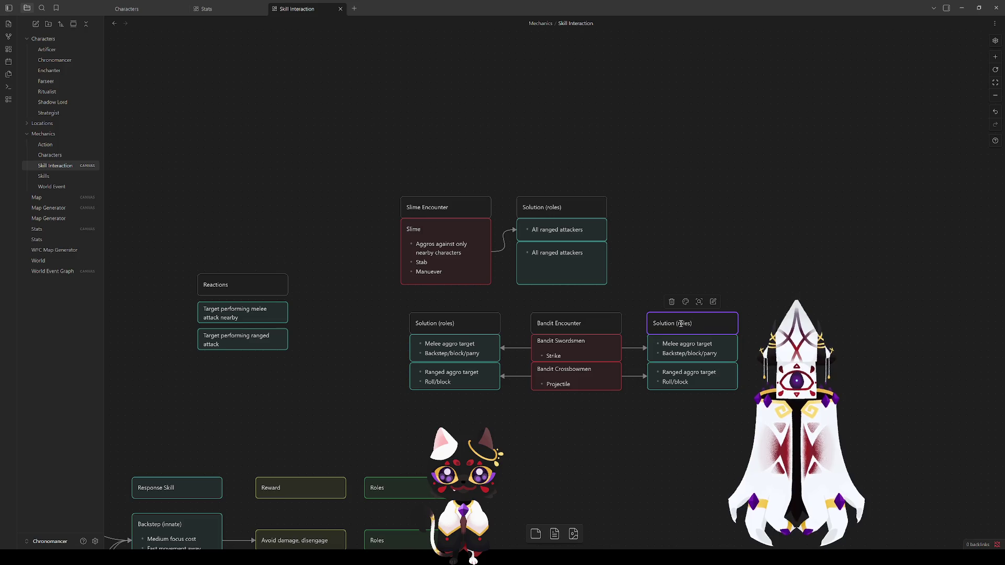
key("Home")
type("Defensive")
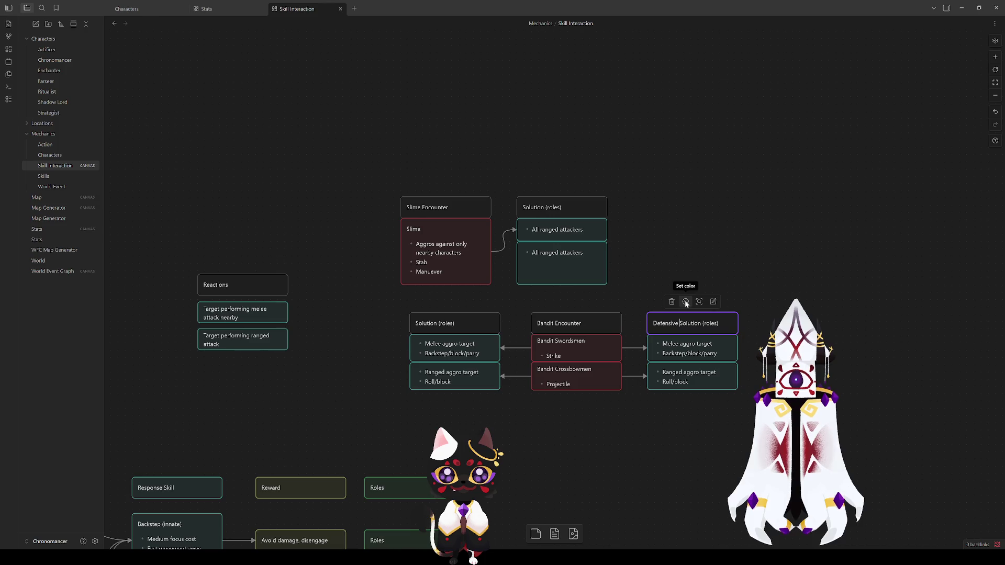
left_click(415, 321)
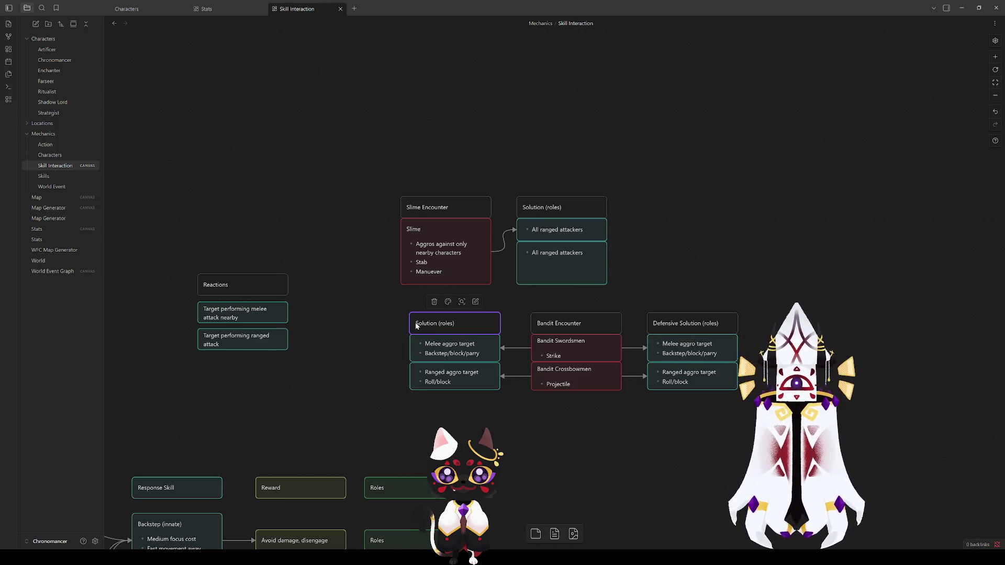
type("Offens")
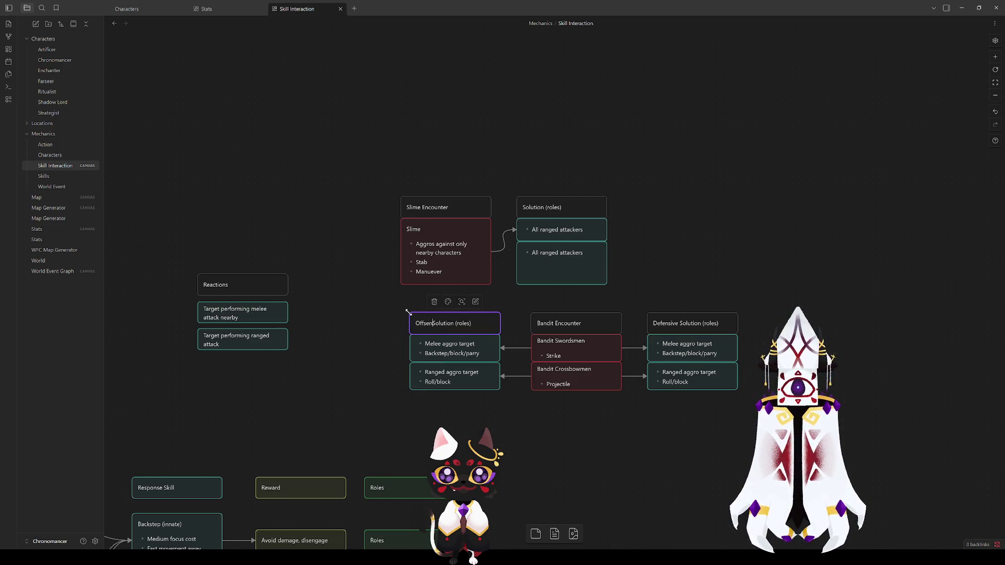
type("ive")
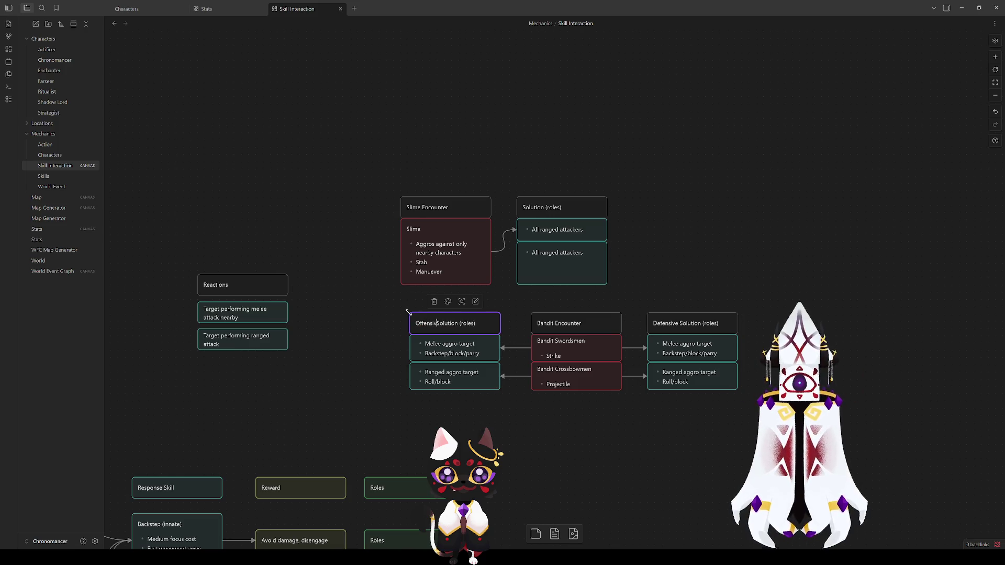
left_click(518, 412)
Select the Melee aggro target and Bandit Swordsmen cards to check their link.
left_click(448, 348)
left_click(596, 413)
left_click(549, 347)
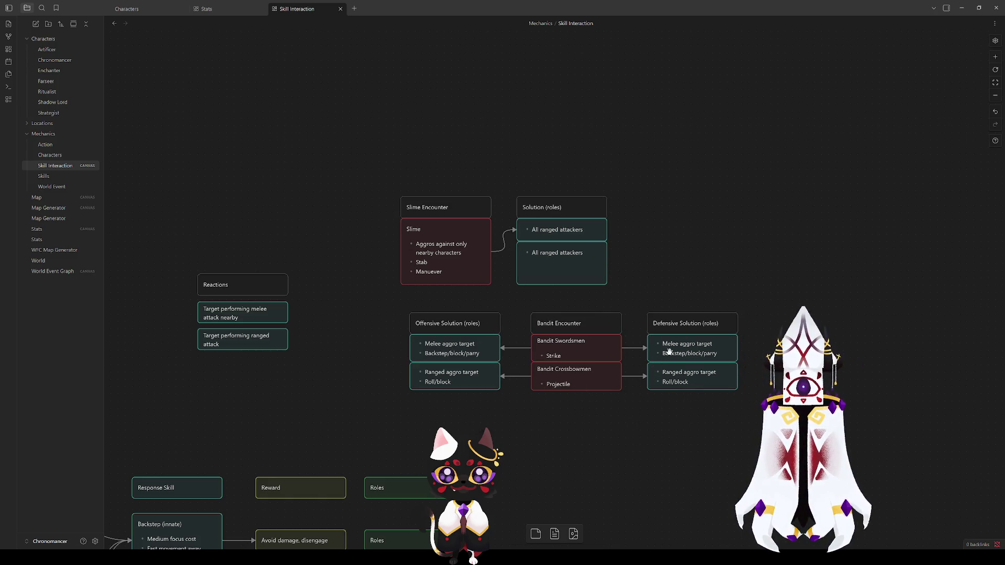
left_click(643, 443)
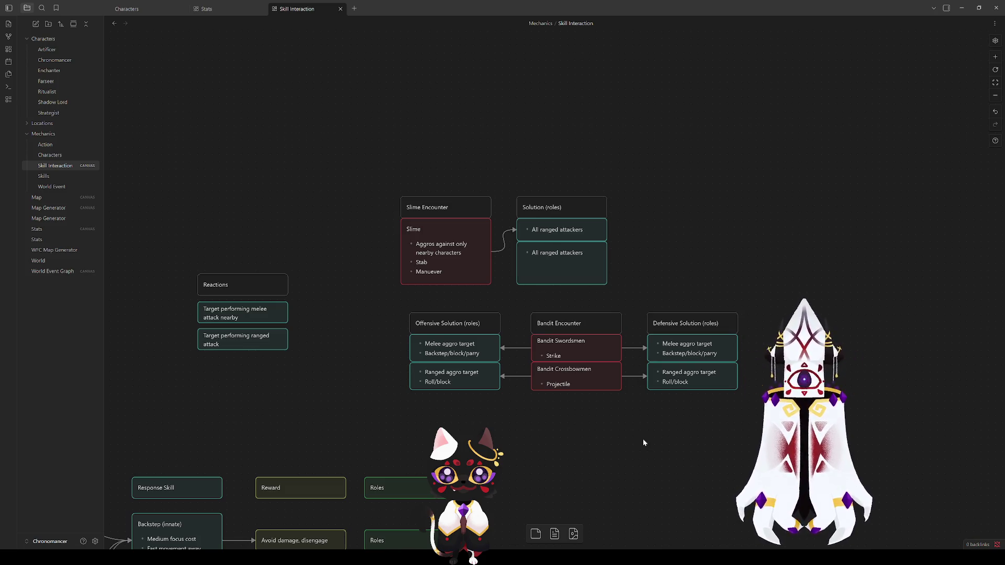
Move the left Ranged aggro target and Bandit Crossbowmen cards down.
left_click(575, 353)
left_click(546, 428)
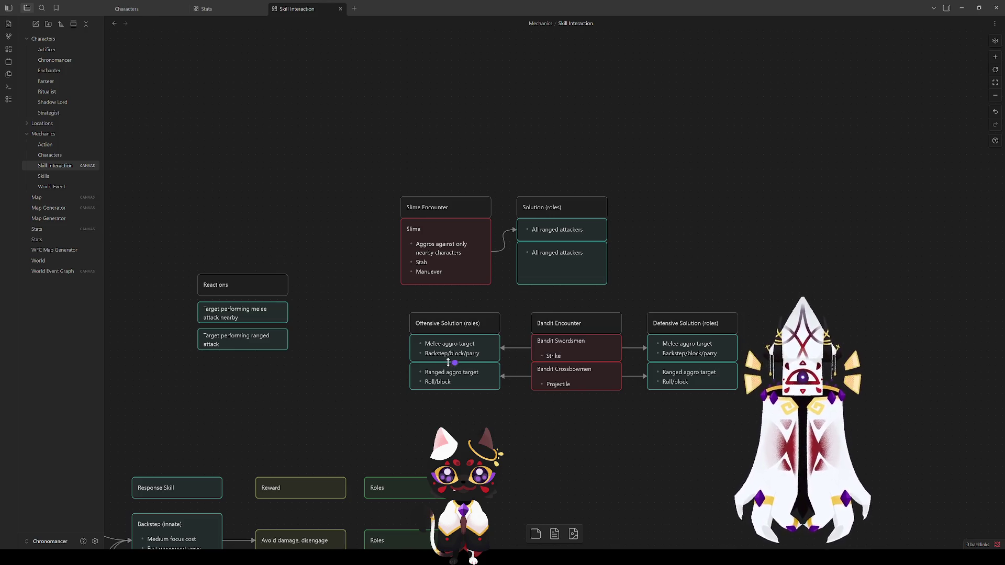
left_click_drag(447, 373, 447, 387)
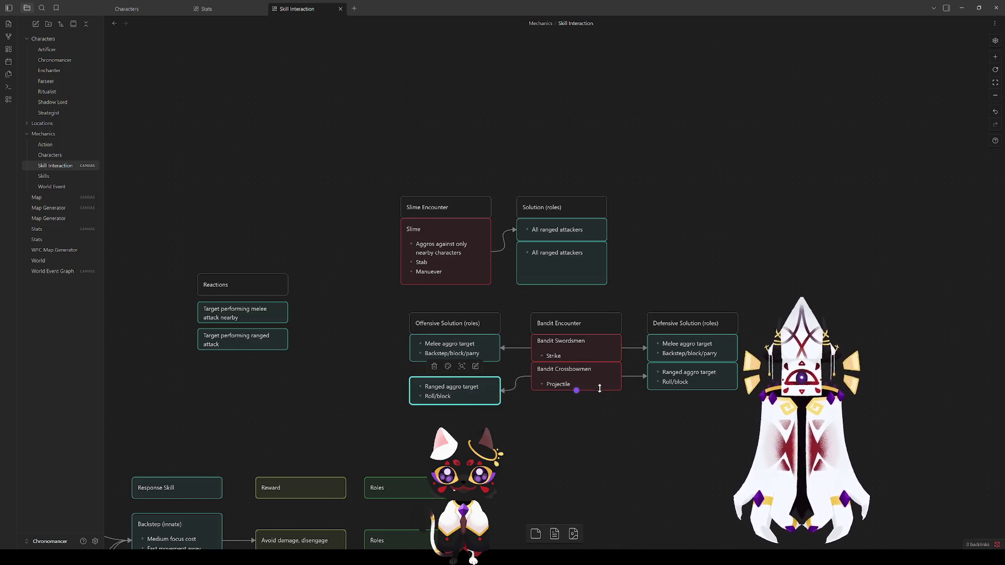
left_click_drag(586, 378, 586, 404)
Make the Bandit Swordsmen card taller and add 'Parry when attacked' to it.
left_click(593, 359)
left_click_drag(592, 361, 593, 377)
double_click(568, 360)
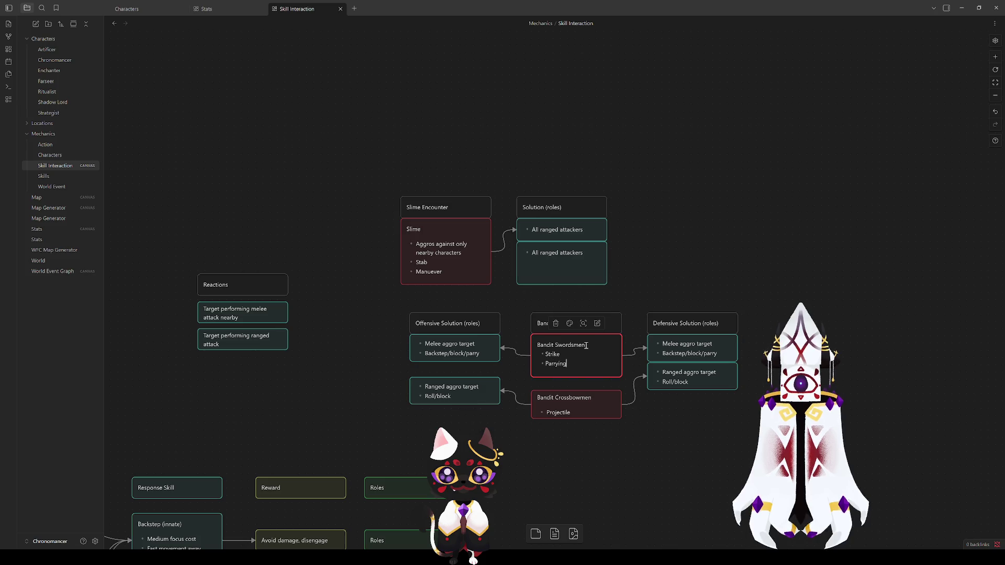
type("when attacked")
Add a new empty bullet under Projectile in the Bandit Crossbowmen card.
left_click(587, 420)
double_click(587, 421)
key("Return")
mouse_move(333, 392)
left_mouse_down()
mouse_move(594, 199)
mouse_move(623, 139)
mouse_move(651, 122)
mouse_move(670, 125)
mouse_move(648, 129)
mouse_move(507, 233)
mouse_move(416, 329)
mouse_move(383, 305)
mouse_move(429, 312)
mouse_move(540, 265)
mouse_move(603, 174)
left_mouse_up()
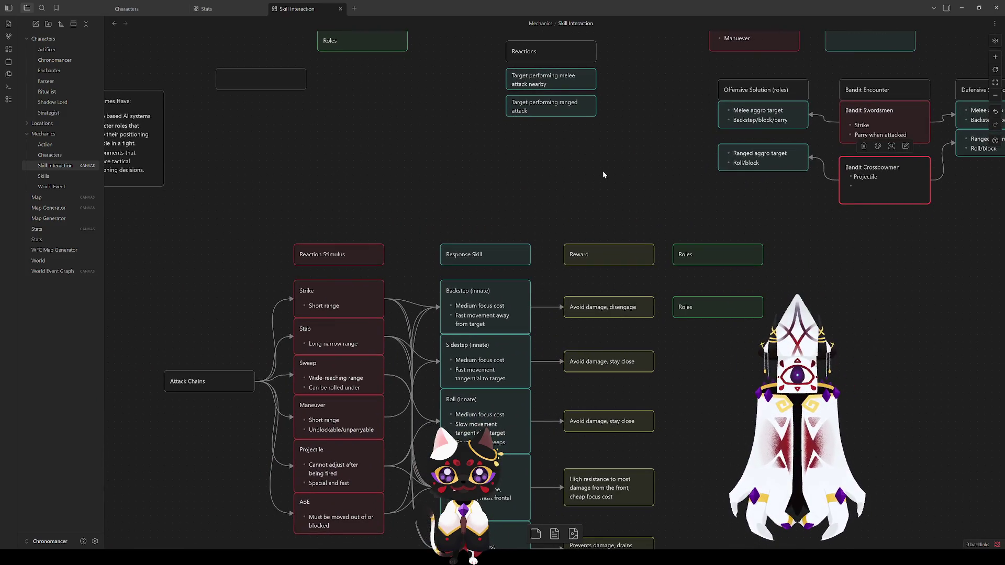
mouse_move(603, 174)
left_mouse_down()
mouse_move(422, 330)
mouse_move(528, 219)
mouse_move(585, 172)
mouse_move(359, 385)
mouse_move(233, 364)
mouse_move(478, 298)
mouse_move(287, 355)
left_mouse_up()
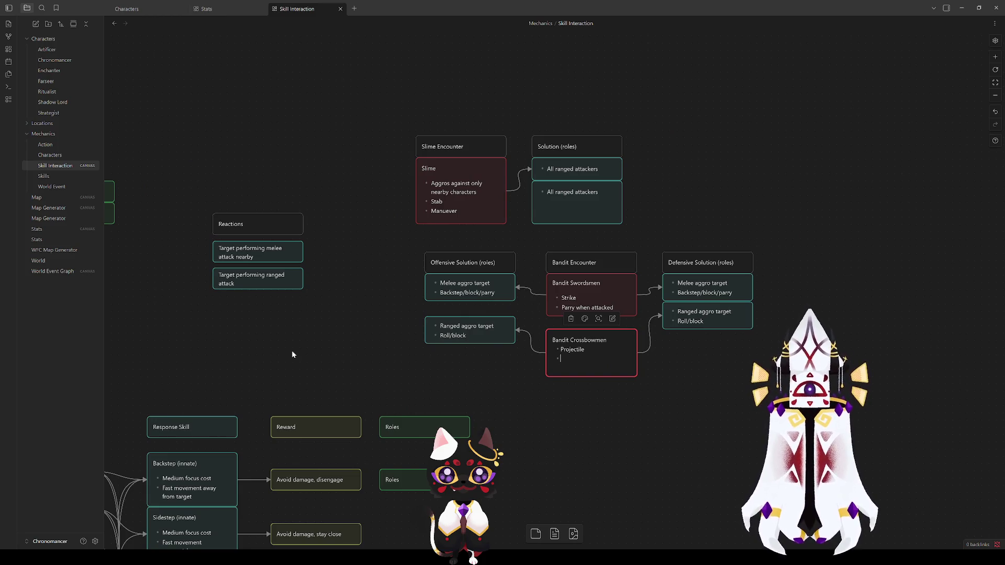
mouse_move(293, 354)
left_mouse_down()
mouse_move(532, 141)
mouse_move(529, 107)
left_mouse_up()
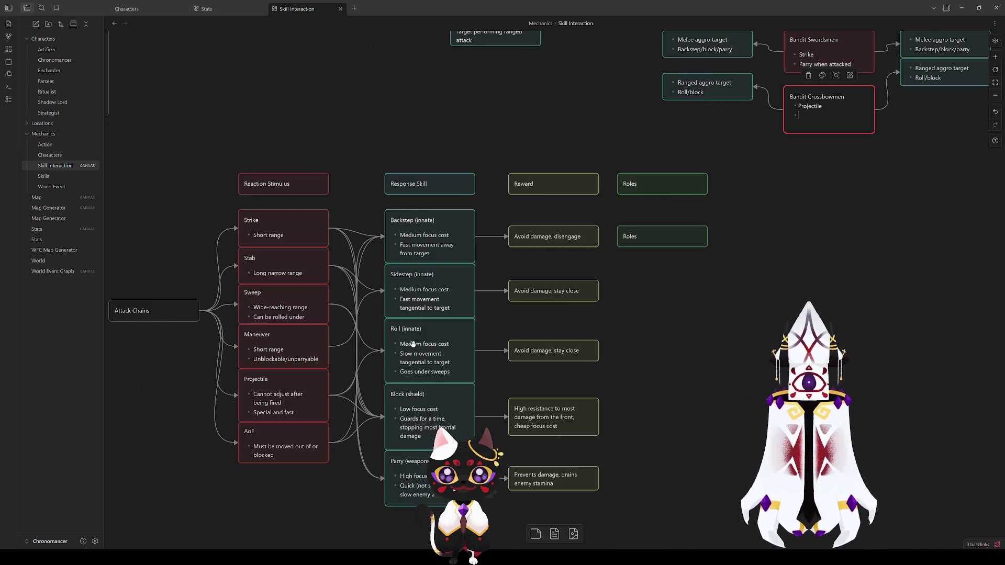
Insert 'melee' into the Parry card title so it reads 'Parry (melee weapons)'.
double_click(403, 461)
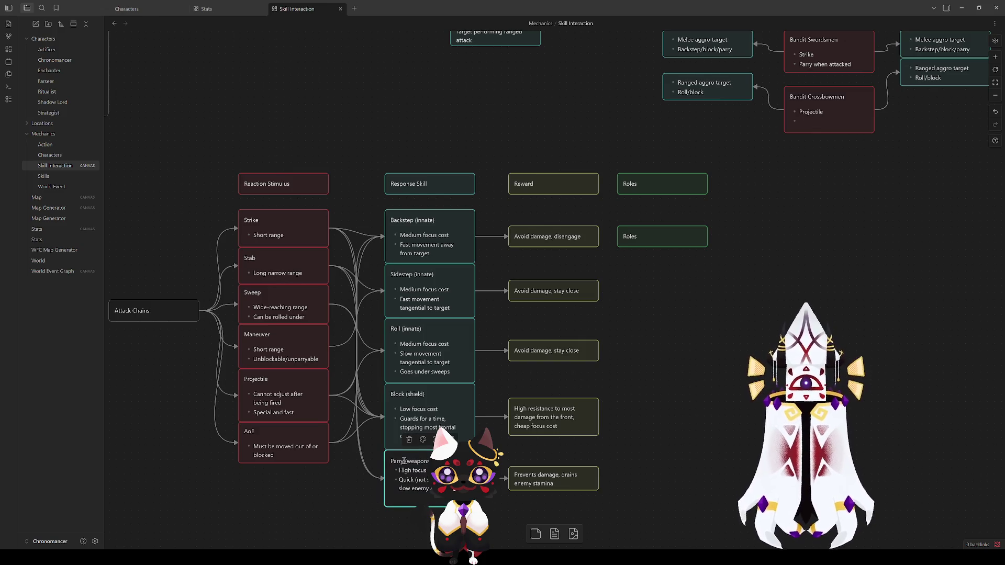
left_click(410, 461)
type("melee")
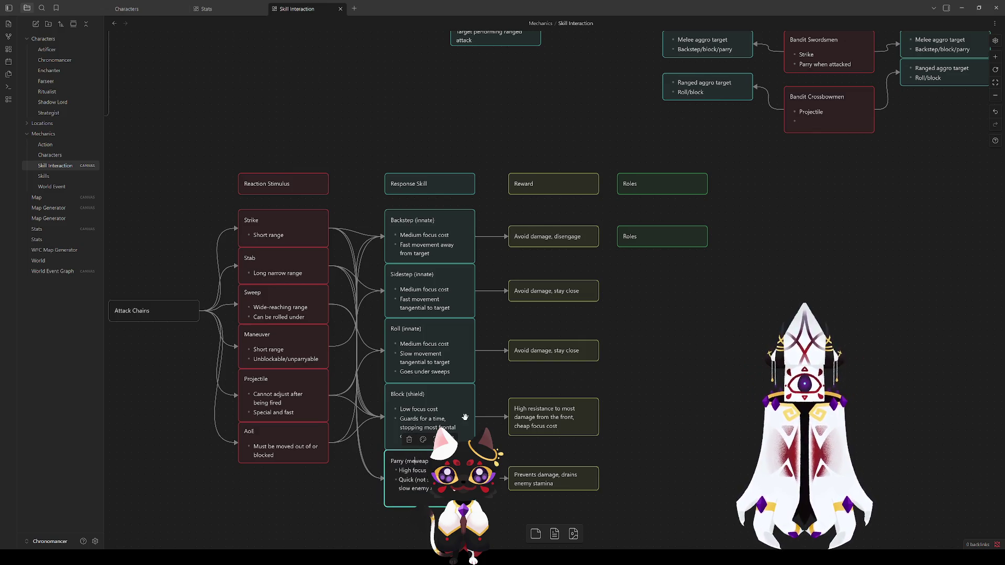
left_click(494, 391)
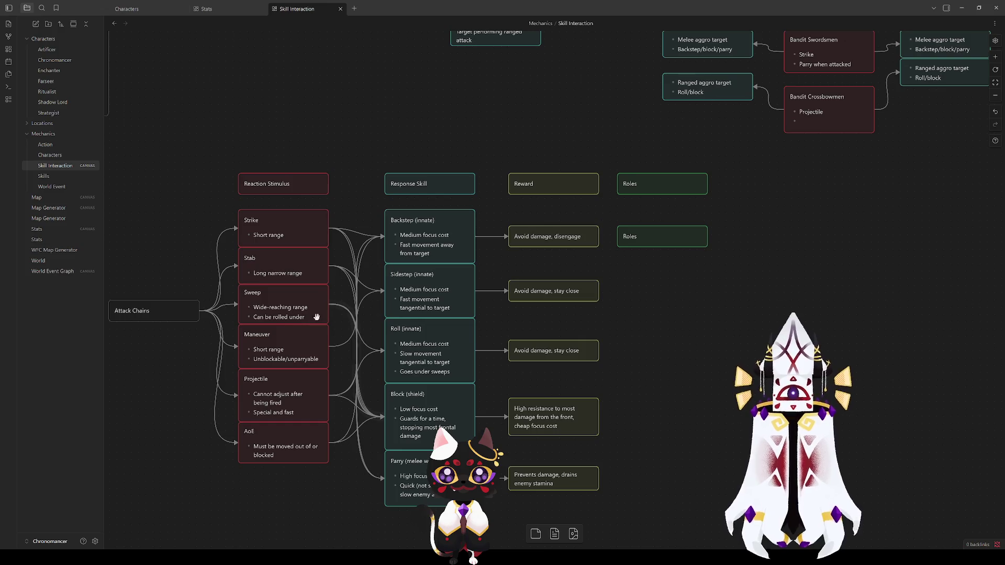
left_click_drag(683, 275, 280, 451)
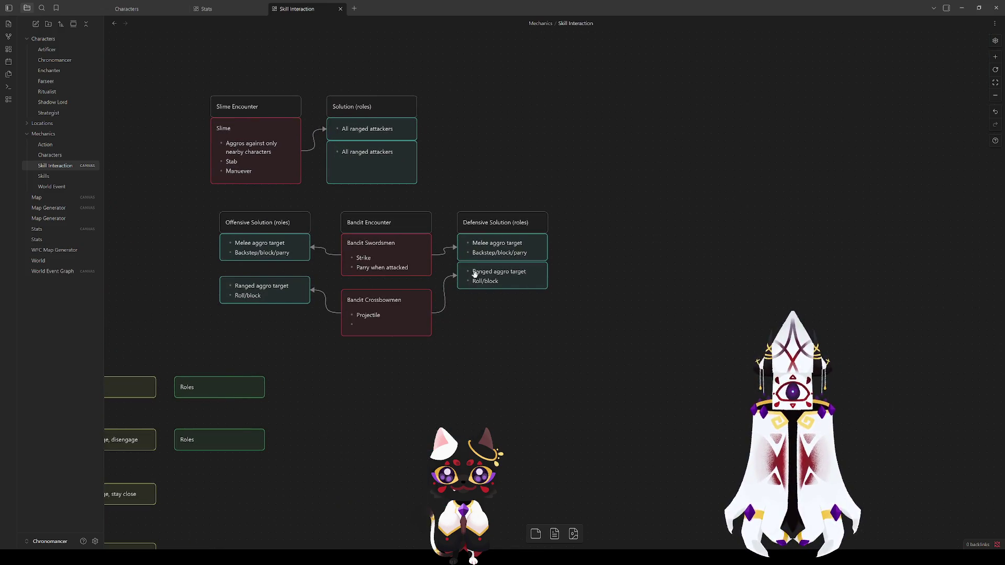
Fill the empty Bandit Crossbowmen bullet with 'Roll when attacked'.
double_click(395, 320)
type("Roll when attack")
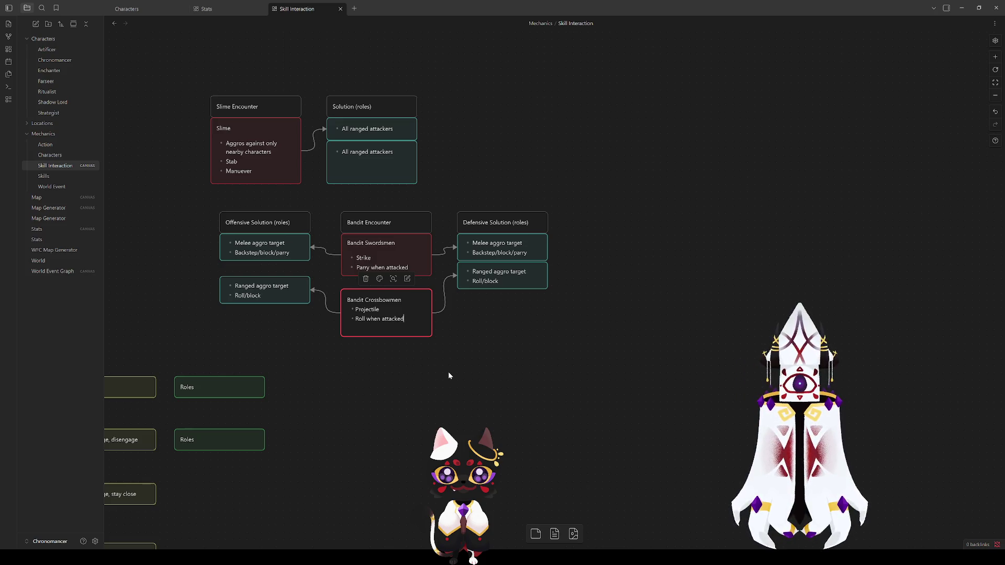
type("ed")
left_click(449, 374)
scroll(408, 316, "left", 6)
scroll(408, 316, "down", 3)
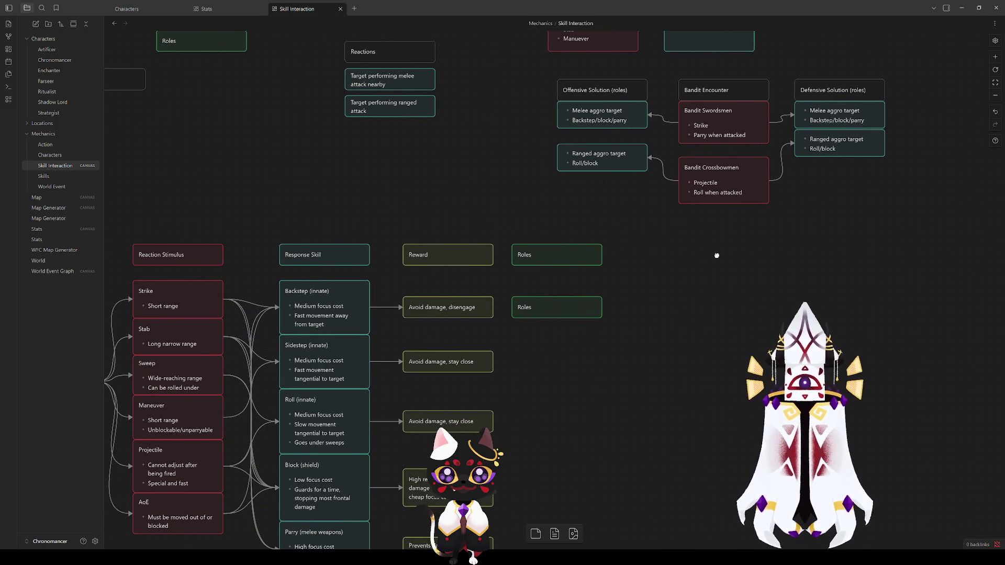
Nudge the Bandit Crossbowmen card up to align with its neighbours.
left_click(705, 185)
left_click(682, 248)
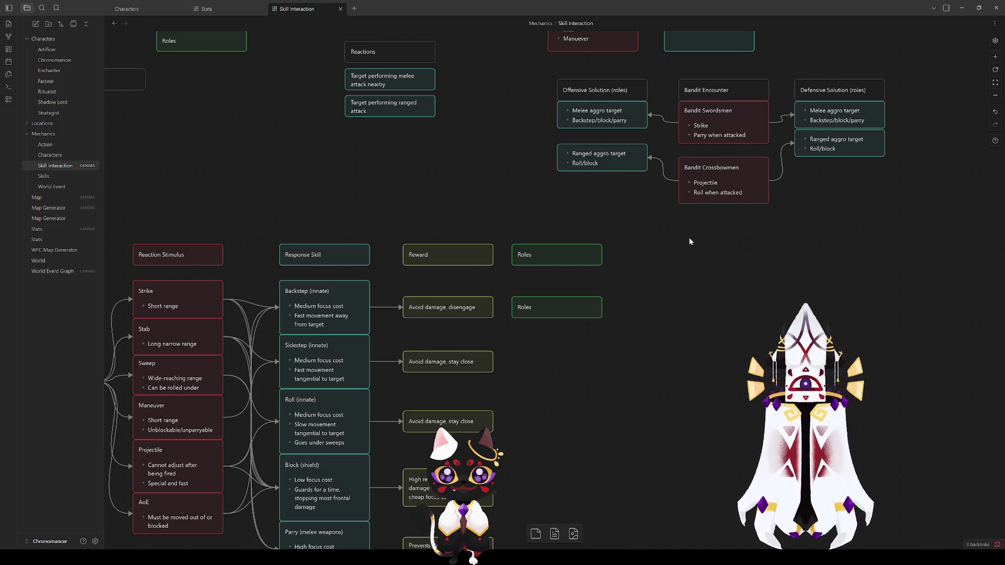
mouse_move(688, 241)
left_mouse_down()
mouse_move(675, 309)
mouse_move(658, 254)
mouse_move(527, 316)
mouse_move(577, 401)
left_mouse_up()
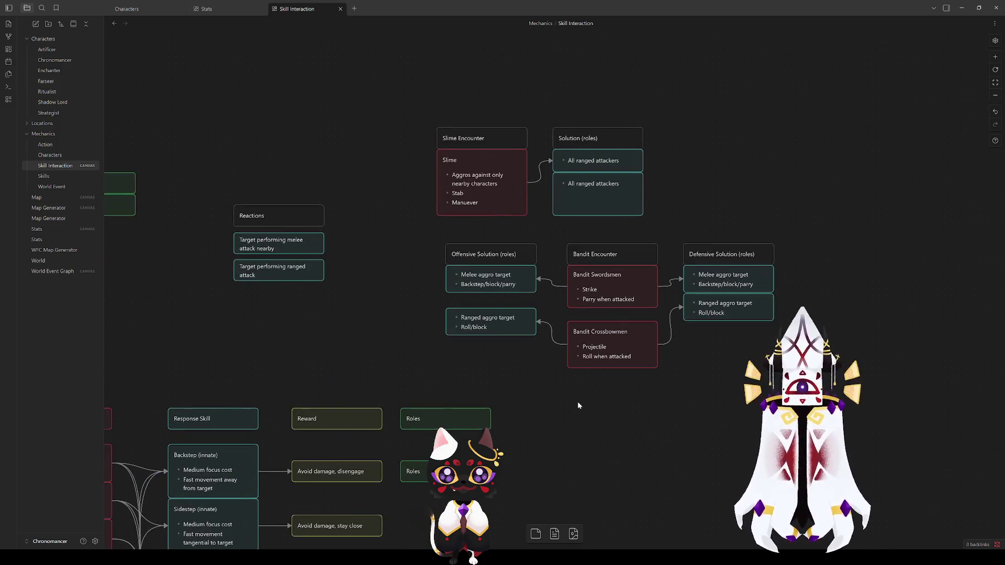
left_click_drag(579, 345, 592, 339)
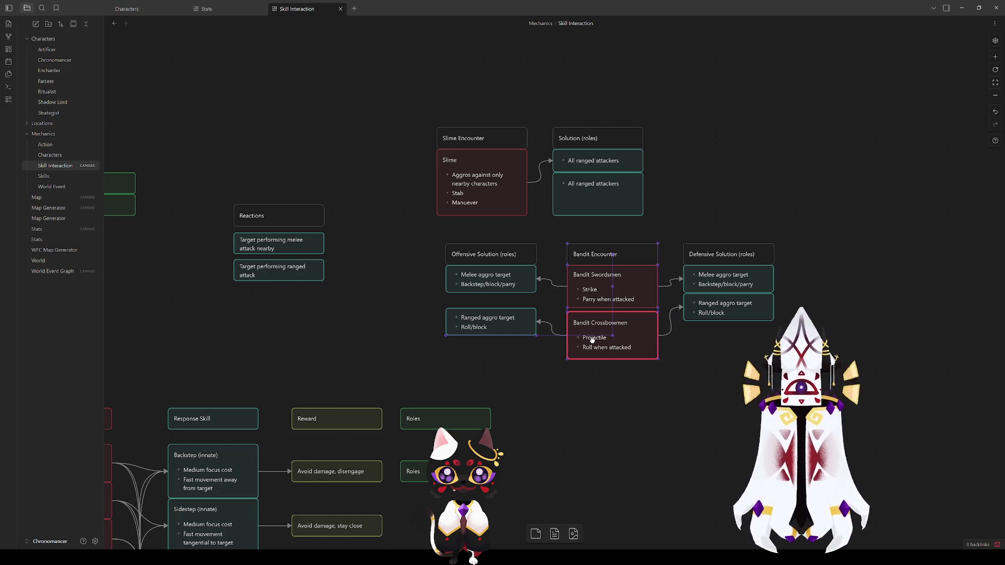
left_click(560, 385)
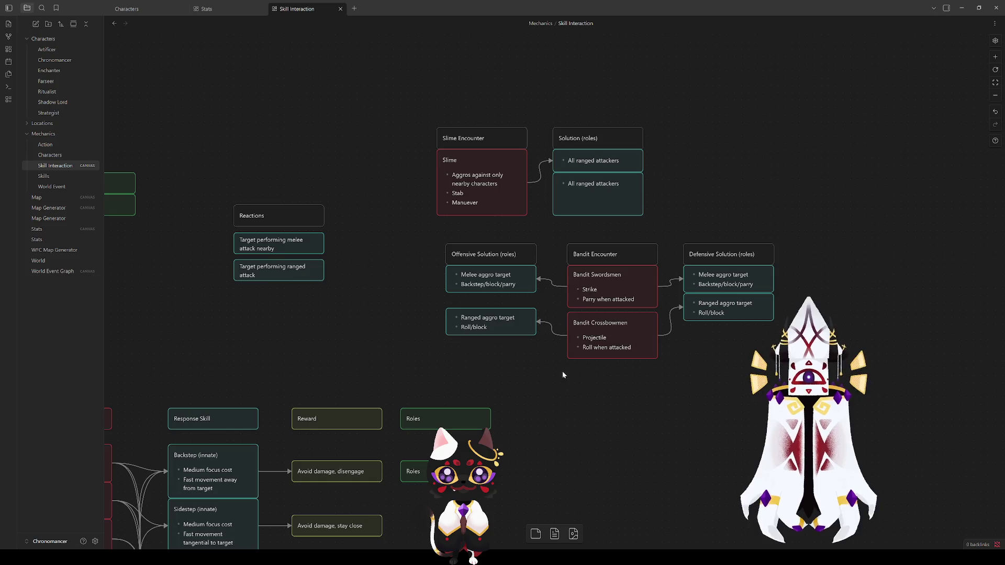
left_click(231, 506)
Delete the empty card and both green Roles cards beside Freeform starting locations.
mouse_move(306, 507)
left_mouse_down()
mouse_move(475, 437)
mouse_move(527, 426)
left_mouse_up()
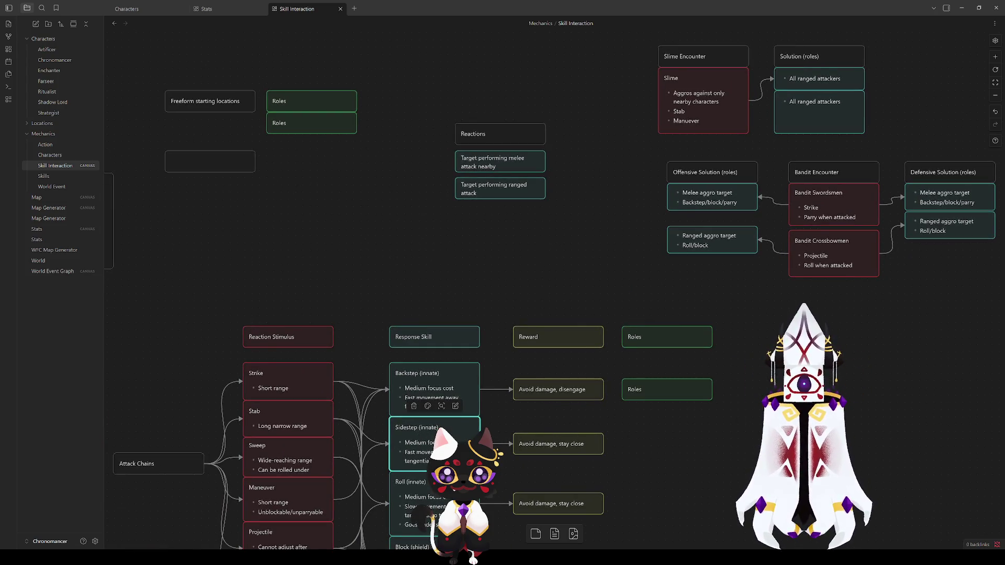
left_click(812, 265)
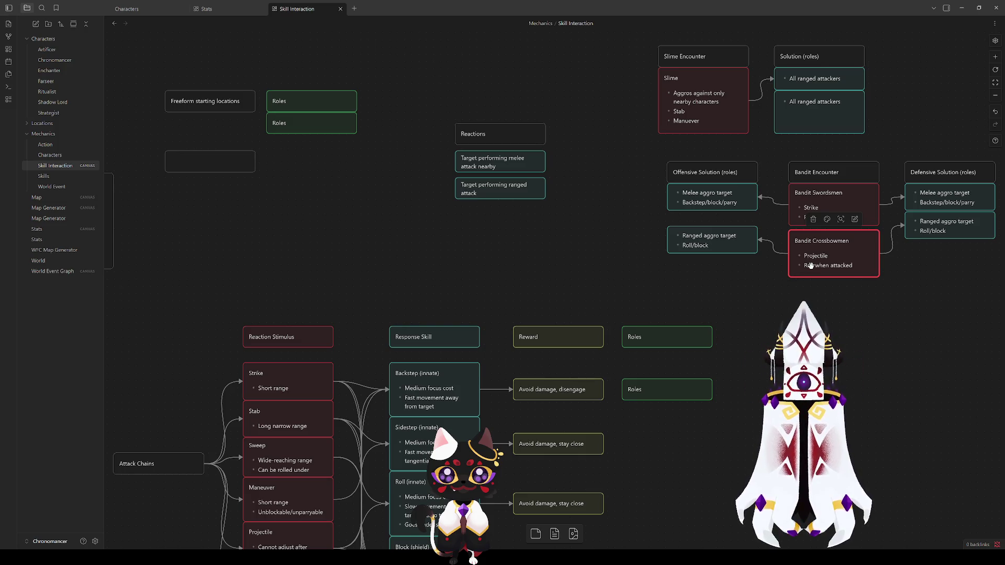
left_click(216, 165)
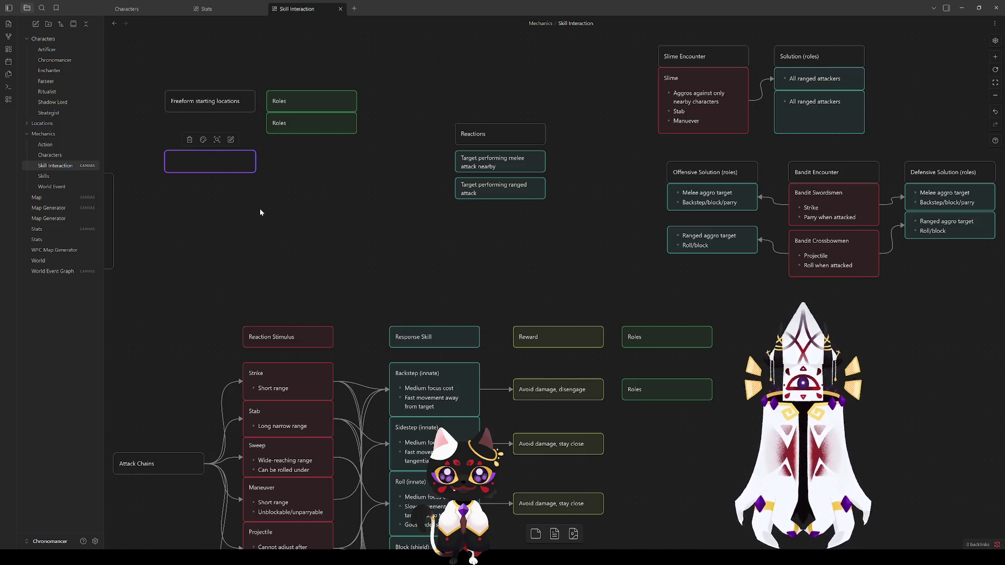
key("Delete")
mouse_move(289, 143)
left_mouse_down()
mouse_move(302, 149)
mouse_move(308, 40)
left_mouse_up()
key("Delete")
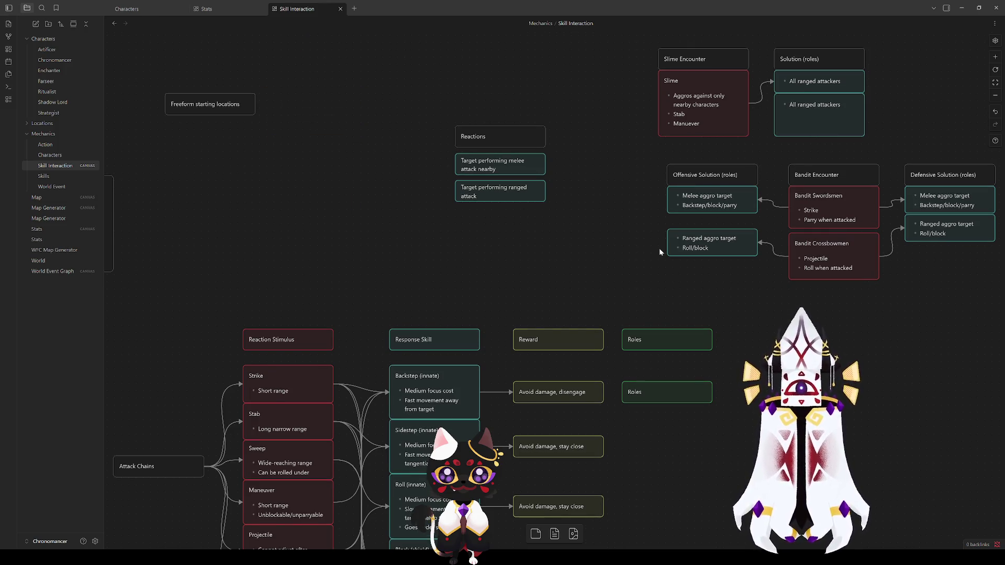
Select the Defensive and then the Offensive Solution card columns.
scroll(658, 248, "right", 8)
scroll(658, 248, "up", 2)
mouse_move(600, 360)
left_mouse_down()
mouse_move(450, 189)
mouse_move(466, 206)
left_mouse_up()
mouse_move(340, 379)
left_mouse_down()
mouse_move(230, 234)
mouse_move(214, 233)
mouse_move(217, 253)
left_mouse_up()
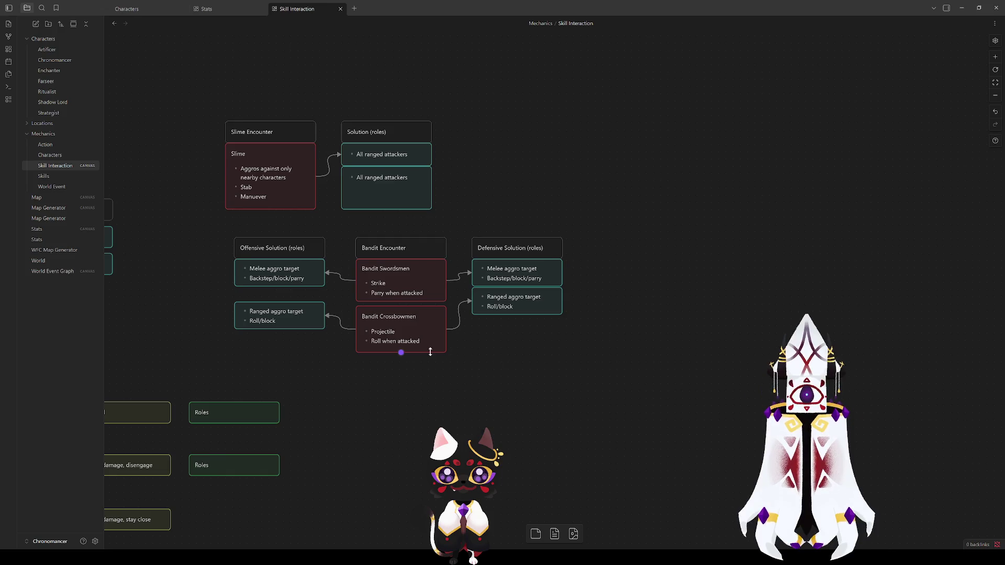
Align Bandit Crossbowmen and the four Melee/Ranged aggro target cards level with the Bandit cards.
left_click_drag(400, 329, 401, 325)
left_click_drag(515, 296, 518, 321)
left_click_drag(518, 270, 518, 278)
left_click_drag(277, 271, 277, 278)
left_click_drag(278, 318, 278, 329)
left_click(391, 391)
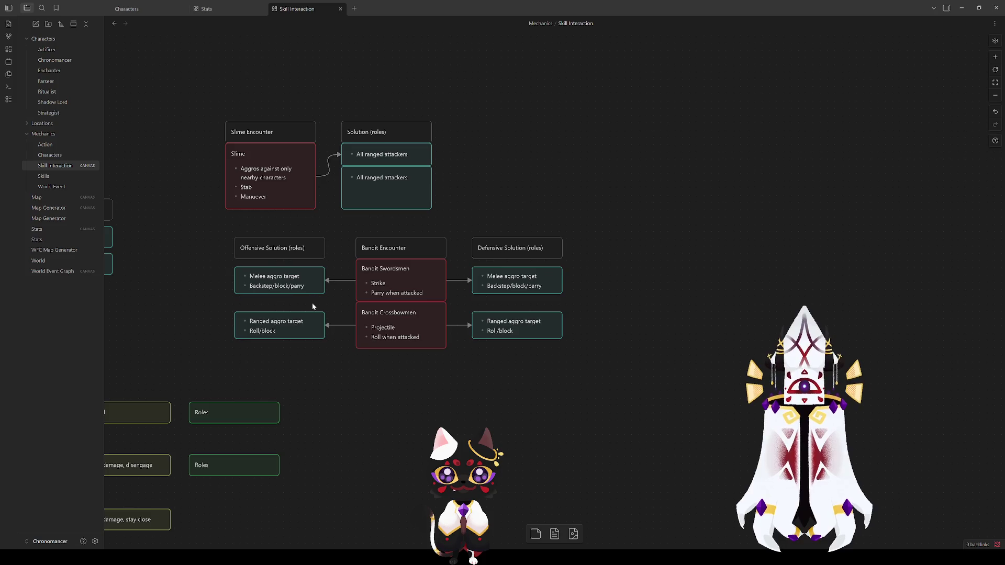
Clear the text of the offensive Melee aggro target card.
double_click(291, 285)
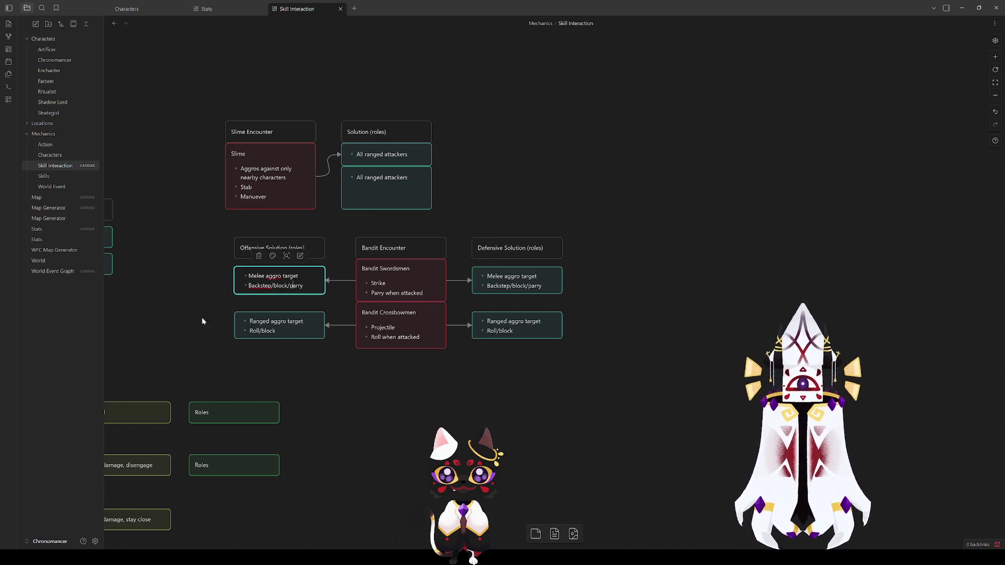
mouse_move(172, 325)
left_mouse_down()
mouse_move(627, 209)
mouse_move(610, 131)
mouse_move(644, 127)
left_mouse_up()
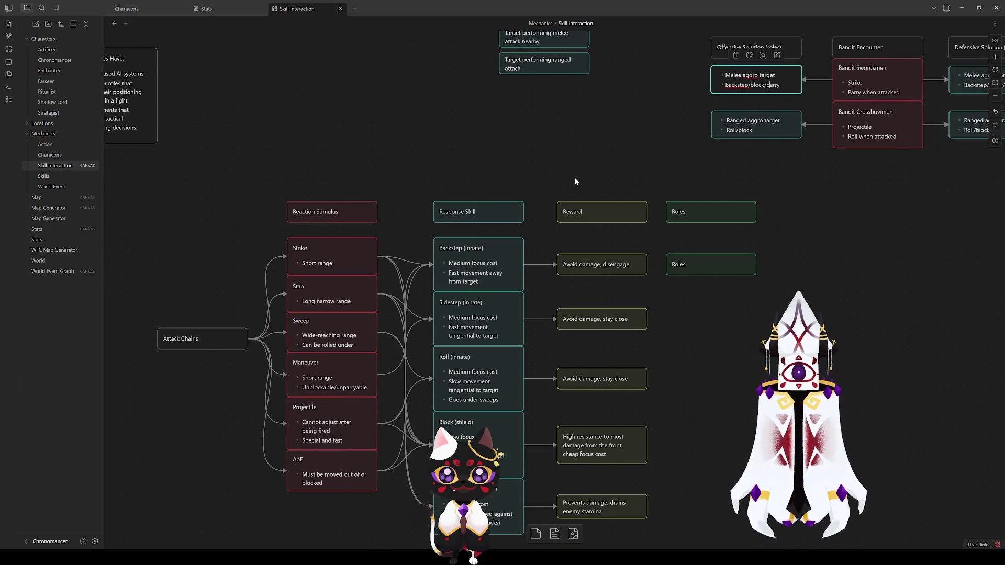
mouse_move(635, 119)
left_mouse_down()
mouse_move(343, 325)
mouse_move(216, 374)
left_mouse_up()
mouse_move(368, 341)
left_mouse_down()
mouse_move(325, 340)
mouse_move(306, 328)
left_mouse_up()
key("BackSpace")
type("Projectile/")
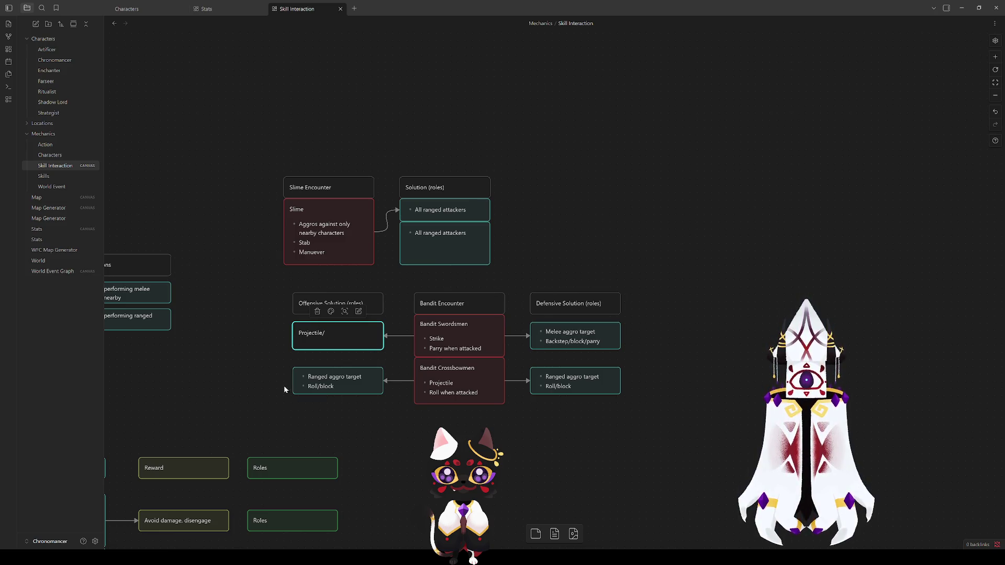
Finish the Swordsmen offensive card text as 'Projectile/sweep/maneuver/AoE'.
left_click(283, 385)
mouse_move(237, 381)
left_mouse_down()
mouse_move(645, 283)
mouse_move(648, 156)
left_mouse_up()
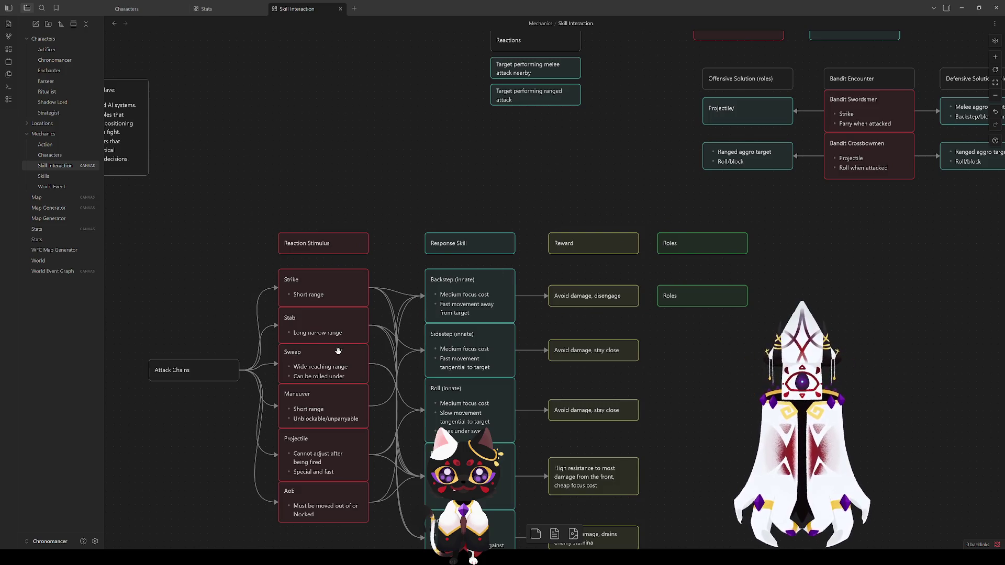
mouse_move(637, 125)
left_mouse_down()
mouse_move(650, 152)
mouse_move(249, 291)
left_mouse_up()
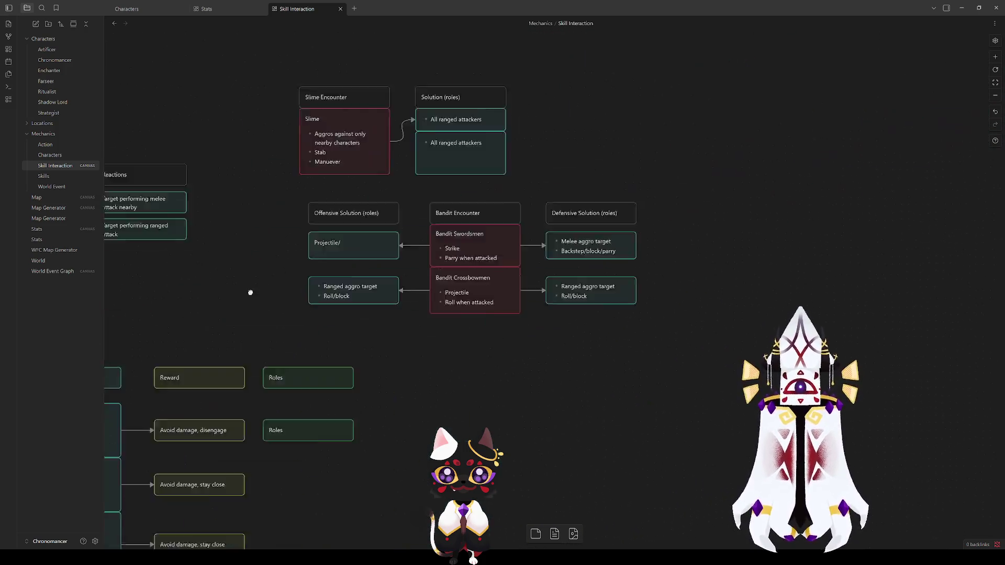
double_click(305, 291)
type("sweep/maneuver/")
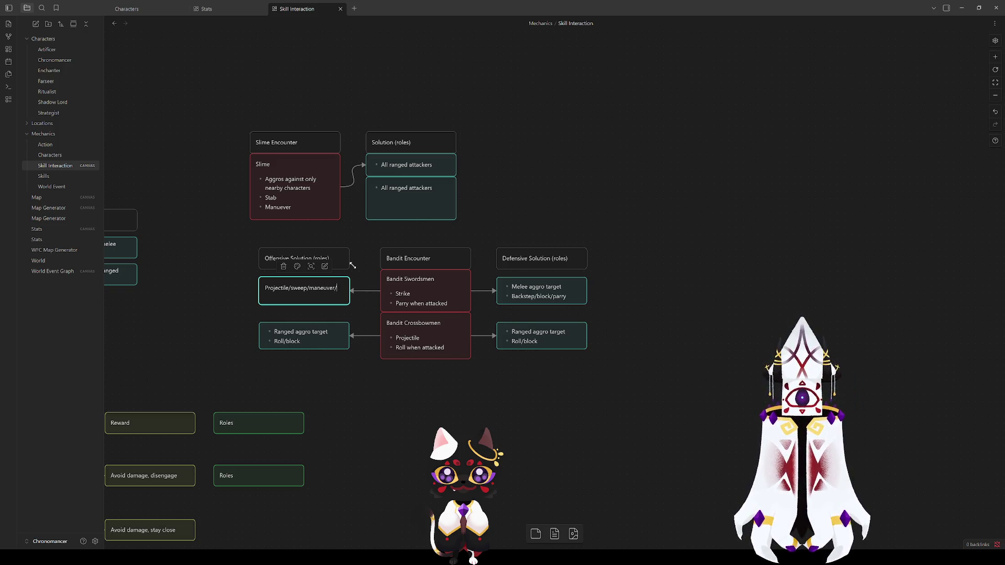
type("AoE")
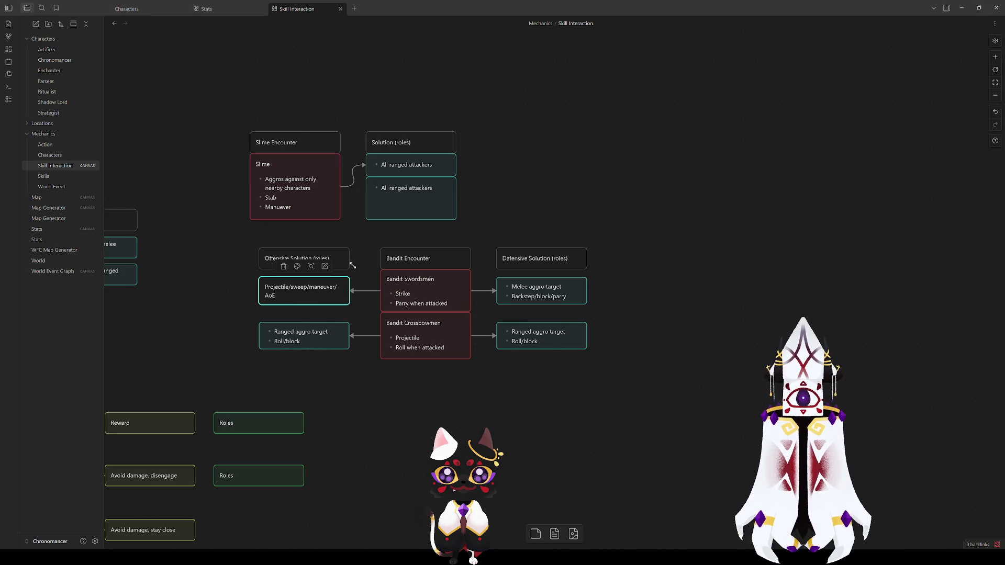
left_click(412, 394)
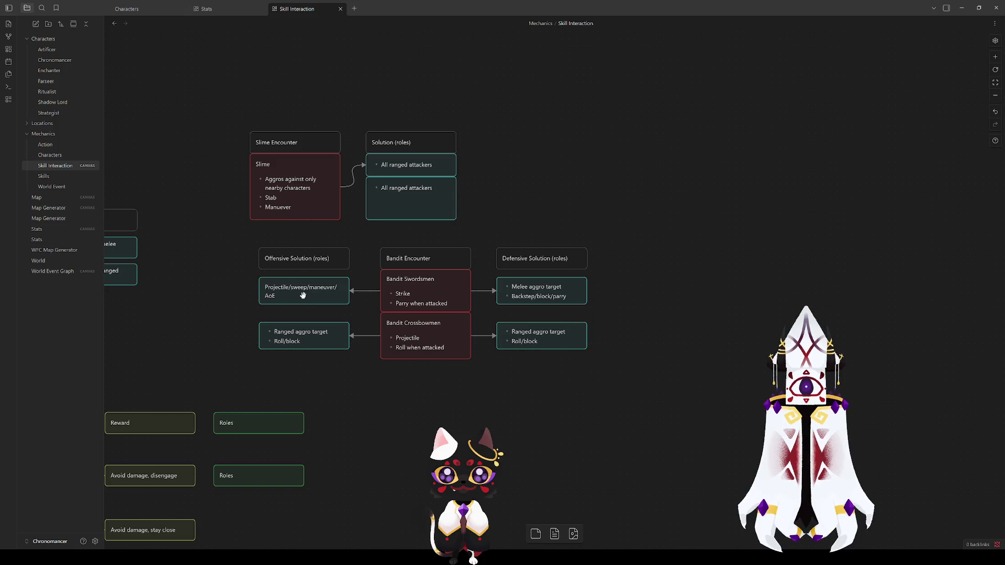
Replace the offensive Ranged card text with 'Maneuver/stab/strike' and shorten the card.
double_click(314, 341)
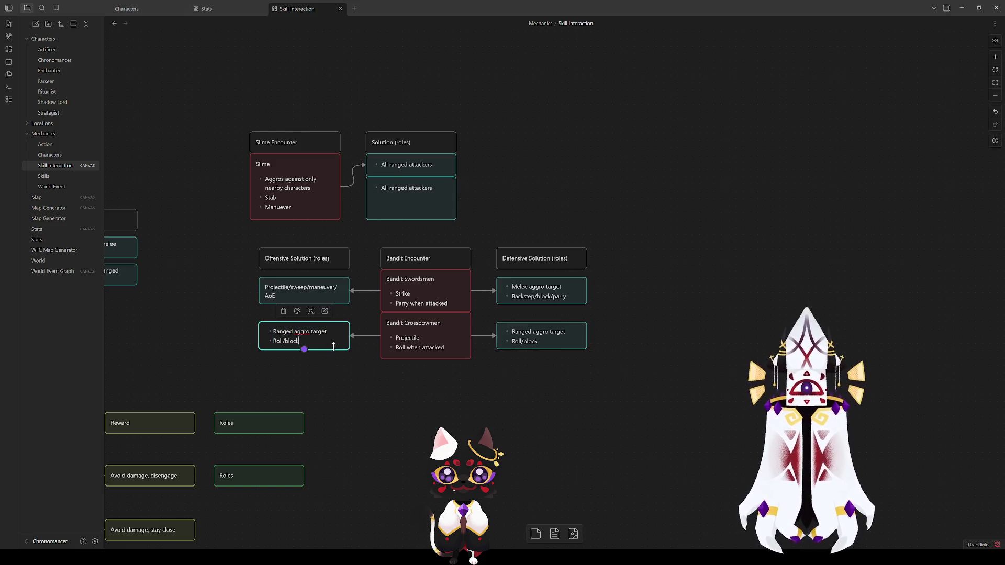
left_click_drag(321, 344, 193, 321)
key("BackSpace")
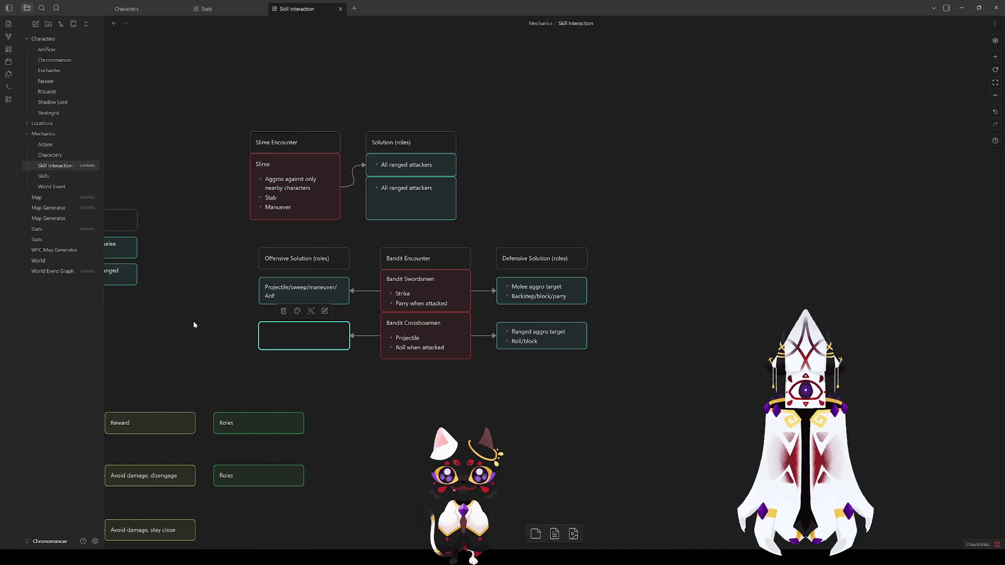
left_click_drag(198, 348, 571, 160)
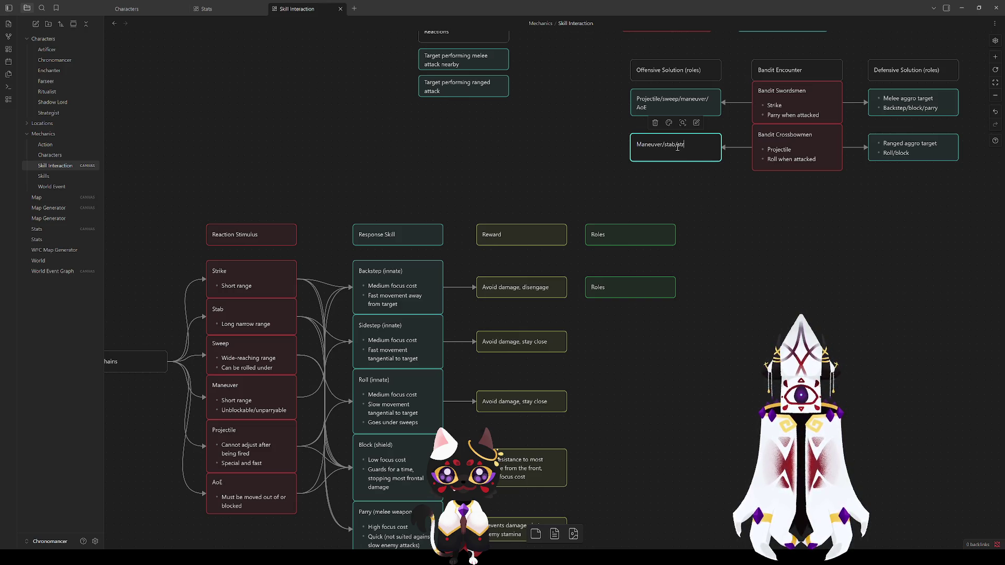
left_click(743, 217)
left_click_drag(697, 162, 695, 155)
left_click(754, 193)
mouse_move(755, 193)
left_mouse_down()
mouse_move(413, 320)
mouse_move(315, 451)
mouse_move(336, 460)
left_mouse_up()
mouse_move(192, 419)
left_mouse_down()
mouse_move(308, 330)
mouse_move(305, 338)
left_mouse_up()
left_click(326, 439)
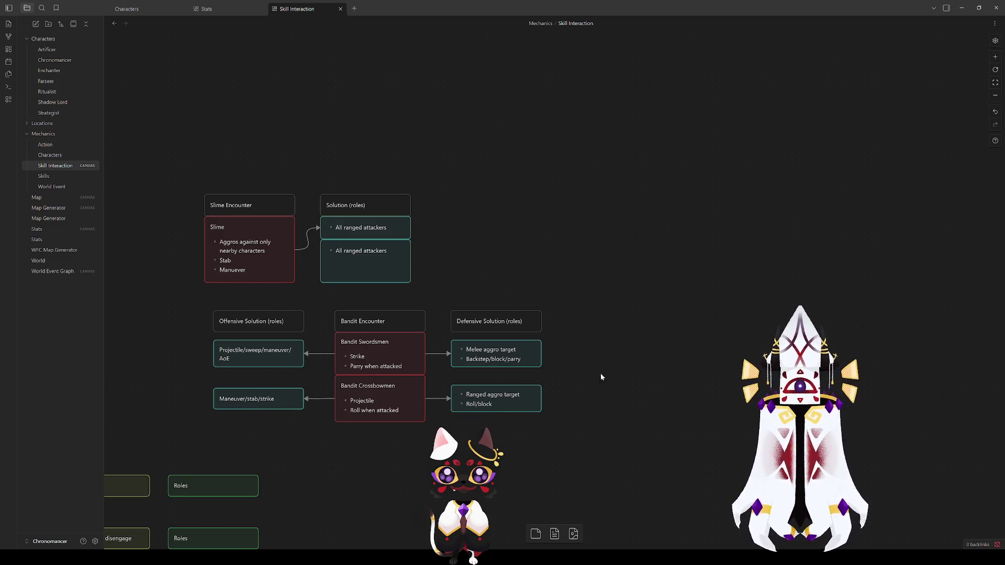
Move the Slime Encounter and Solution cards right, above the Bandit encounter.
left_click_drag(337, 198, 447, 260)
left_click_drag(582, 347, 229, 247)
left_click_drag(350, 263, 481, 253)
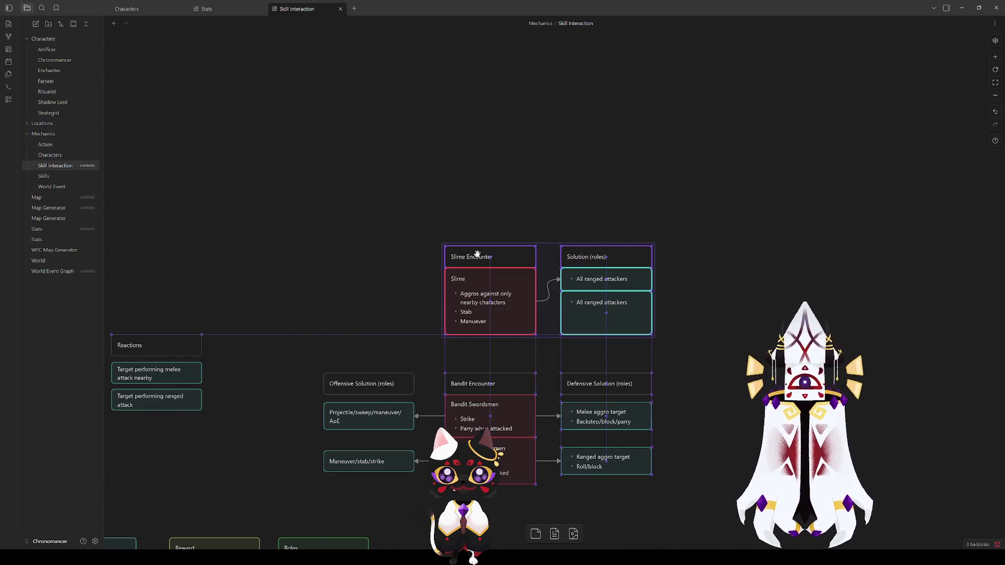
left_click(690, 306)
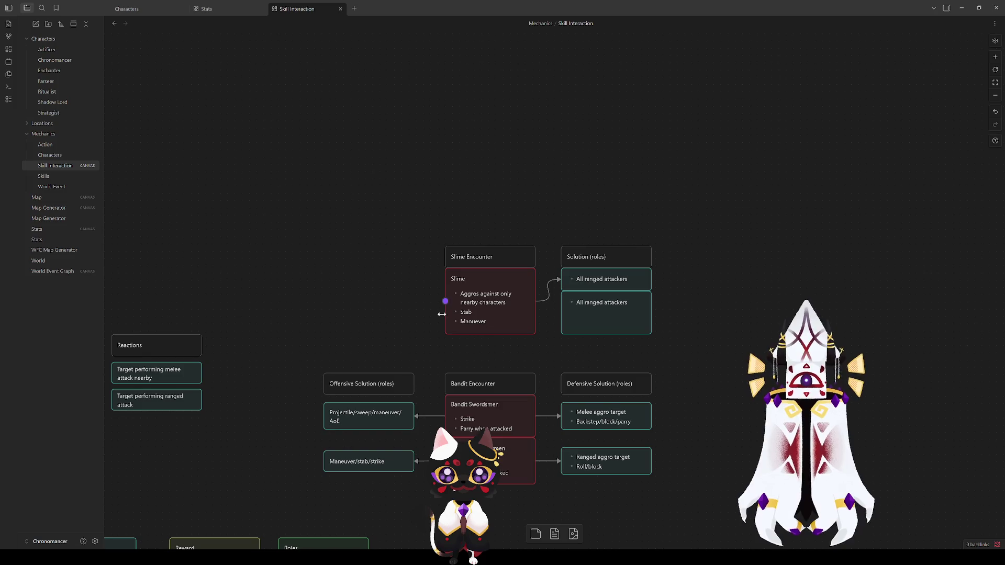
Rename the Slime Solution header to 'Defensive Solution (roles)' using the copied word.
left_click_drag(708, 343, 558, 265)
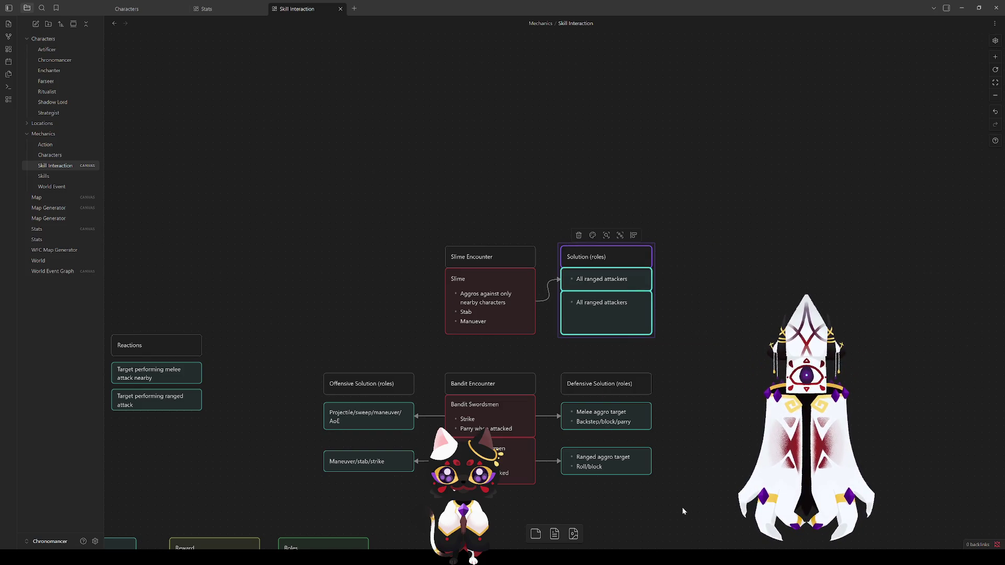
left_click(601, 384)
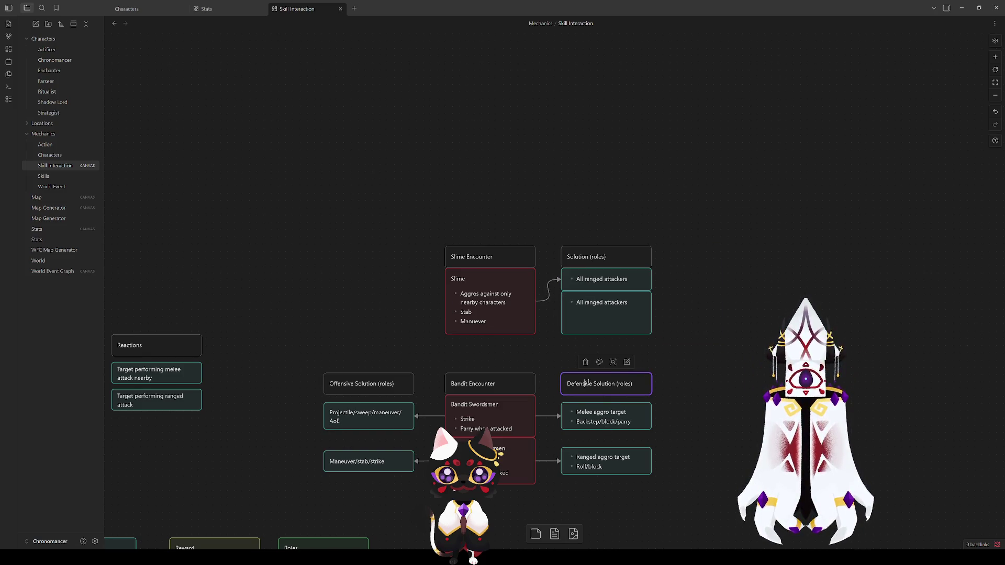
double_click(601, 384)
key("ctrl+c")
left_click(671, 269)
double_click(602, 256)
key("ctrl+a")
key("ctrl+v")
left_click(471, 223)
left_click(388, 381)
Place a copy of the Offensive Solution (roles) header beside the Slime Encounter.
mouse_move(388, 381)
left_mouse_down()
mouse_move(571, 286)
mouse_move(387, 254)
left_mouse_up()
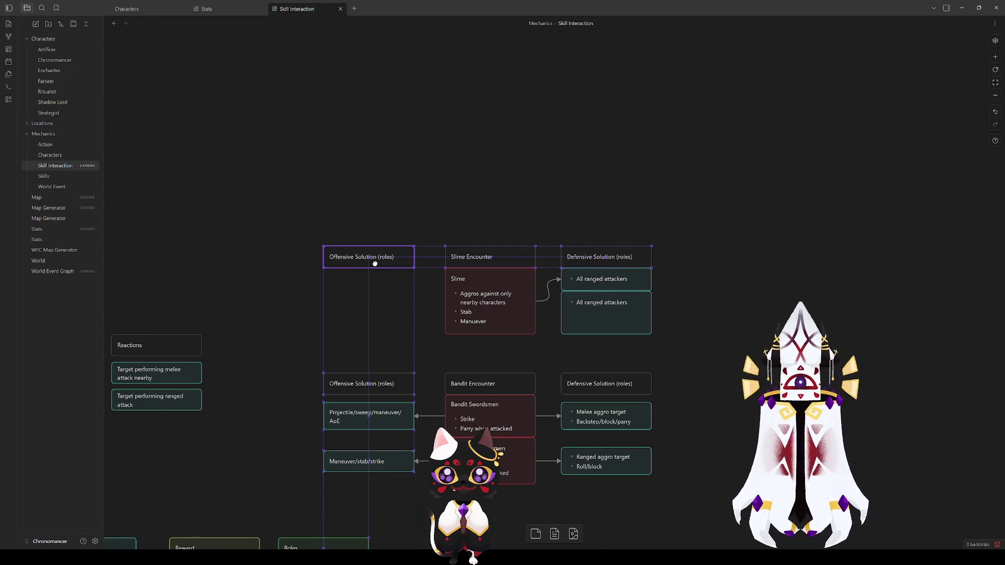
left_click(397, 306)
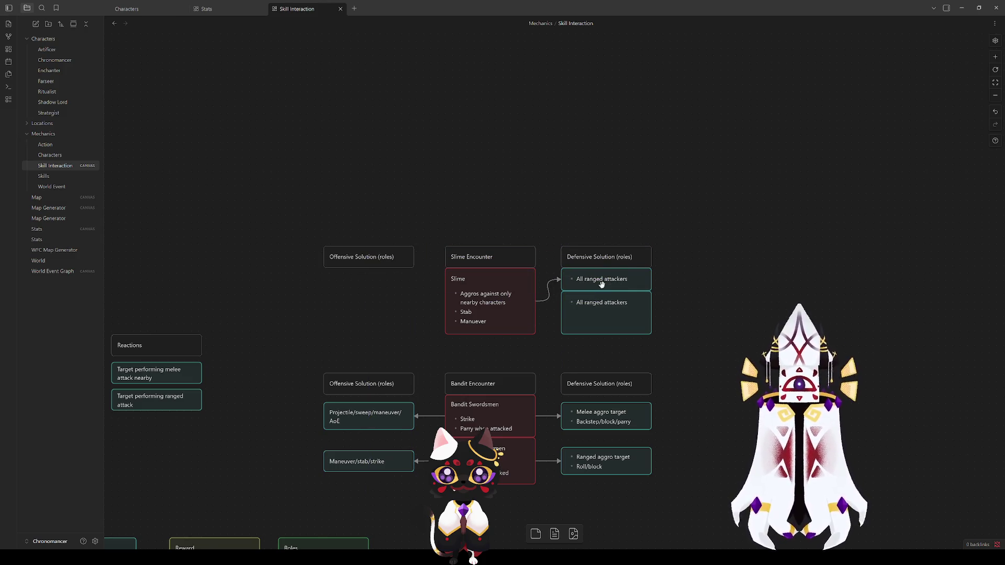
double_click(620, 280)
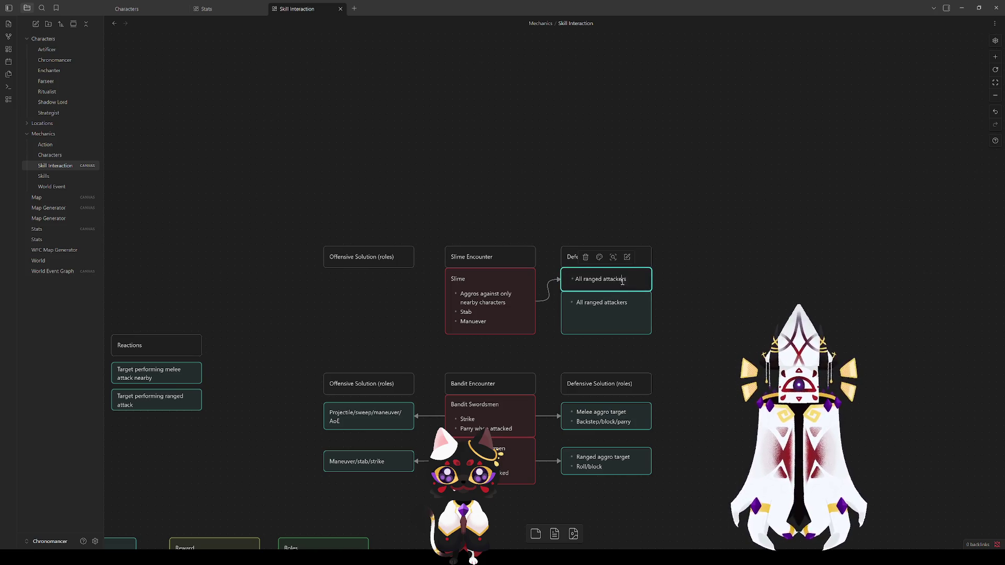
key("Escape")
Replace the first 'All ranged attackers' card text with 'Do not approach'.
double_click(621, 281)
double_click(618, 279)
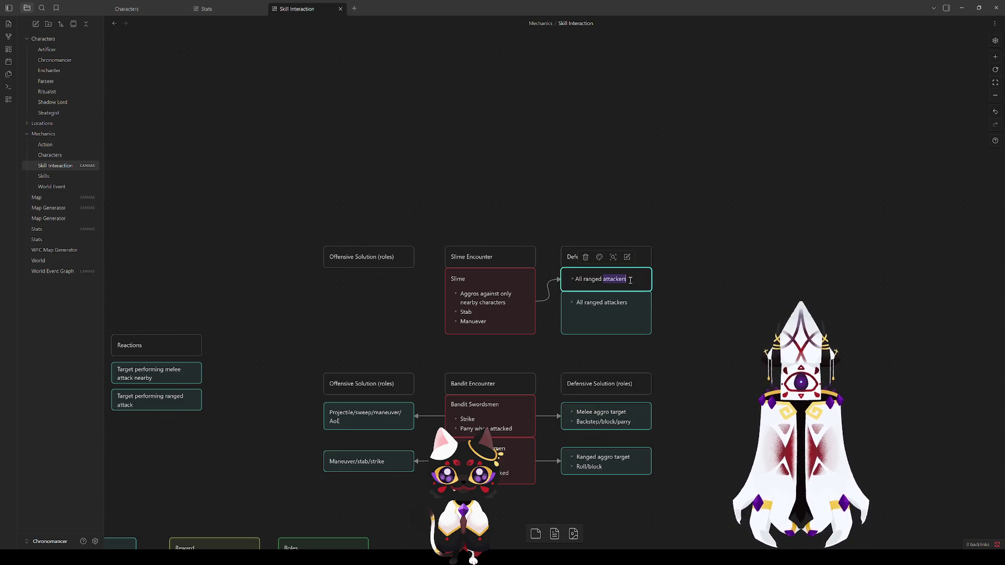
left_click_drag(637, 279, 609, 278)
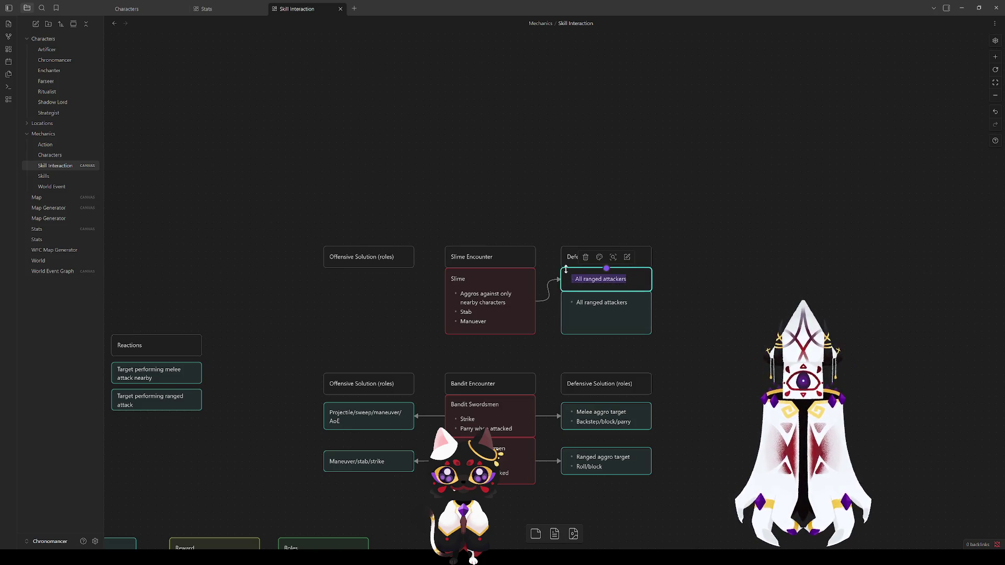
key("ctrl+a")
key("BackSpace")
type("Do n")
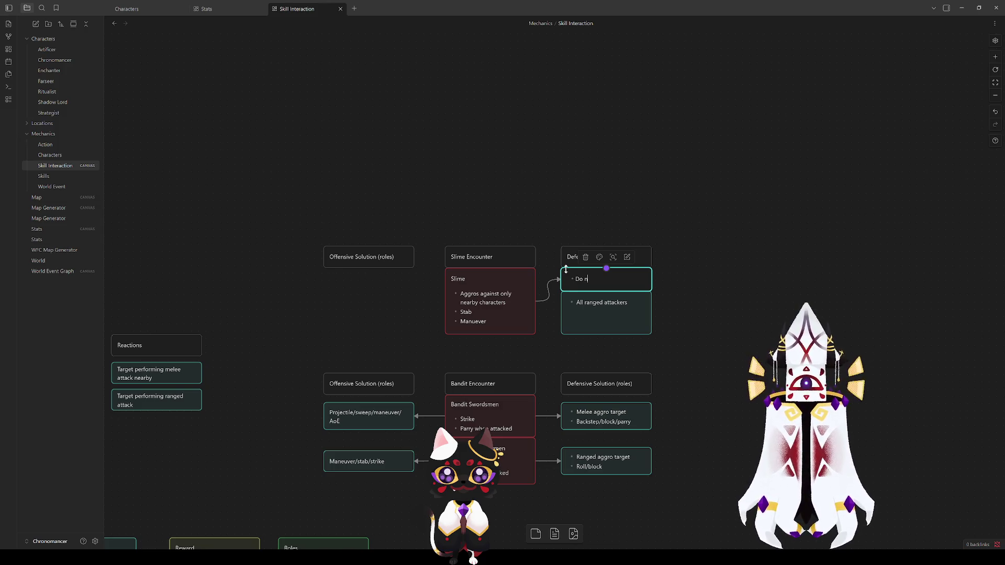
type("ot approach")
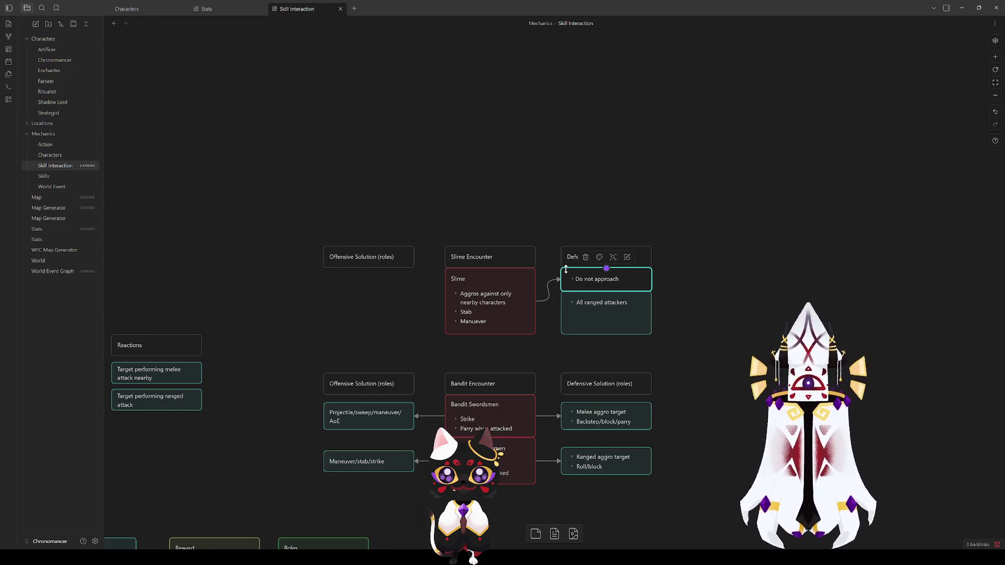
left_click(712, 393)
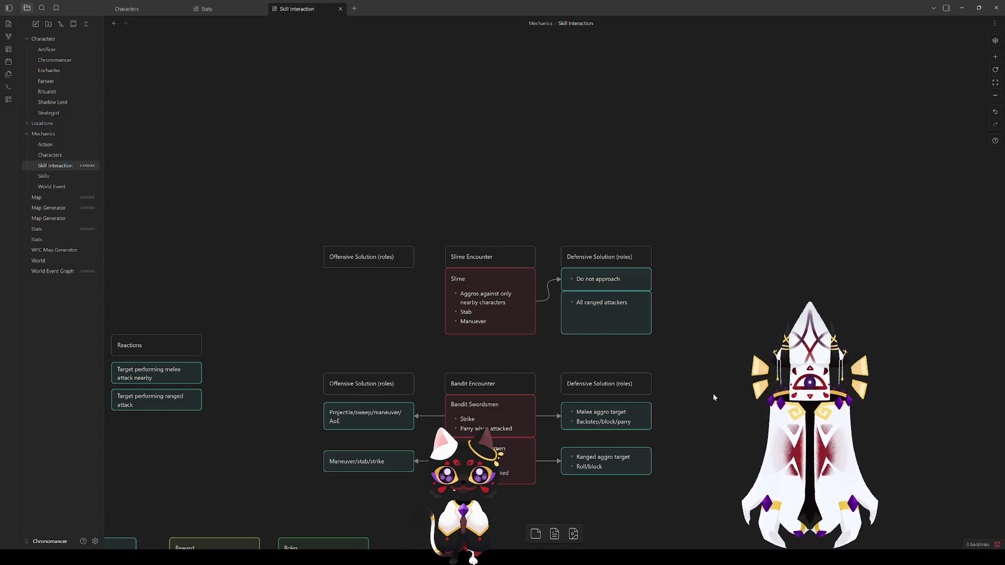
left_click(626, 304)
left_click(672, 305)
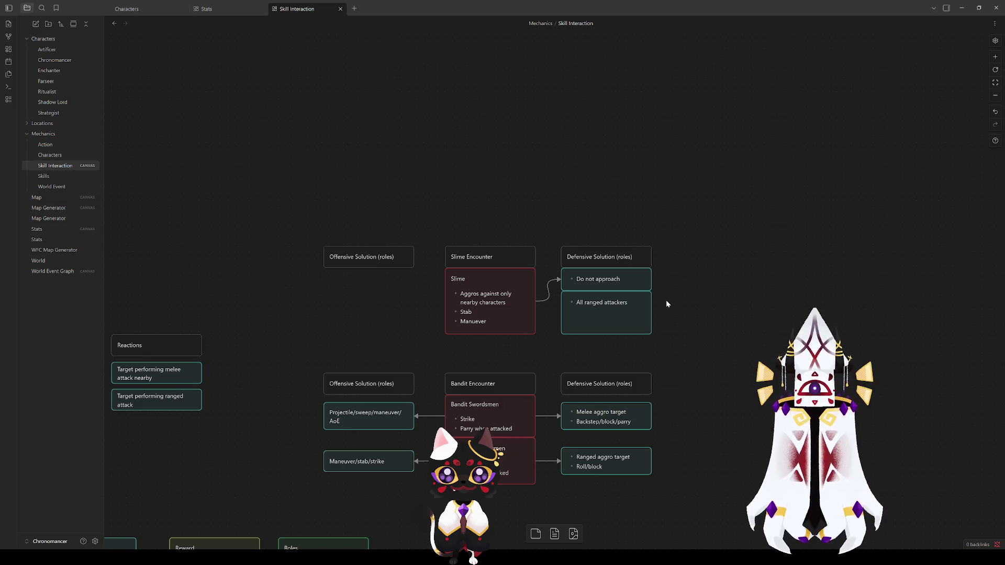
Rewrite the second Slime defensive card as 'Have a unit get grabbed'.
double_click(620, 303)
left_click_drag(627, 303, 574, 304)
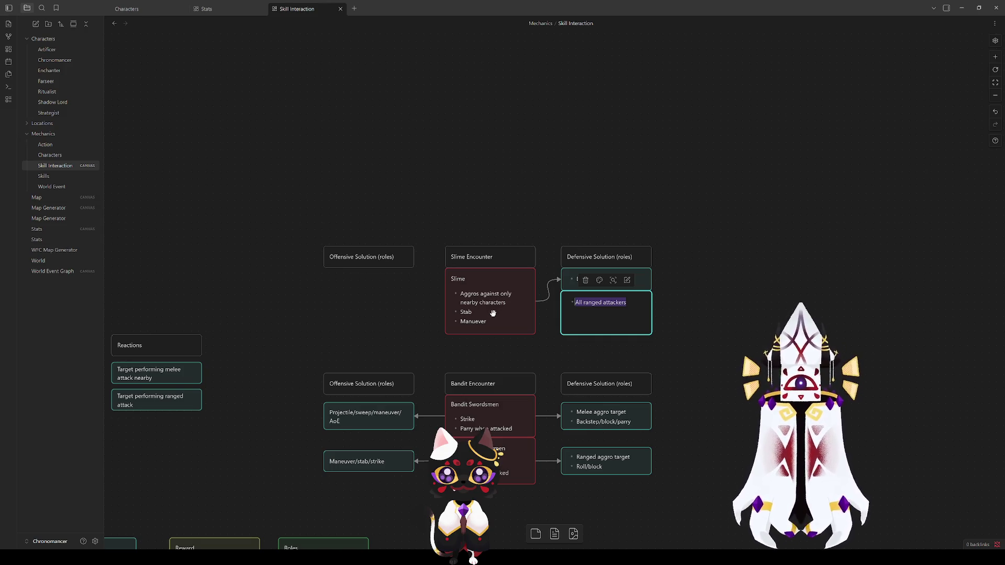
mouse_move(263, 349)
left_mouse_down()
mouse_move(543, 108)
mouse_move(156, 332)
left_mouse_up()
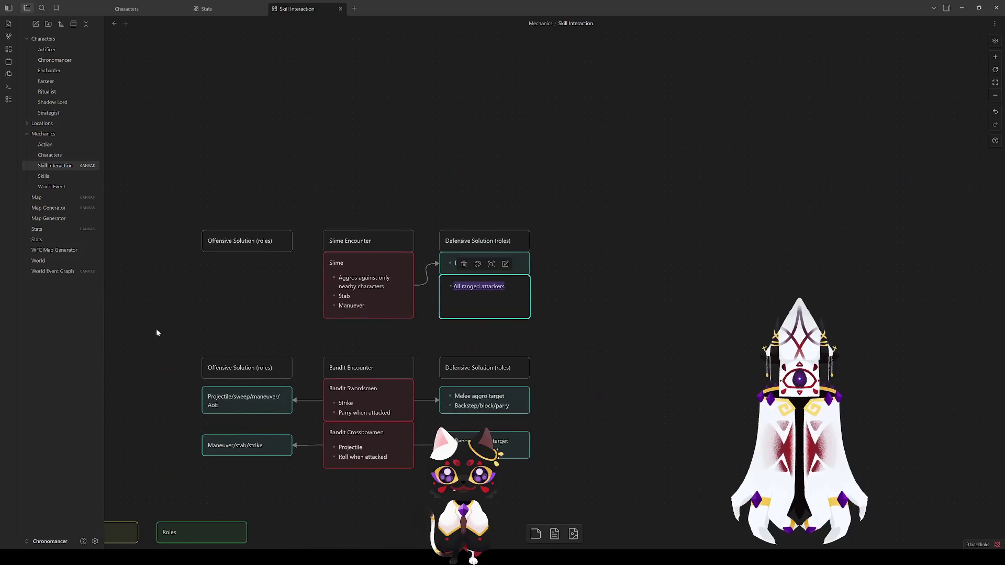
type("Have a unit ge")
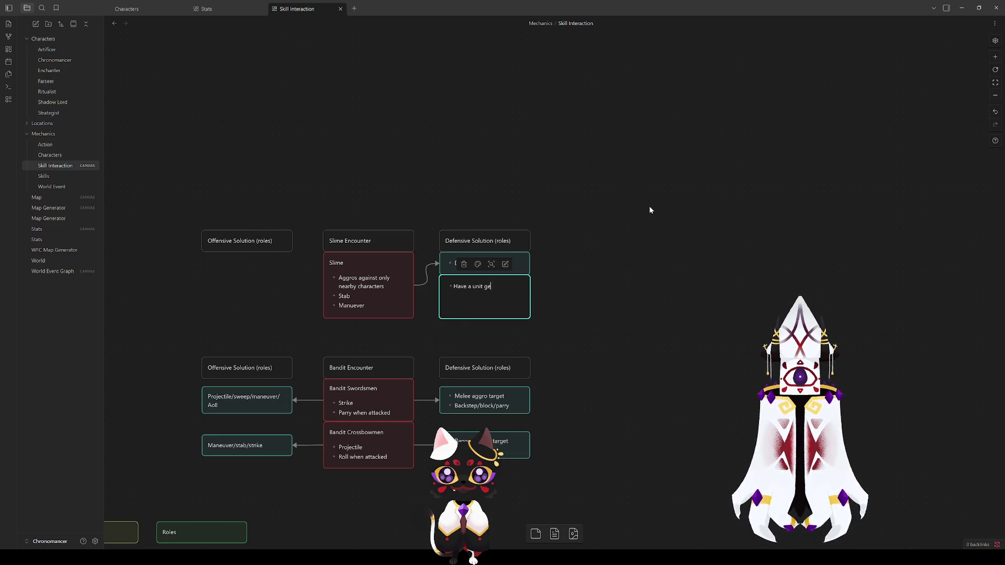
type("t grabbed")
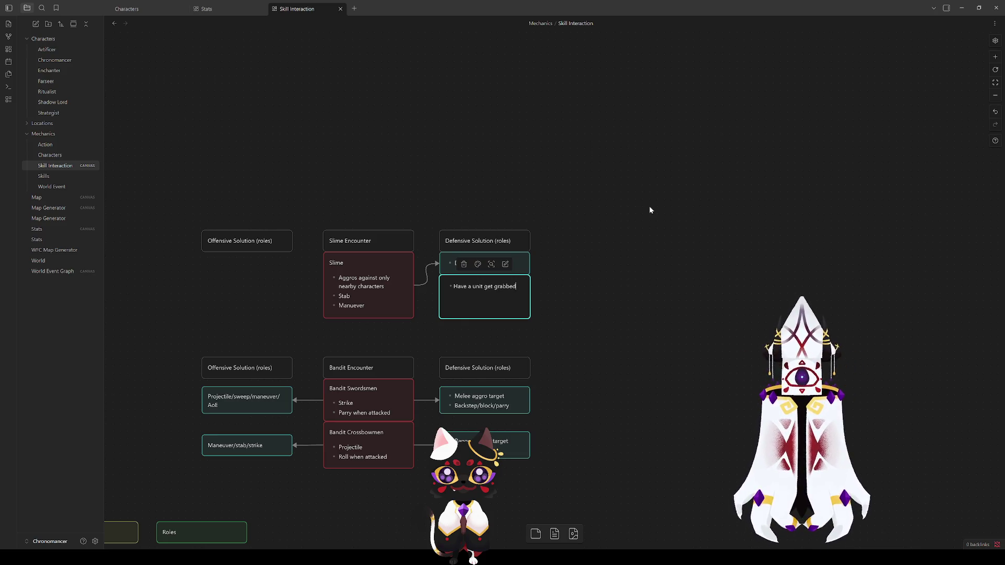
double_click(352, 294)
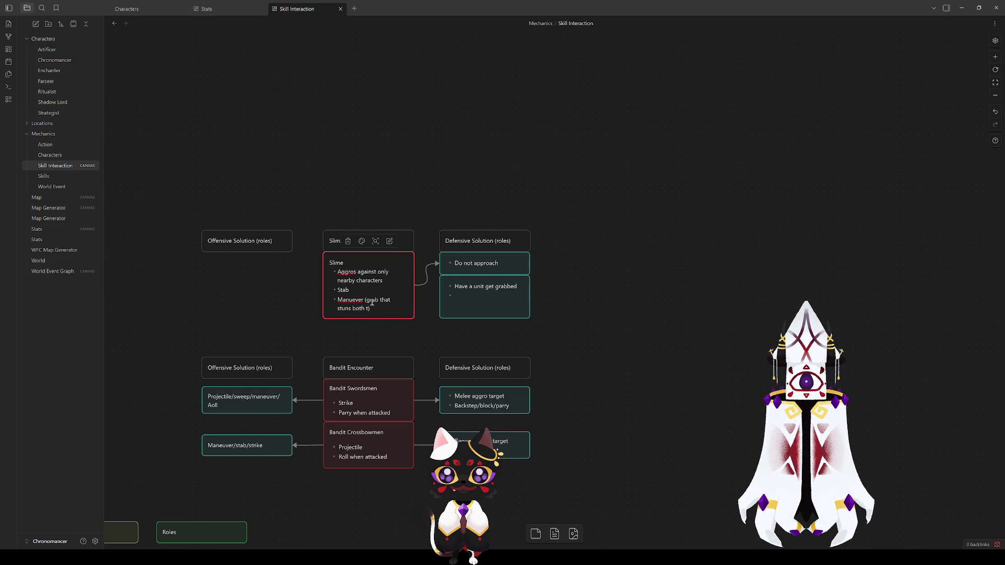
Finish the Slime's Maneuver line with 'the target and deals damage)' and lengthen the card to fit.
type("the target")
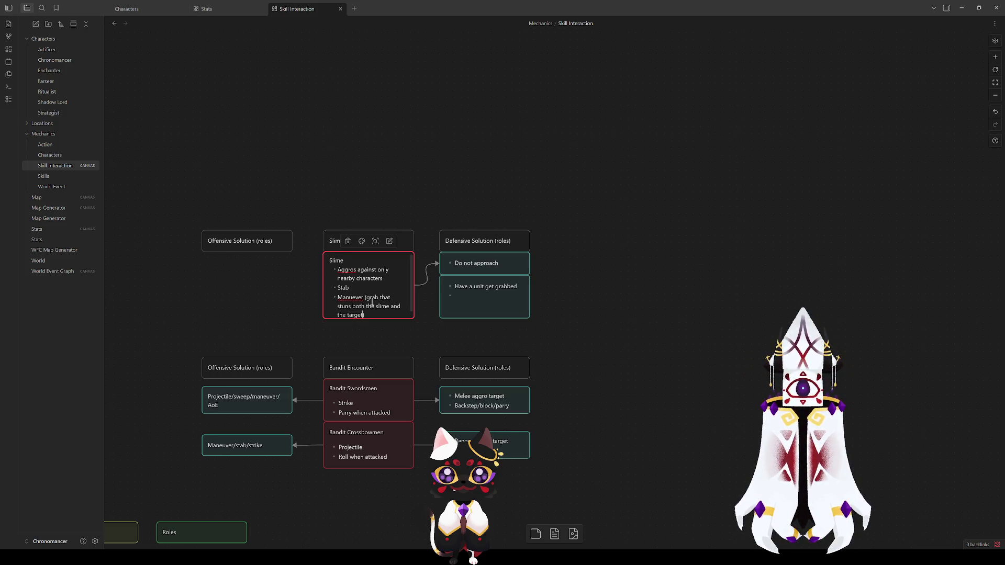
type("amage)")
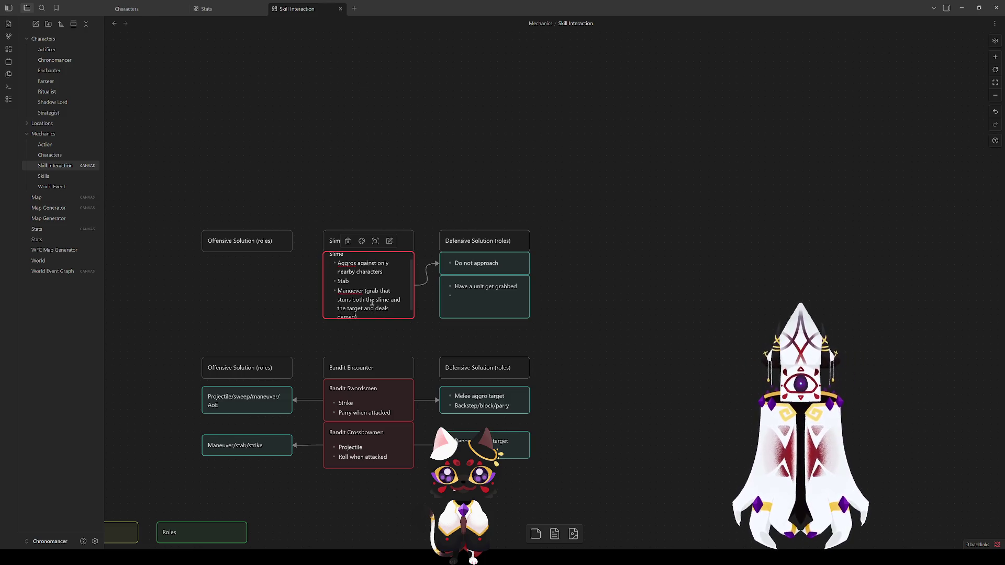
left_click_drag(395, 333, 395, 343)
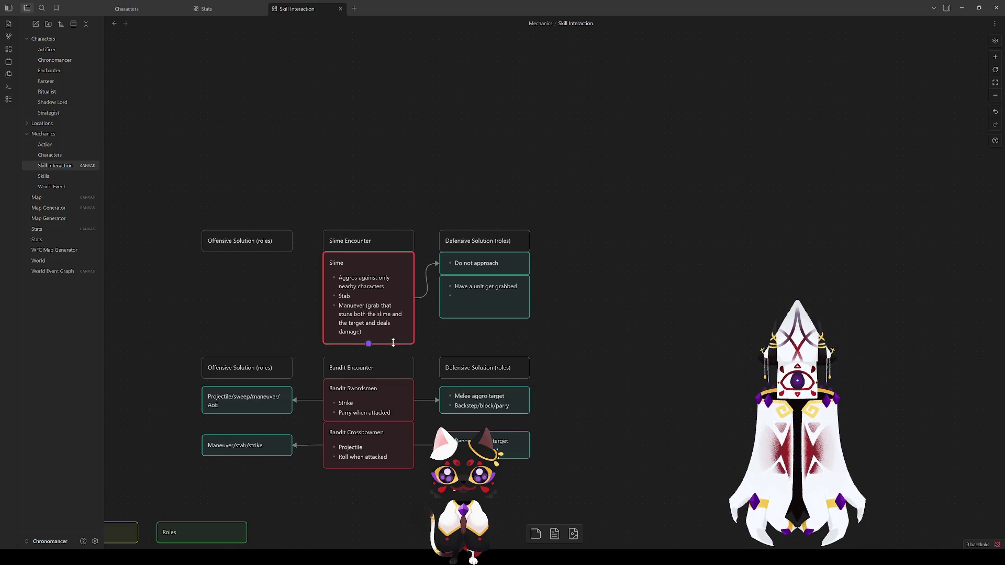
left_click(554, 323)
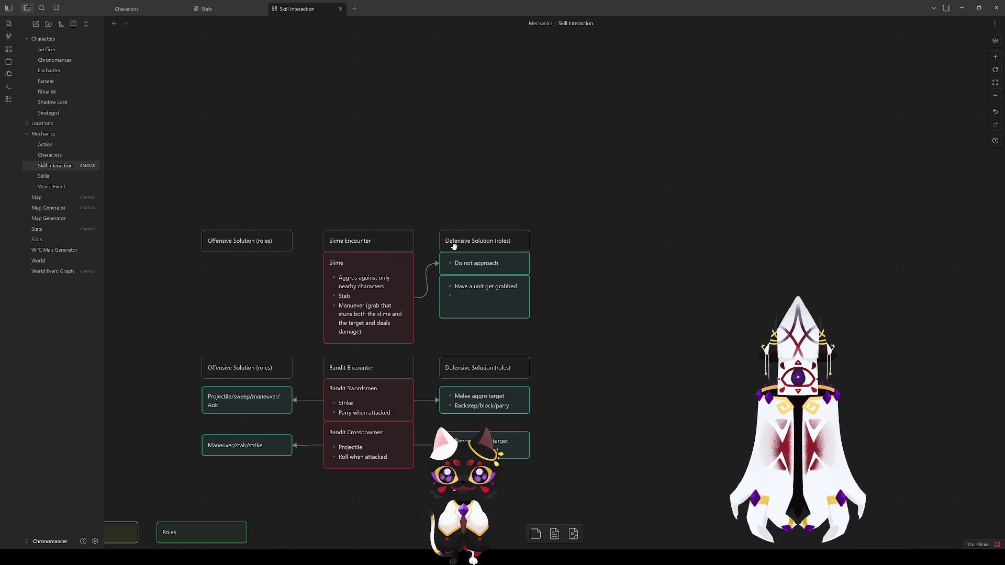
Select the Slime and 'Have a unit get grabbed' cards, then reopen the grabbed card without changing it.
left_click(478, 298)
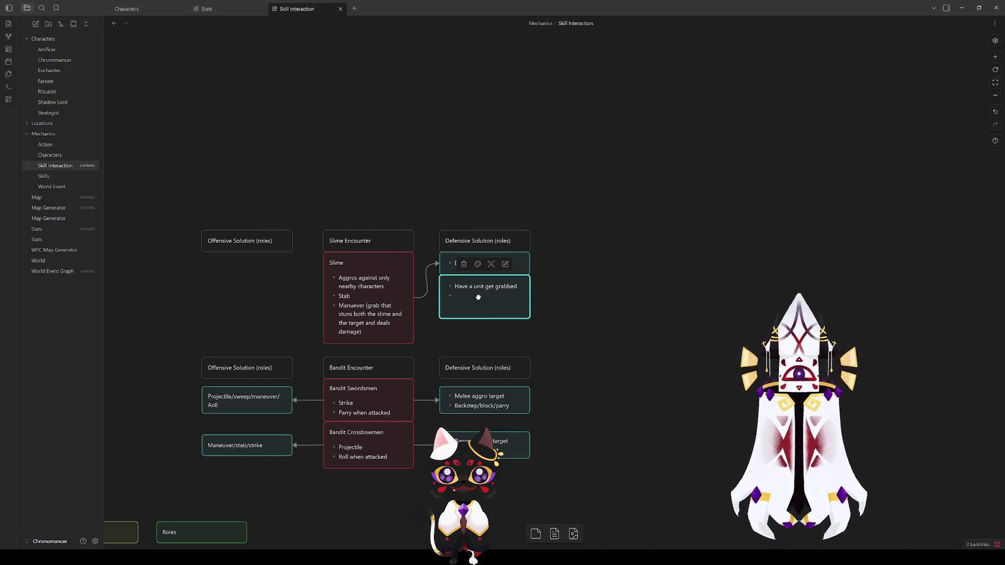
left_click(645, 291)
left_click(391, 329)
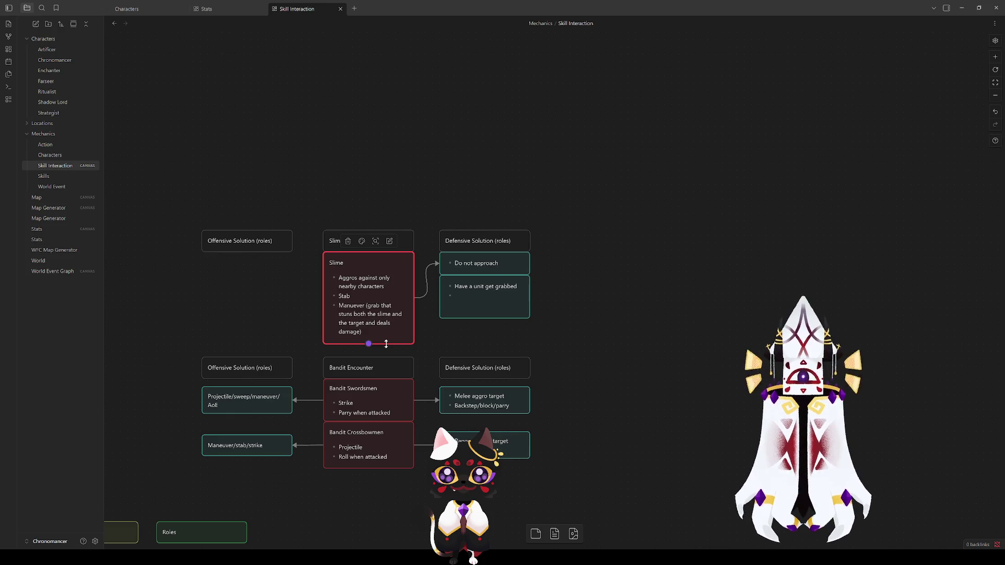
left_click(243, 292)
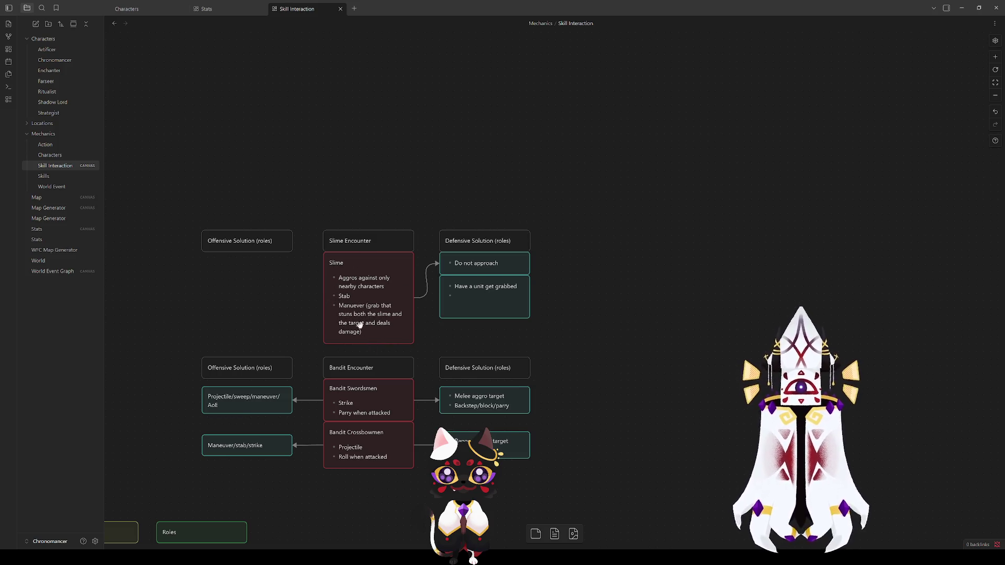
left_click(478, 301)
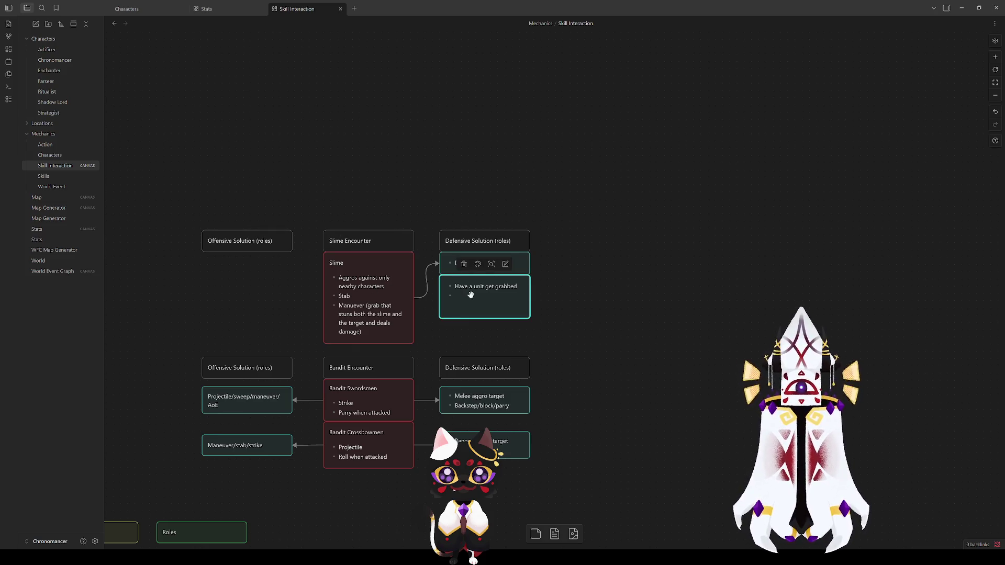
left_click(597, 292)
left_click(348, 295)
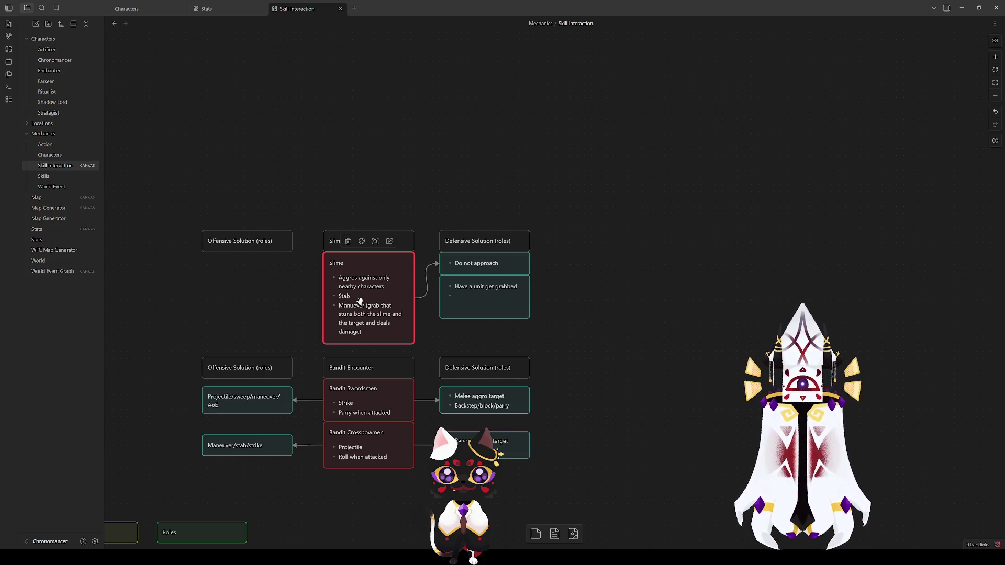
left_click(480, 306)
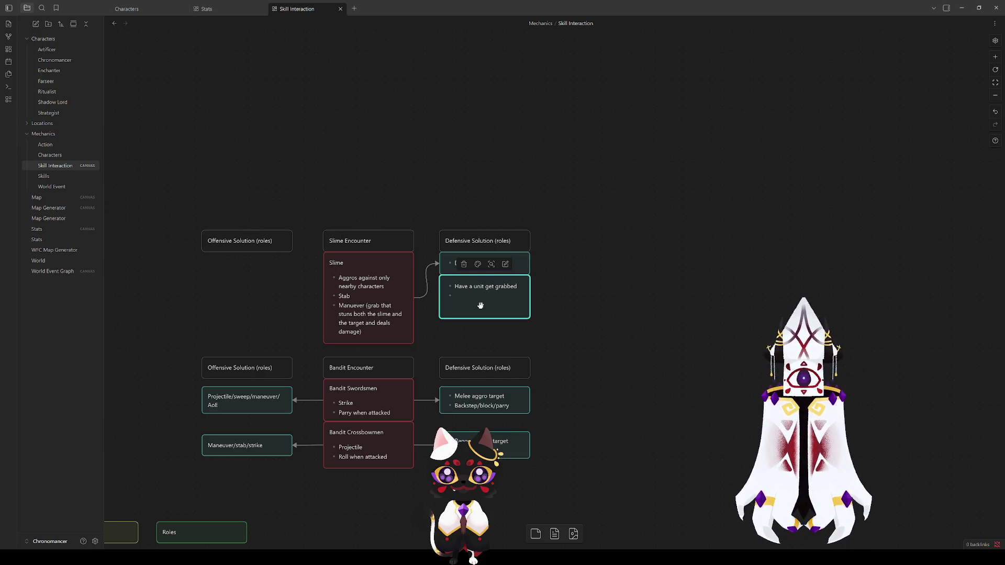
left_click(576, 301)
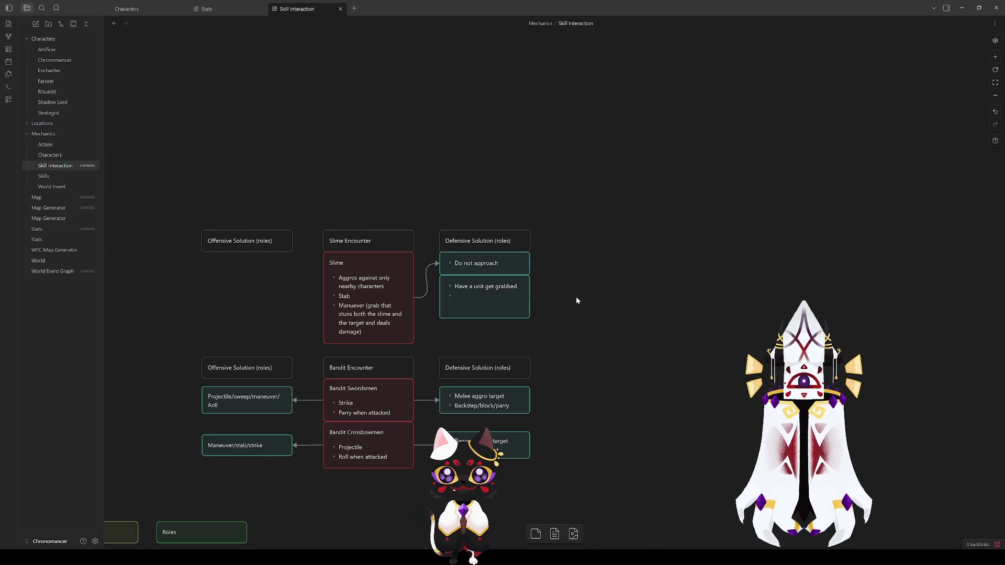
double_click(470, 294)
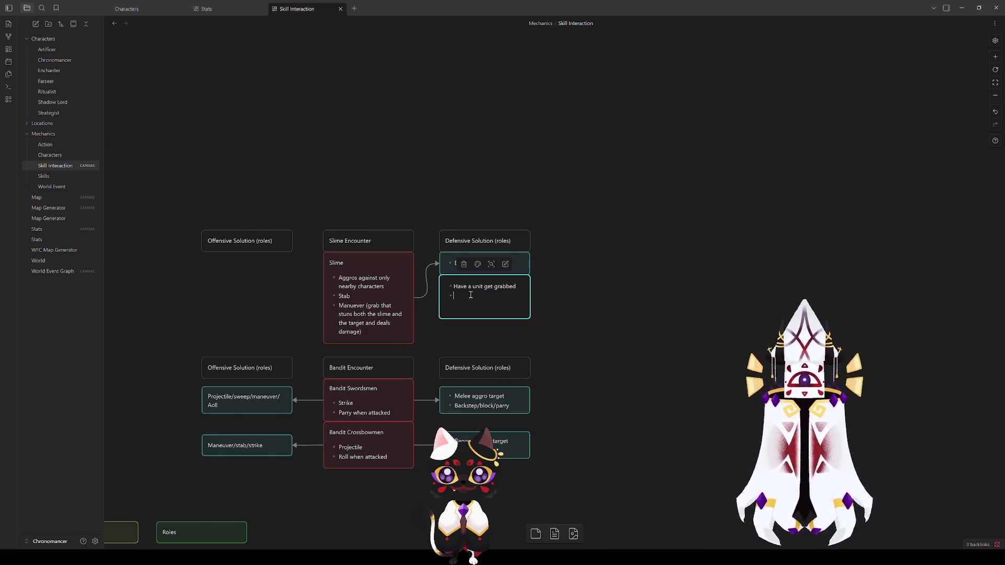
left_click(570, 301)
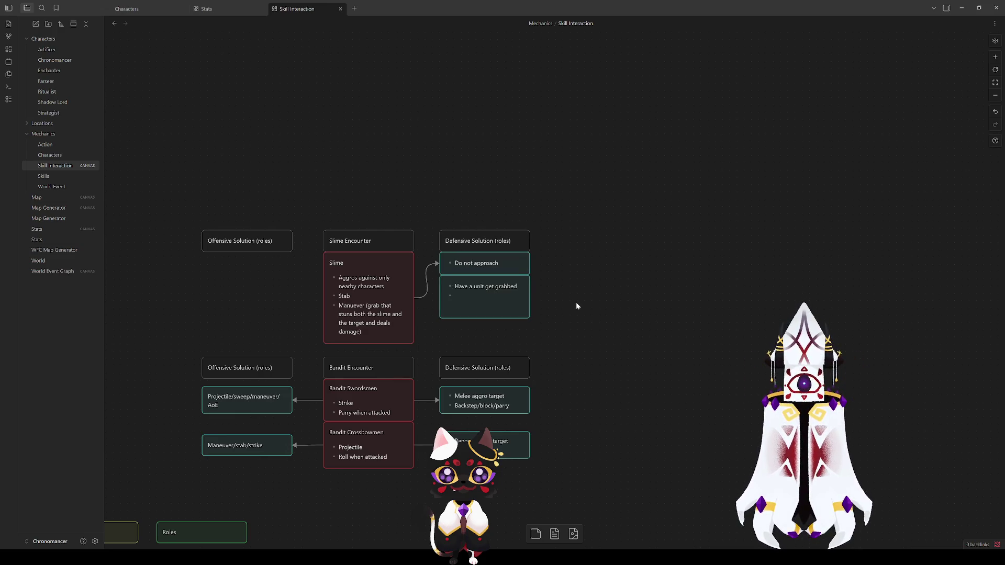
scroll(574, 299, "down", 3)
scroll(574, 299, "left", 3)
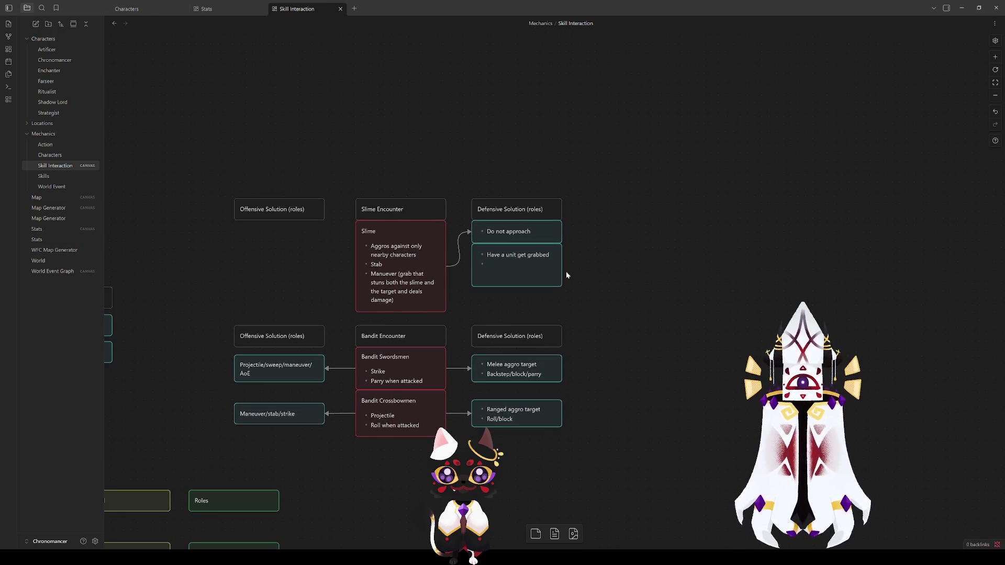
Delete the 'Have a unit get grabbed' line from its card and pan to the Slime's defensive card.
double_click(511, 269)
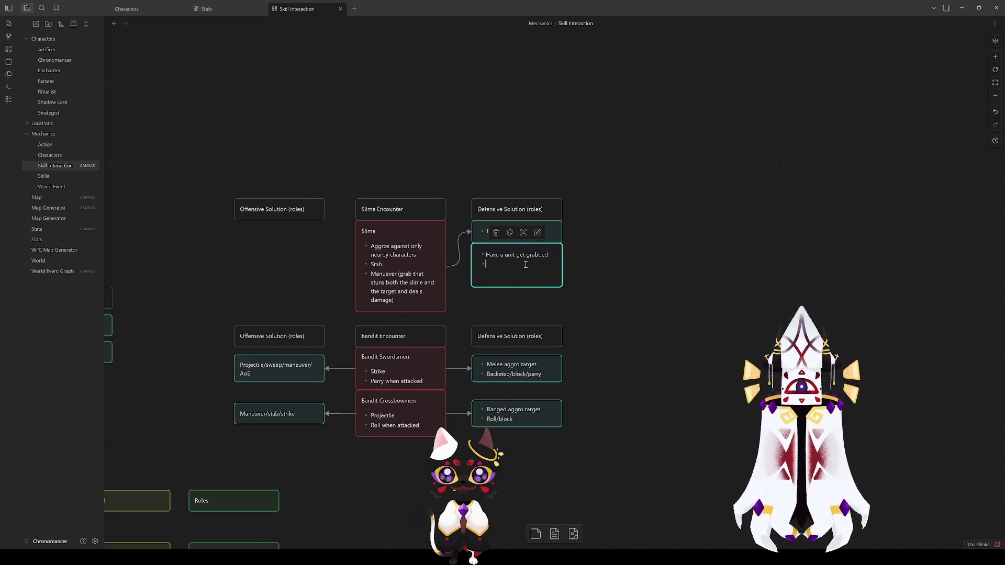
left_click_drag(513, 265, 478, 252)
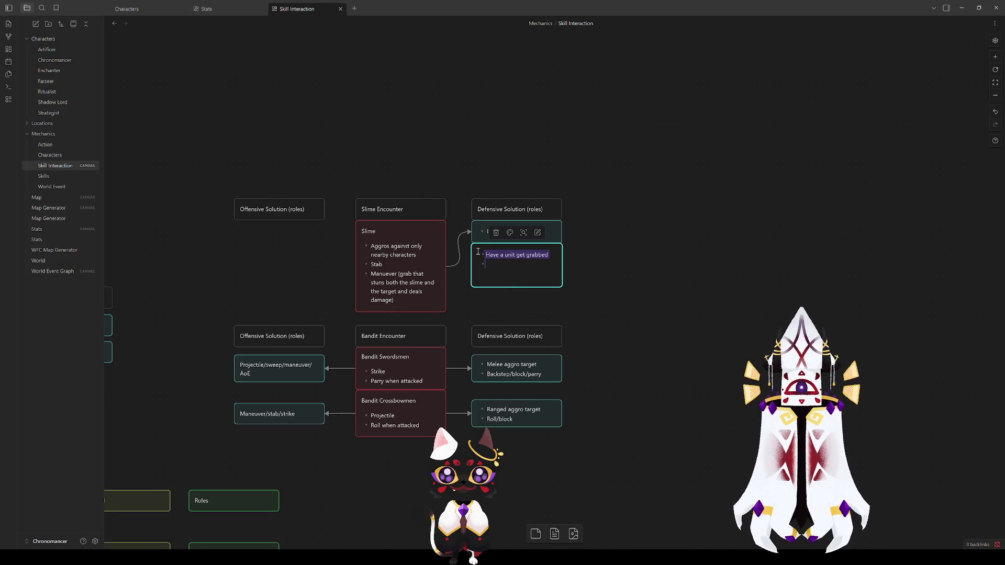
key("BackSpace")
mouse_move(212, 330)
left_mouse_down()
mouse_move(644, 101)
mouse_move(586, 160)
mouse_move(601, 134)
left_mouse_up()
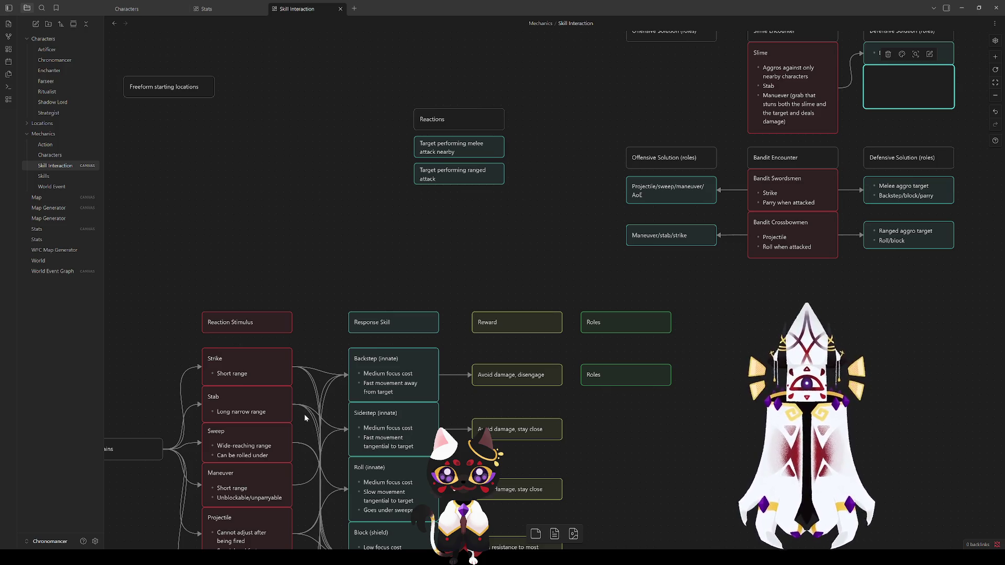
left_click_drag(306, 413, 333, 258)
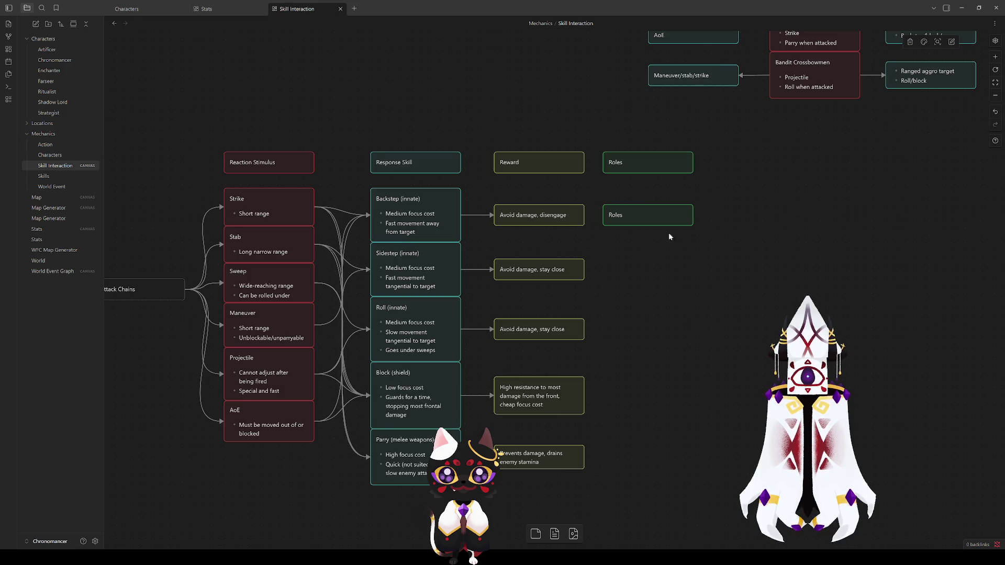
scroll(668, 232, "up", 5)
scroll(667, 232, "right", 5)
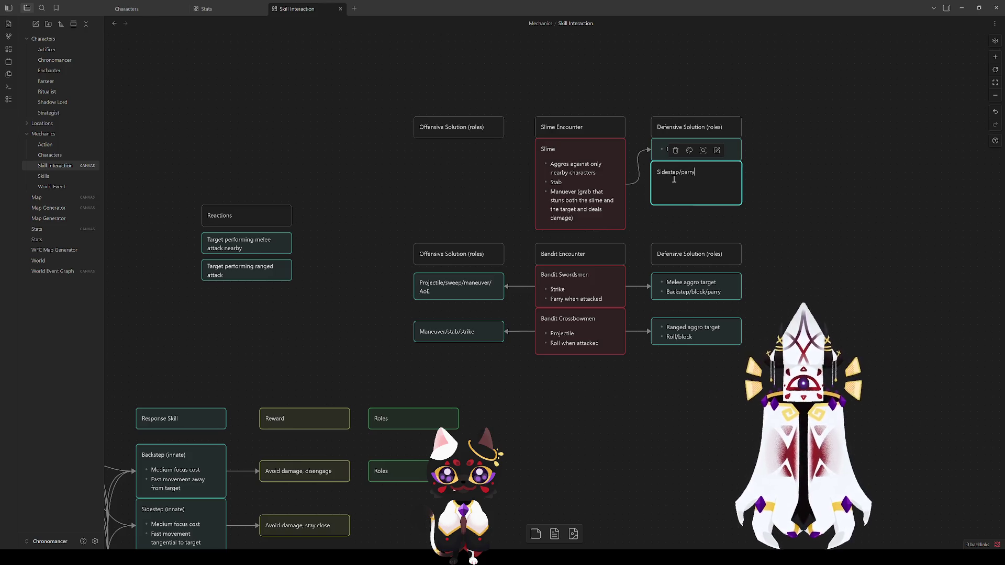
Complete the 'Sidestep/parry the stab' bullet and add a 'Backstep the grab' bullet below it.
type(" the stab")
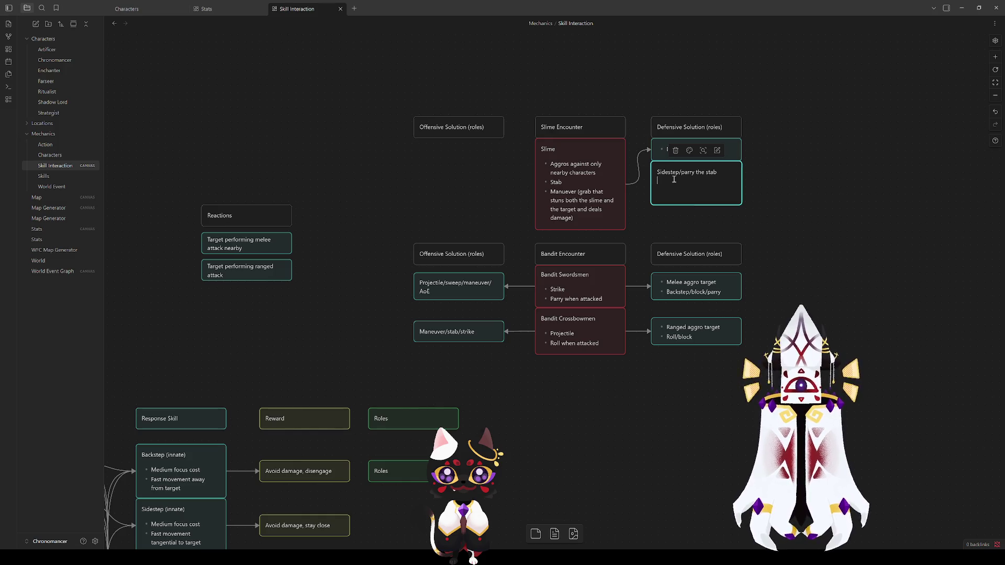
type("-")
key("End")
key("Return")
mouse_move(216, 369)
left_mouse_down()
mouse_move(269, 318)
mouse_move(556, 203)
left_mouse_up()
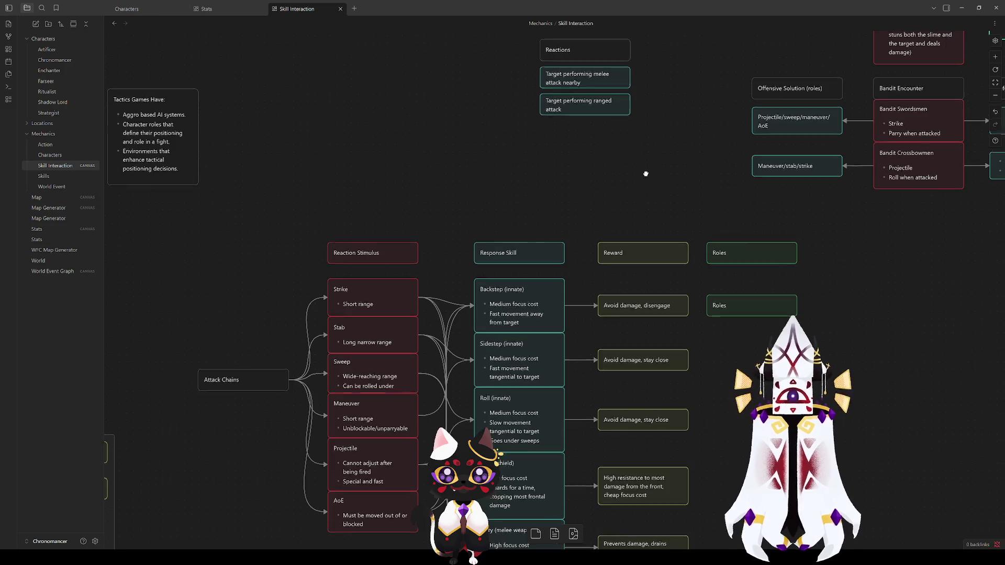
type("B")
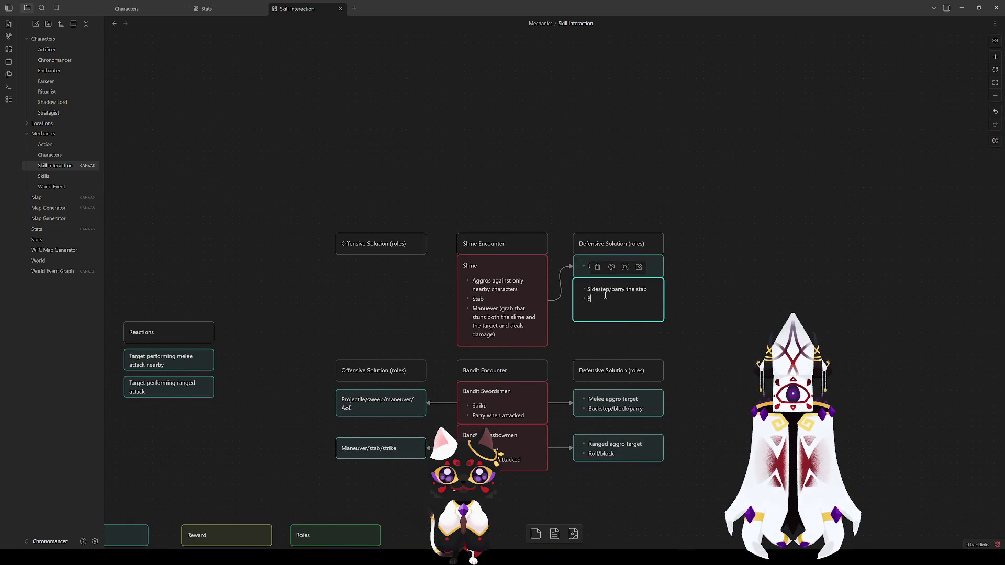
type("ackstep")
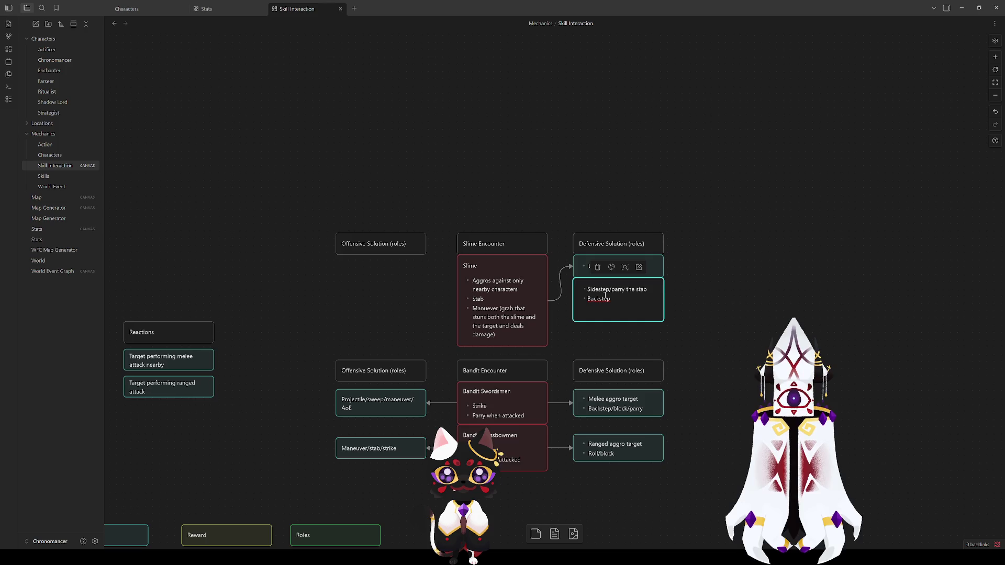
type(" the grab")
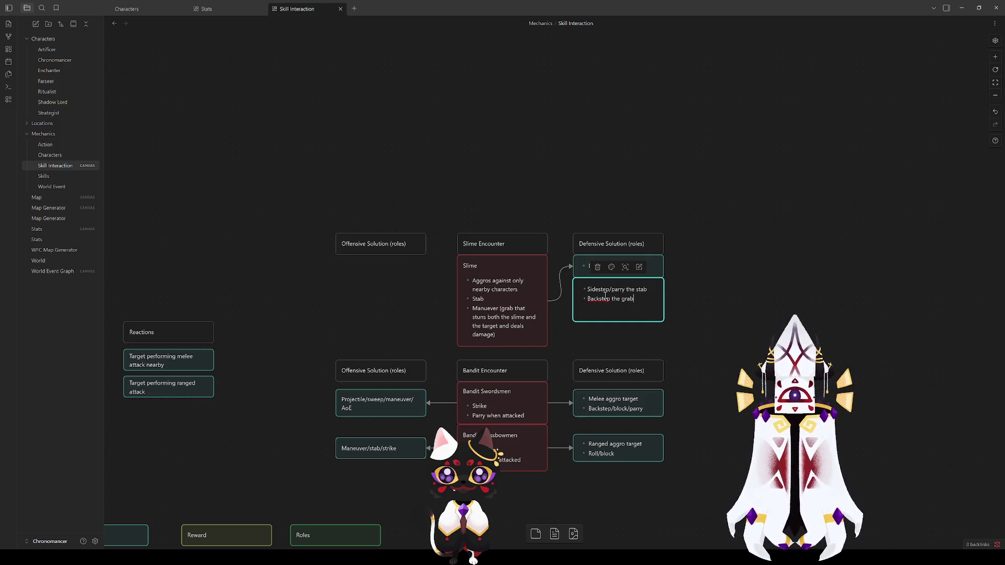
left_click(687, 299)
left_click(621, 293)
left_click(653, 290)
left_click(639, 297)
key("Return")
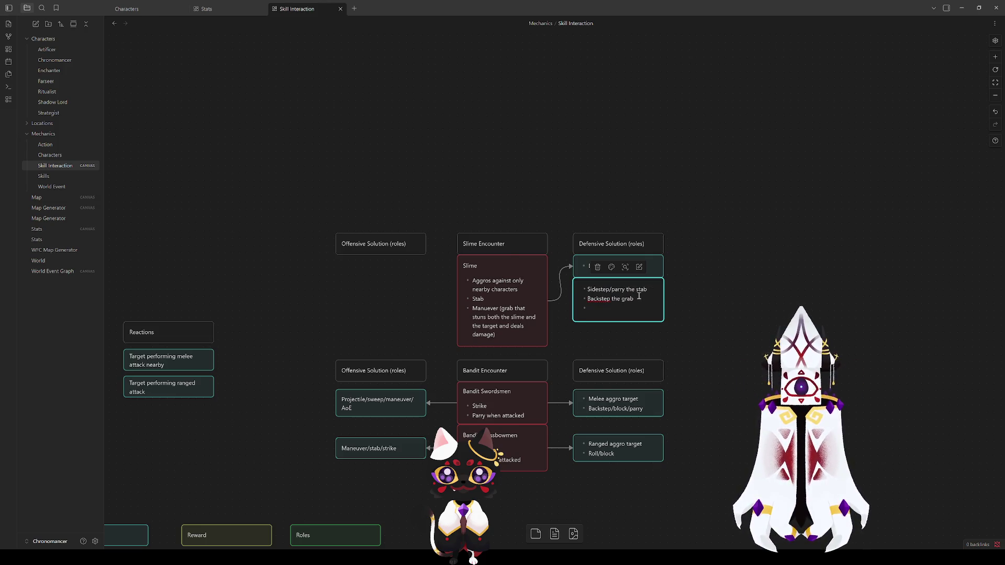
Add the bullet 'Have enough backstep distance to avoid the stab' and stretch the defensive card taller to fit.
type("Have eno")
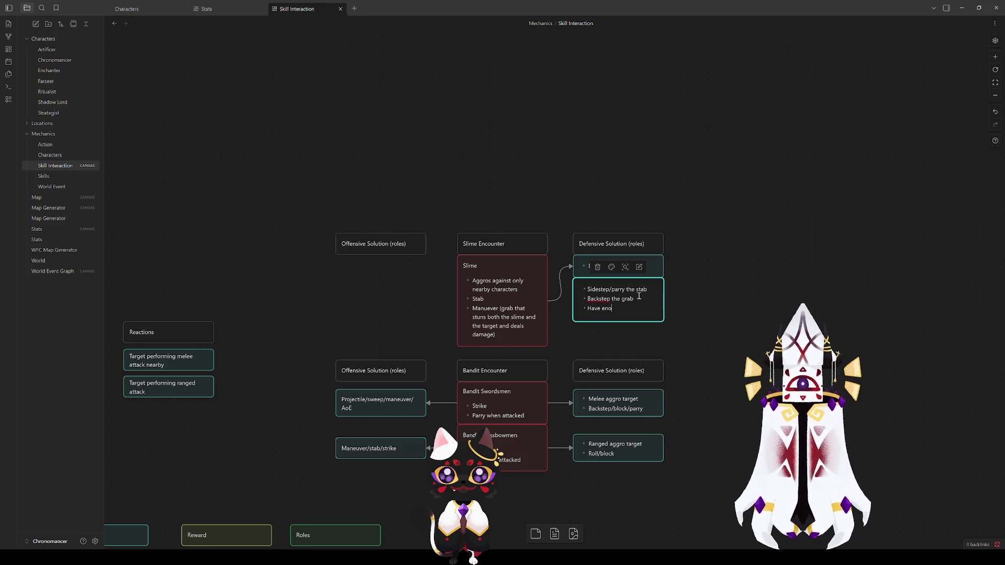
type("ugh backs")
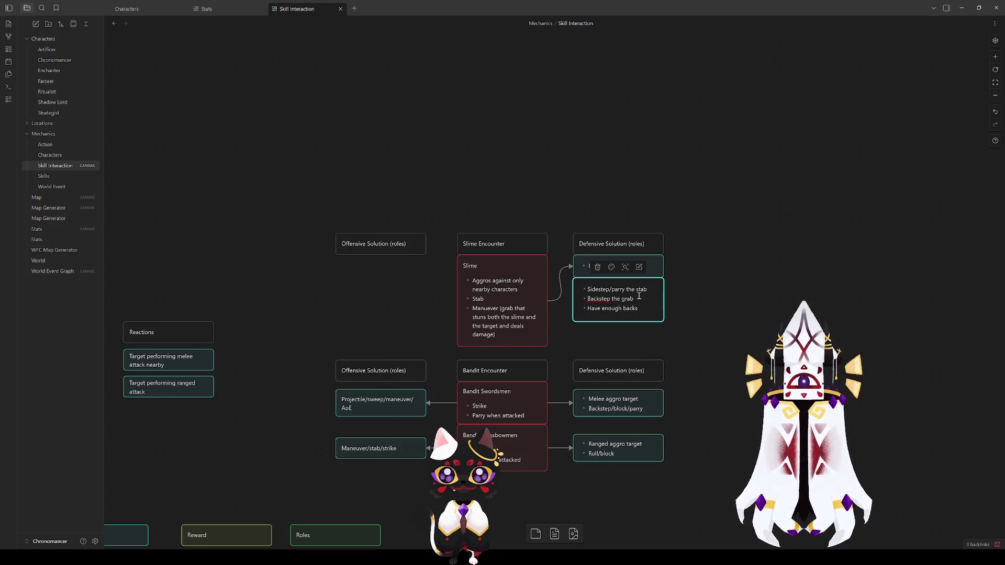
type("tep dis")
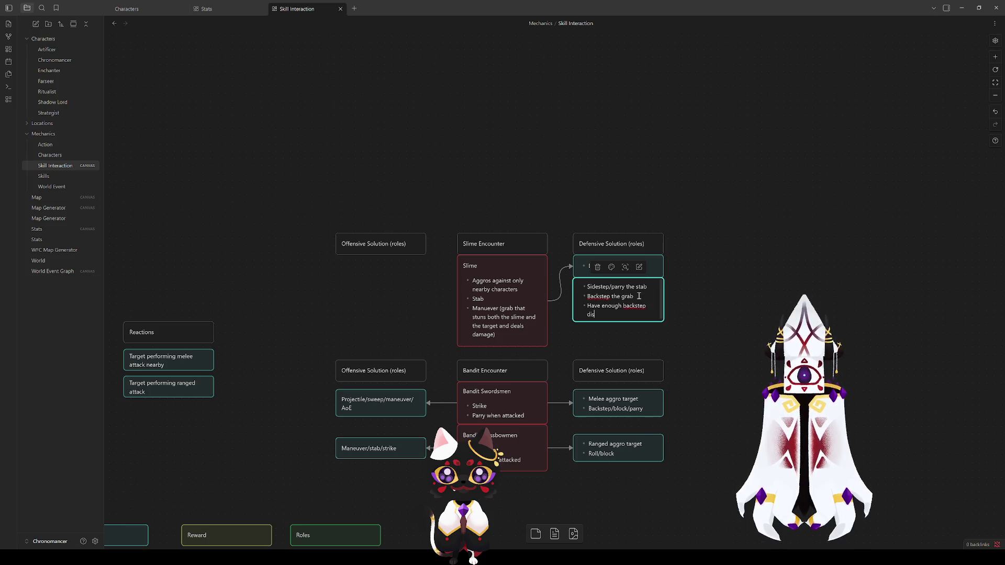
type("tance to avoid the stab")
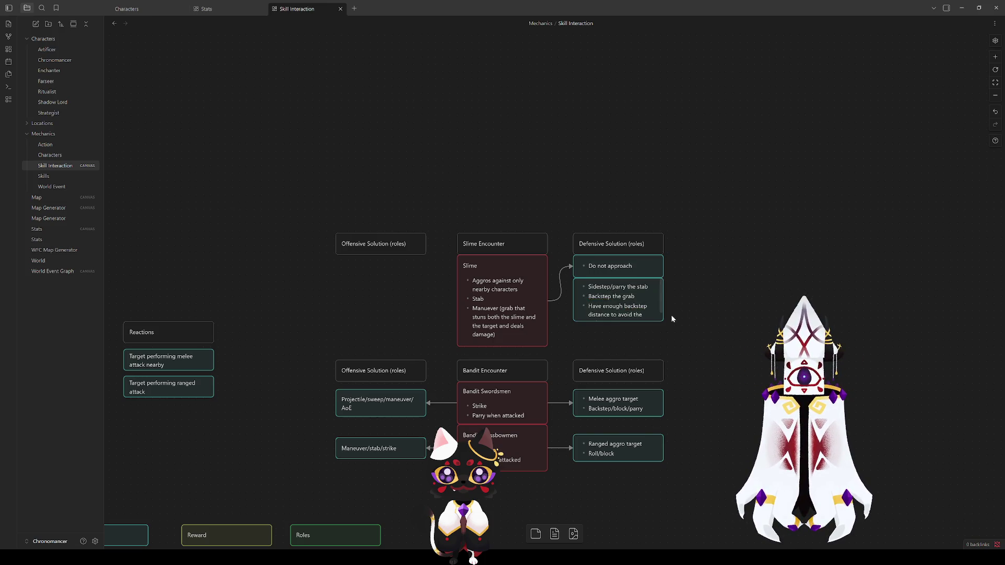
key("Escape")
left_click_drag(638, 321, 638, 341)
left_click(727, 303)
left_click(649, 319)
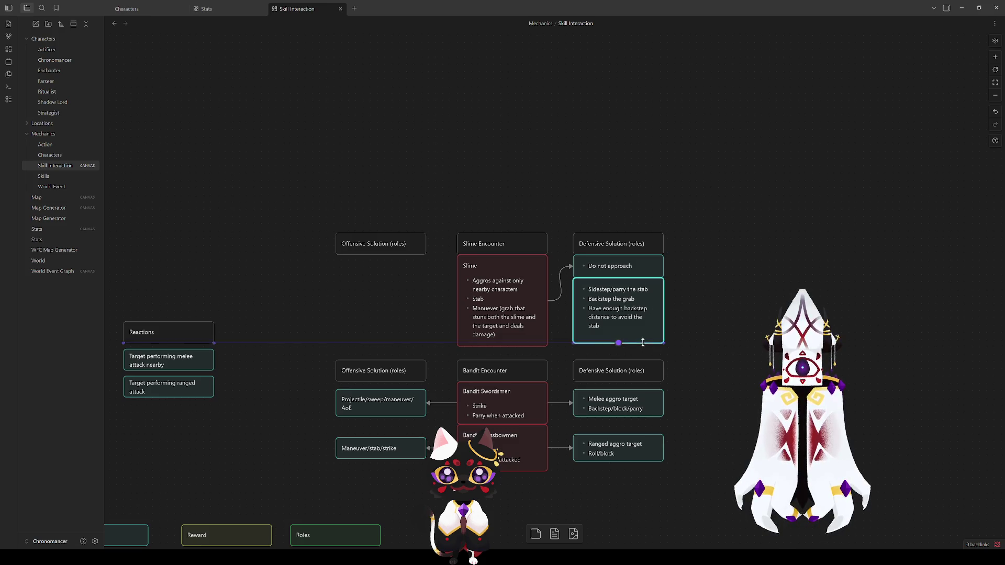
left_click_drag(640, 341, 639, 341)
left_click(758, 303)
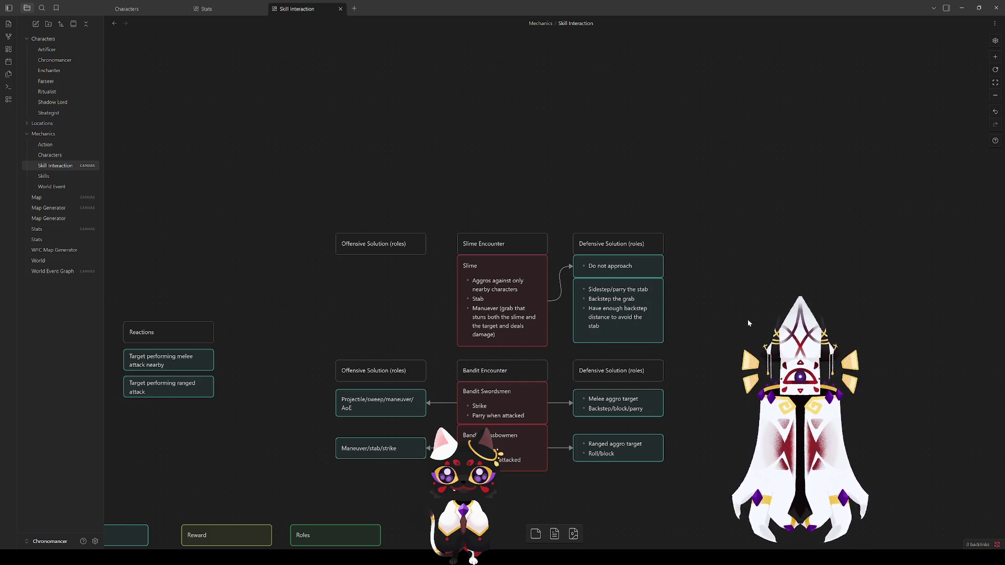
double_click(615, 325)
left_click(740, 290)
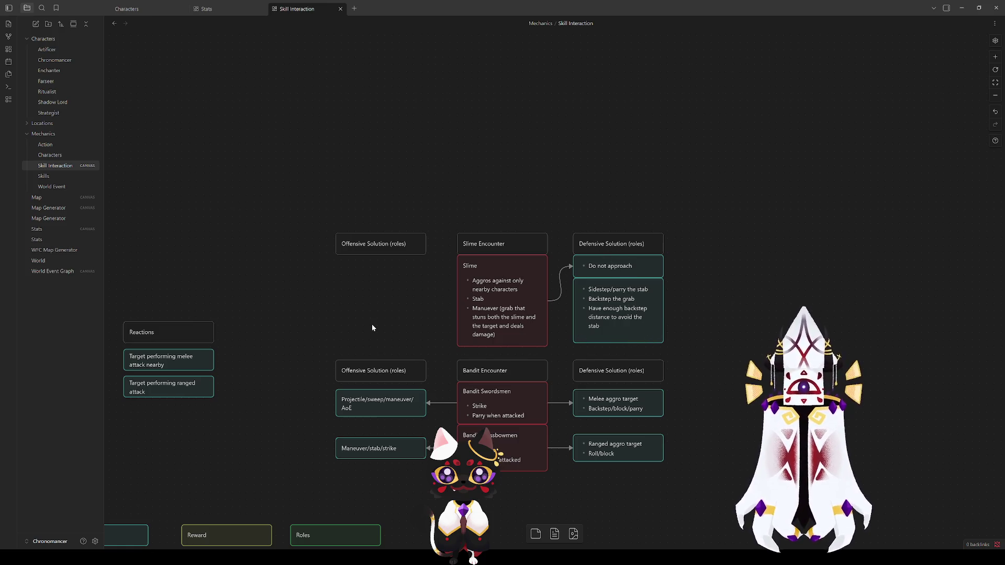
left_click(593, 326)
left_click(690, 304)
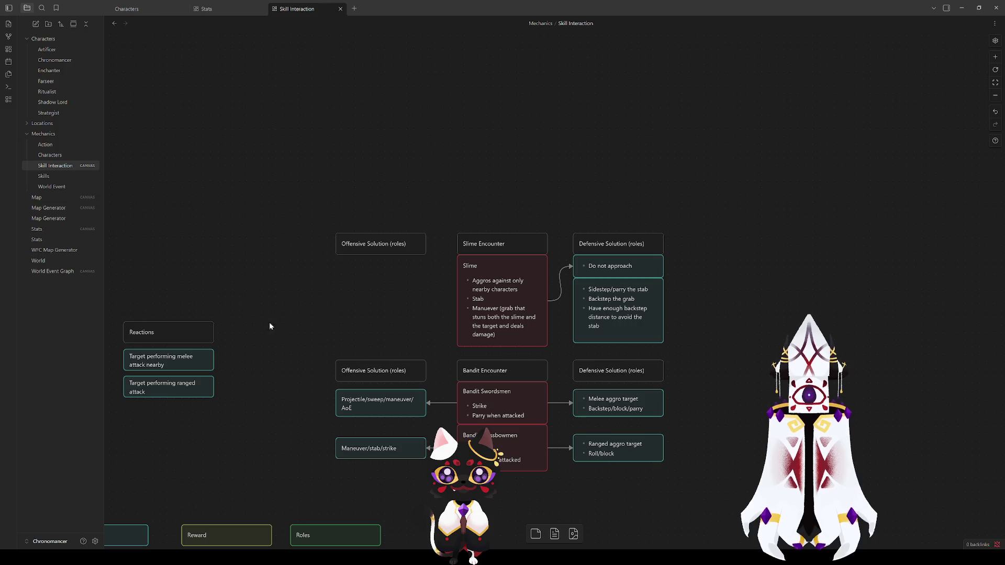
right_click(312, 307)
Remove a stray empty text card from the canvas.
left_click(334, 313)
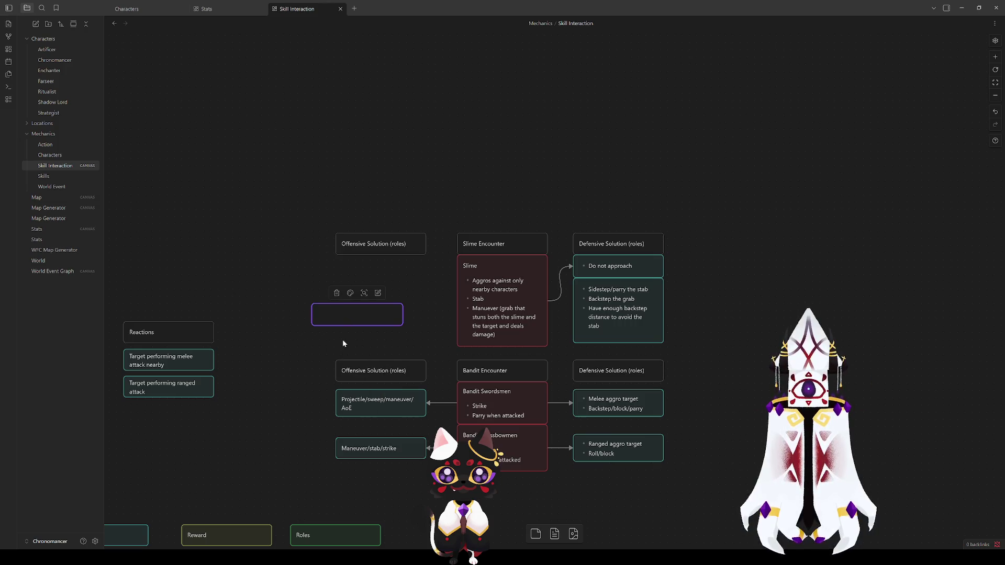
left_click(293, 336)
left_click(356, 313)
key("Delete")
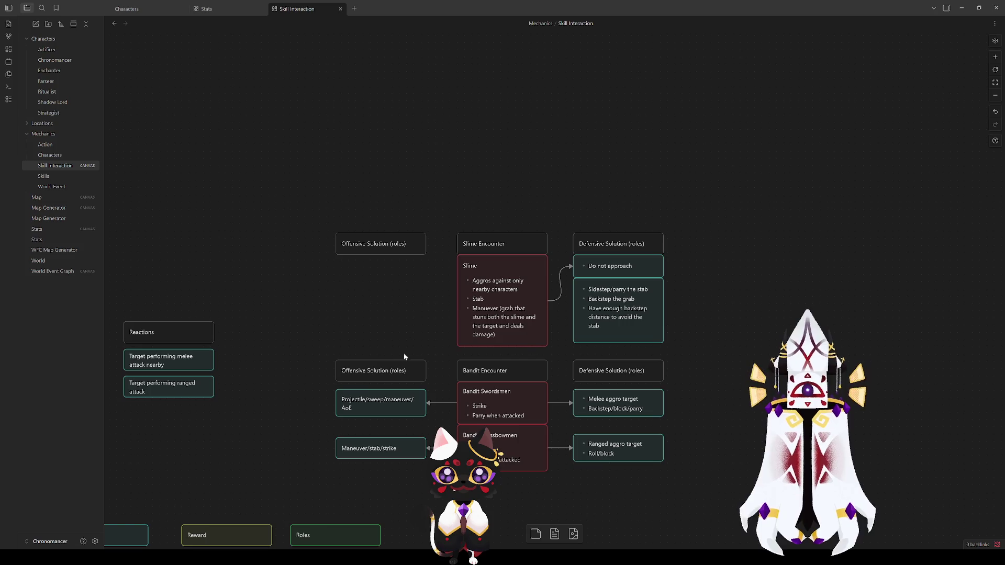
Copy the Projectile card under the Slime's Offensive Solution heading and reword it 'Entire party uses ranged attacks'.
left_click(367, 400)
mouse_move(367, 400)
left_mouse_down()
mouse_move(518, 306)
mouse_move(517, 288)
mouse_move(361, 271)
mouse_move(203, 230)
left_mouse_up()
double_click(374, 273)
key("BackSpace")
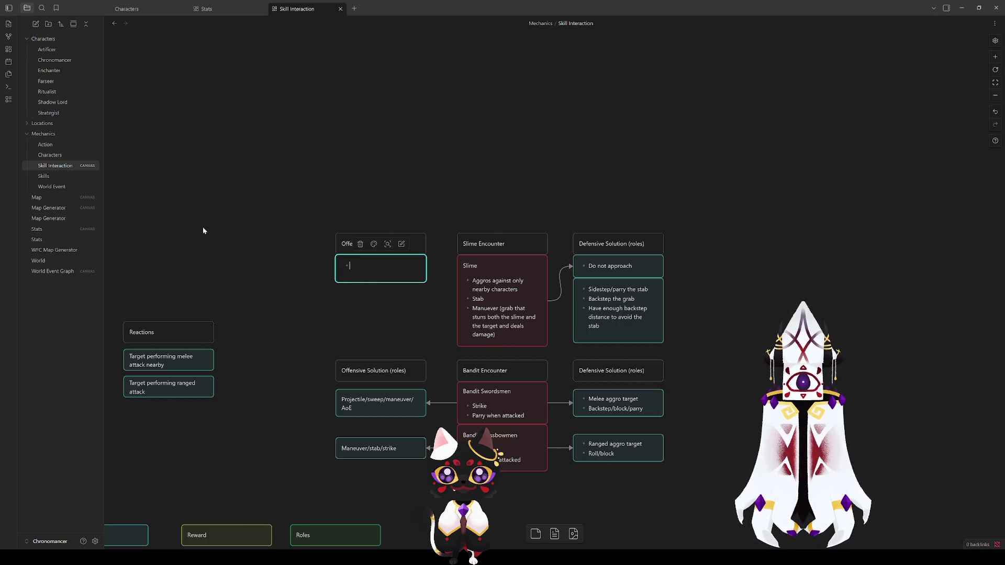
type("All")
key("BackSpace")
key("BackSpace")
key("BackSpace")
type("Entire party uses")
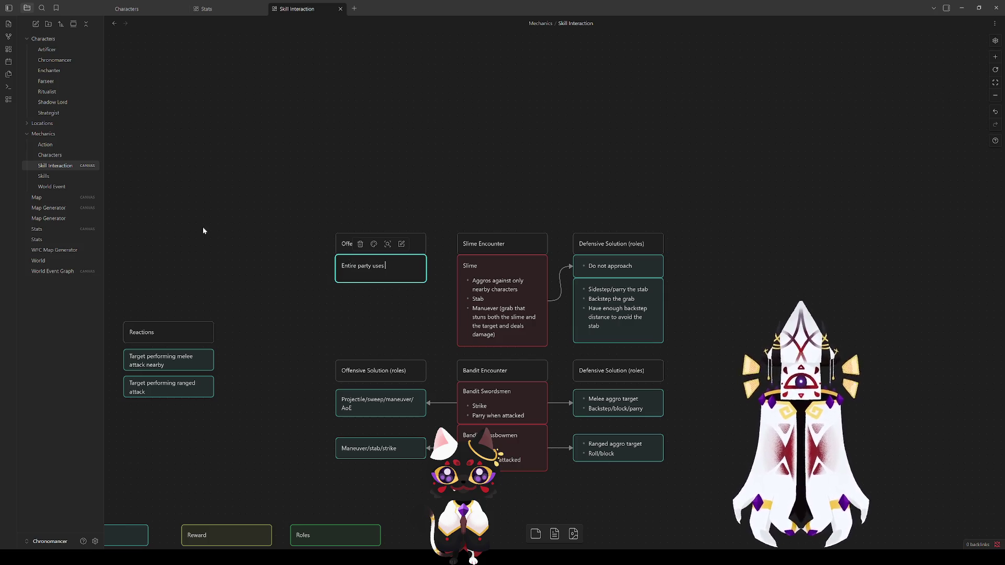
type("tacks")
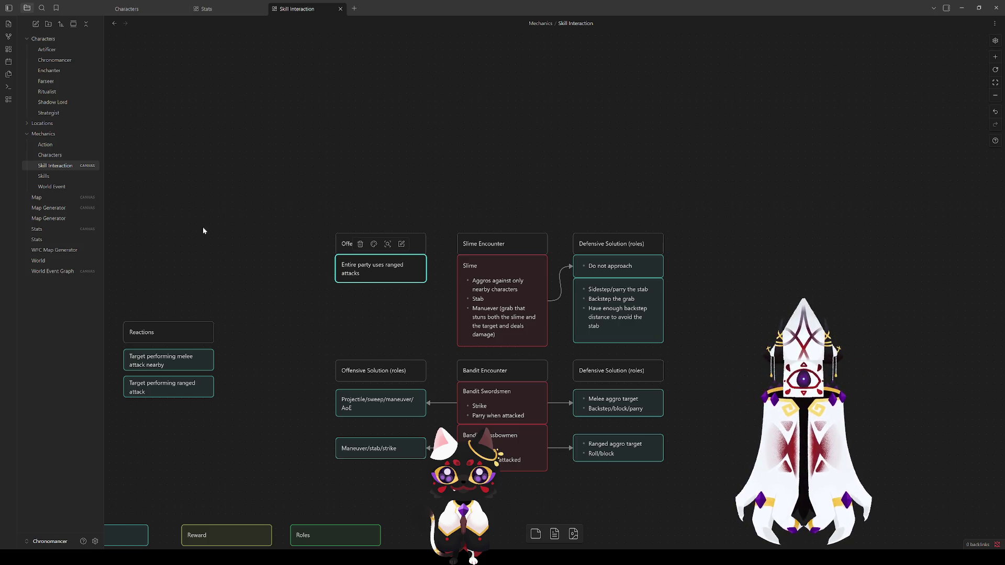
left_click(439, 313)
Move the Slime Encounter title and Slime cards up together.
left_click(487, 312)
left_click(515, 197)
left_click(494, 317)
left_click(486, 155)
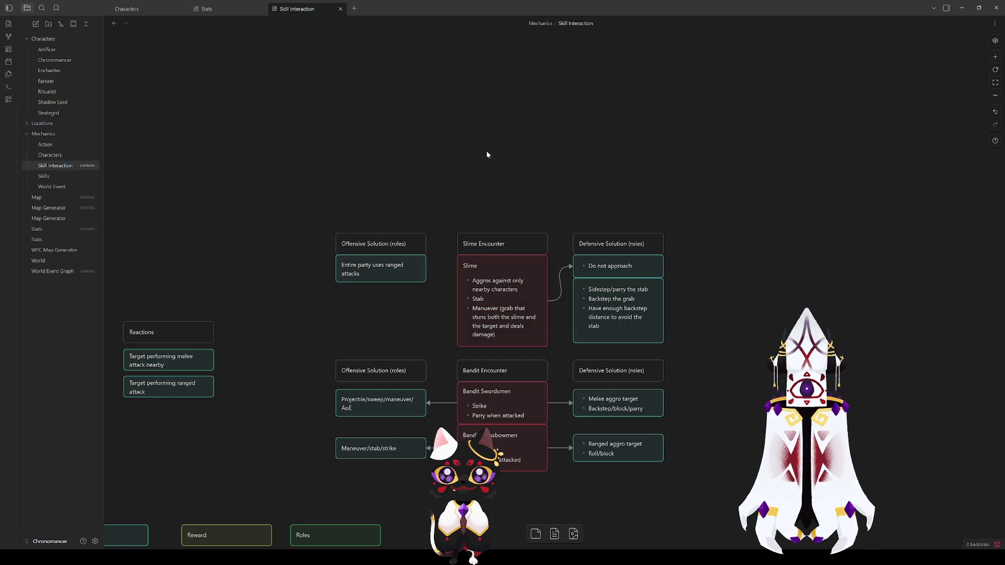
left_click(495, 242)
left_click(503, 288, "shift")
left_click_drag(502, 287, 506, 230)
left_click(511, 308)
Review the Attack Chains response cards: Backstep, Sidestep, Roll and Block (shield).
double_click(516, 287)
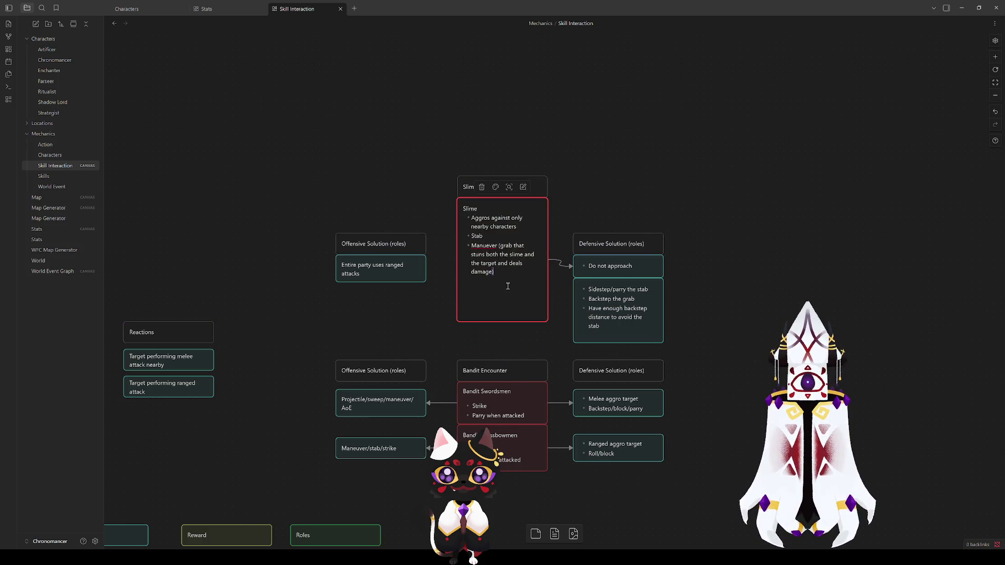
mouse_move(274, 445)
left_mouse_down()
mouse_move(574, 209)
mouse_move(641, 95)
left_mouse_up()
left_click(470, 377)
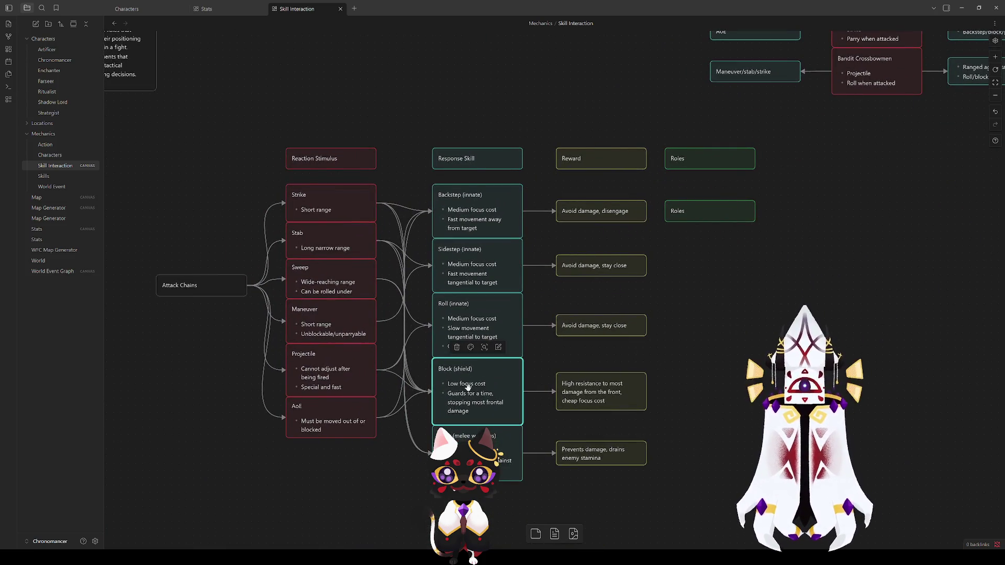
left_click(855, 295)
left_click(463, 209)
left_click(462, 252)
left_click(468, 313)
left_click(474, 379)
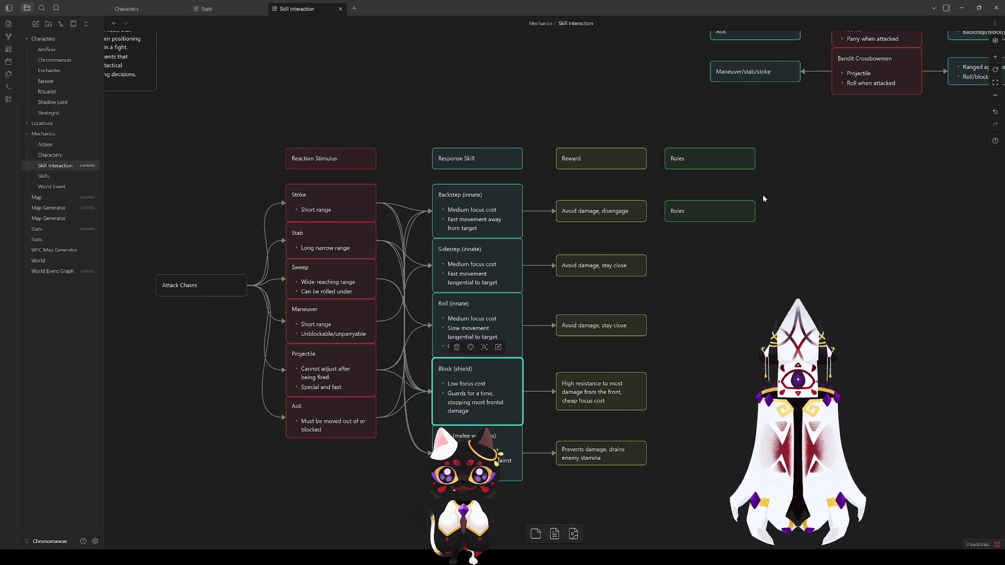
left_click_drag(812, 165, 518, 423)
Revise the Slime card's text, shrink it to fit, and nudge the Slime Encounter cards down slightly.
double_click(590, 161)
type("Blocks damage for a ti")
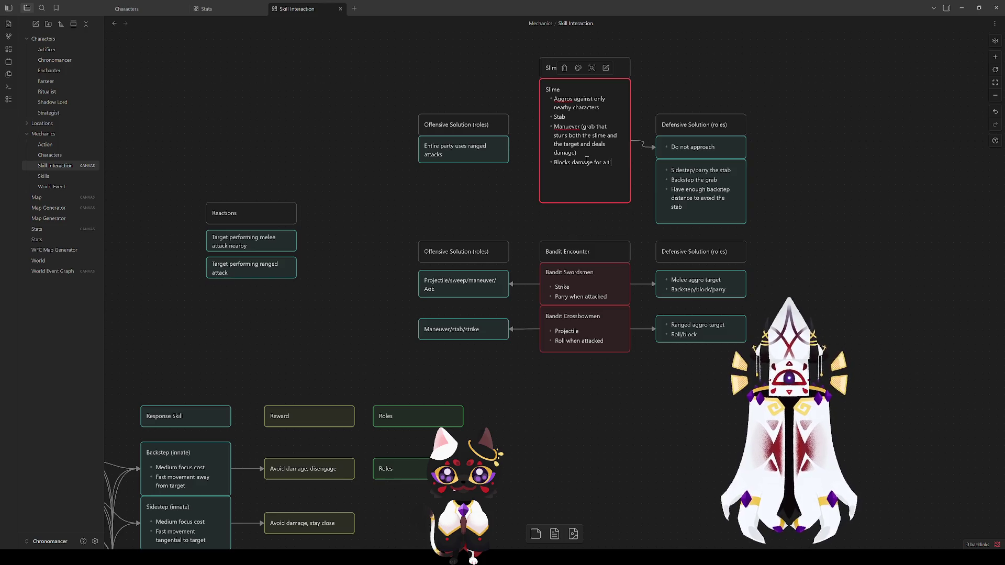
type("me wh")
key("BackSpace")
key("BackSpace")
key("BackSpace")
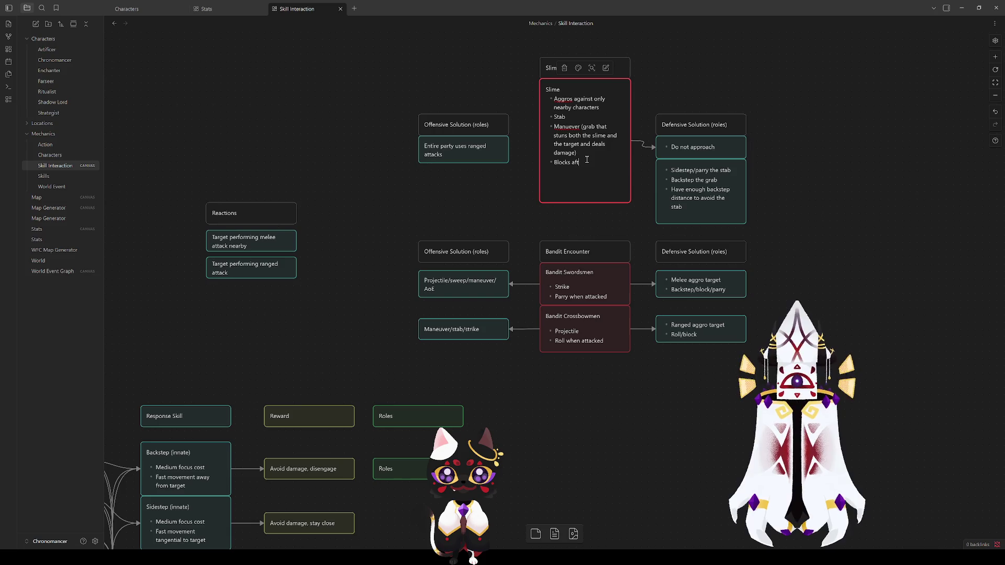
type("mage")
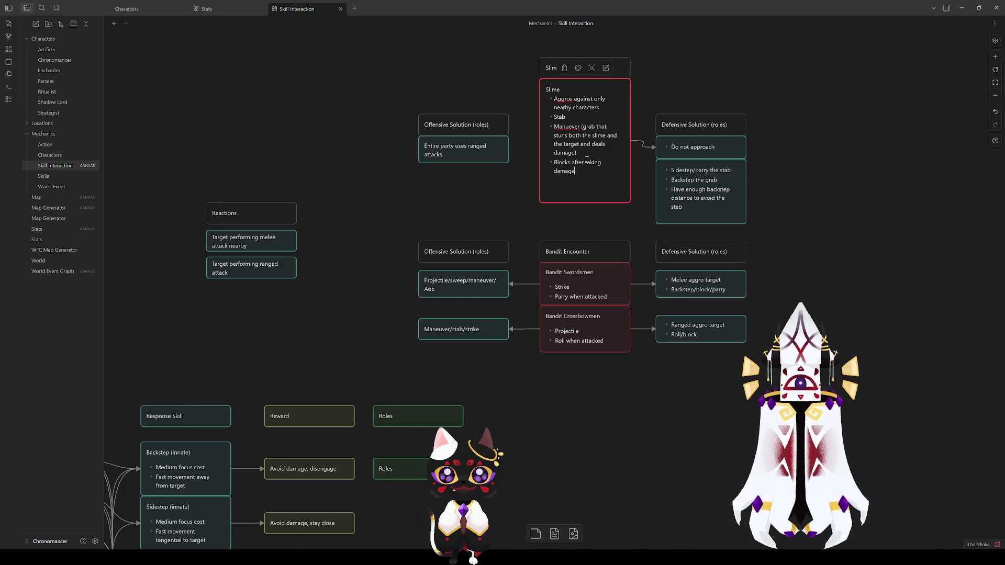
key("Escape")
mouse_move(611, 202)
left_mouse_down()
mouse_move(611, 183)
mouse_move(611, 192)
left_mouse_up()
left_click(469, 193)
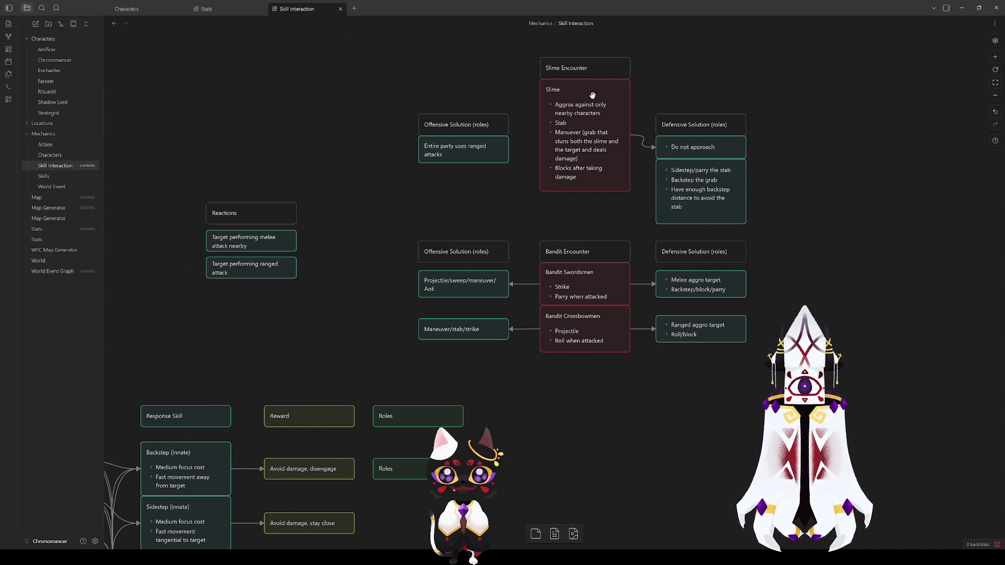
left_click_drag(585, 99, 589, 131)
key("Escape")
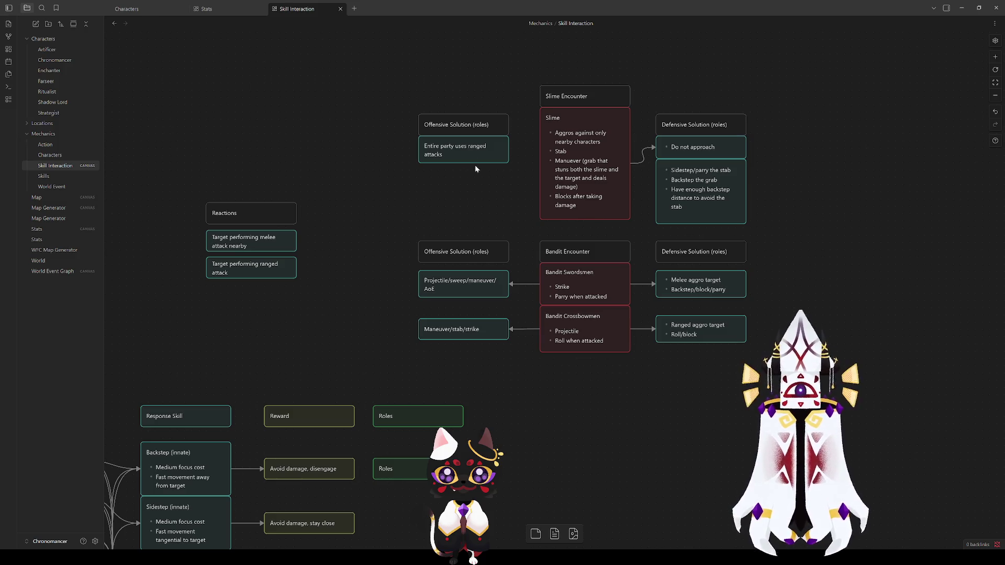
left_click(470, 152)
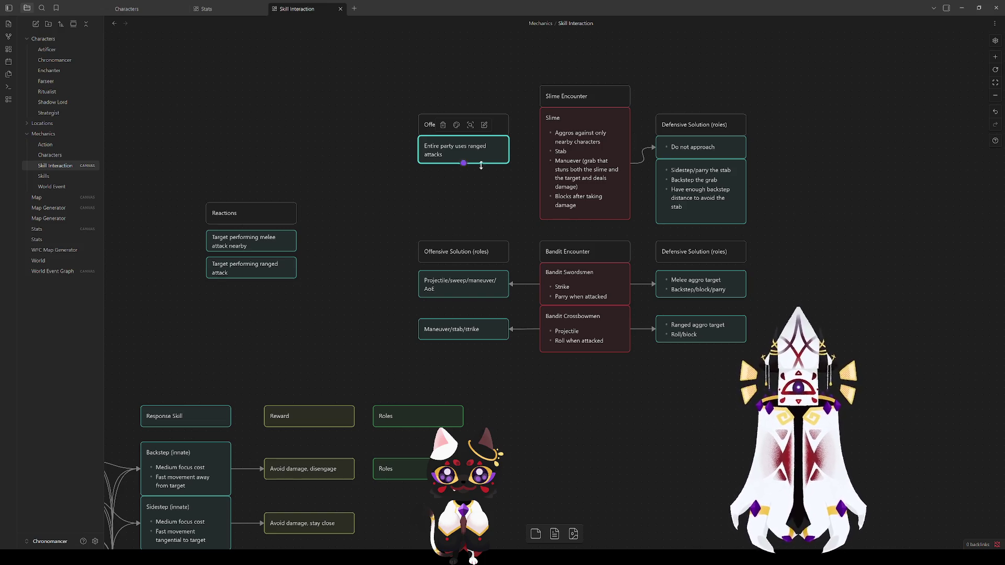
Duplicate the ranged-attacks card and append '(this might take a while)' to the original.
mouse_move(466, 151)
left_mouse_down()
mouse_move(557, 289)
mouse_move(466, 208)
left_mouse_up()
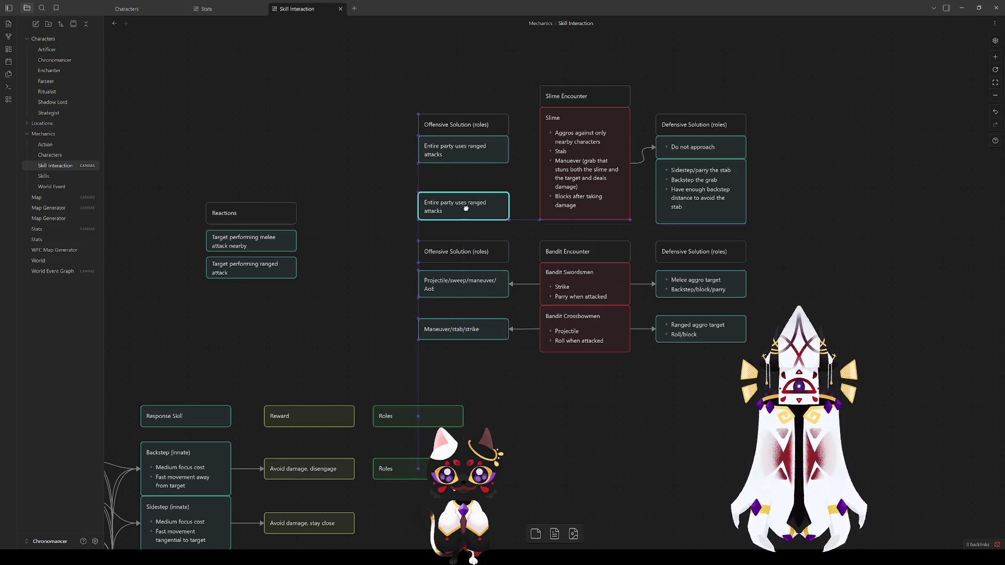
left_click(463, 155)
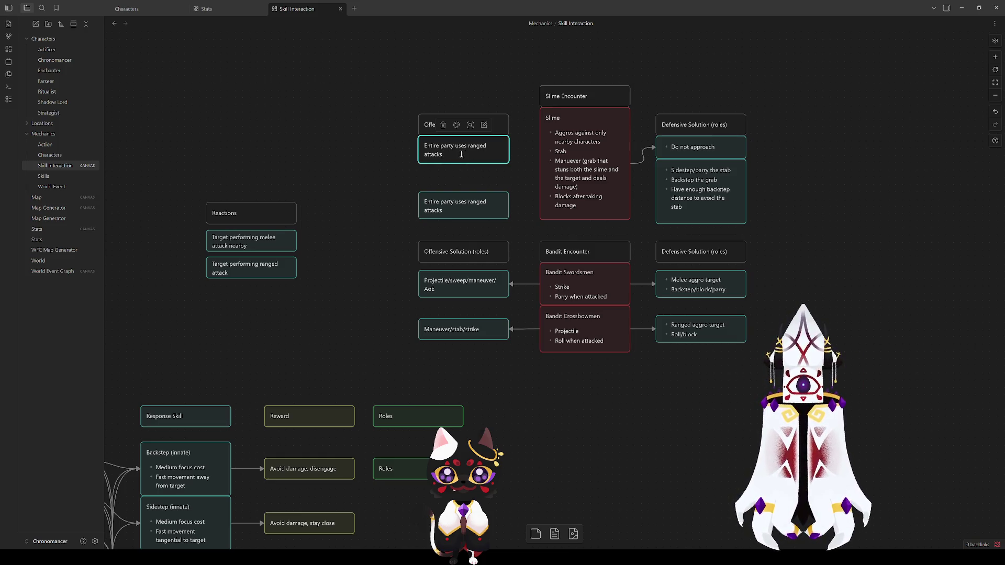
double_click(464, 153)
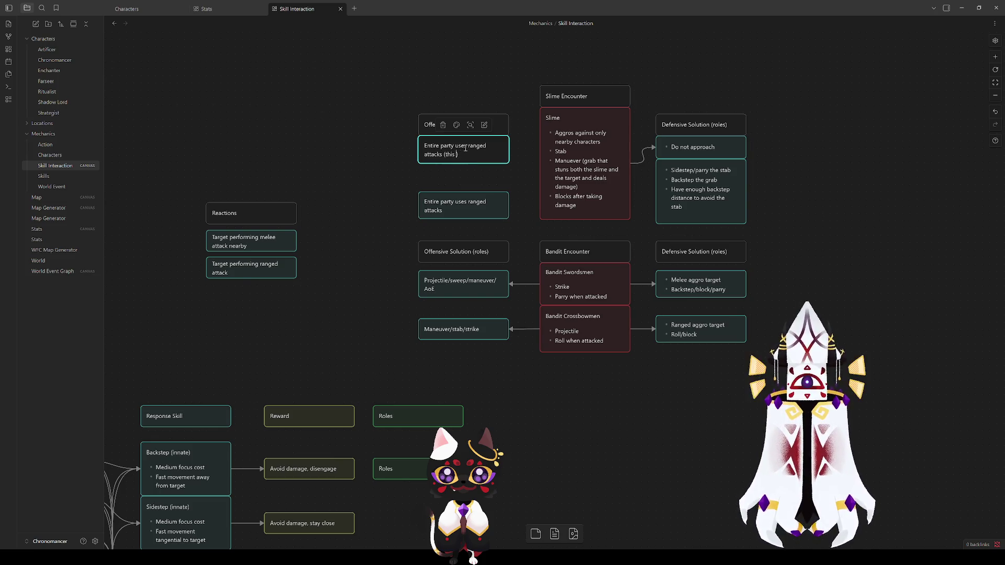
type("might take a while")
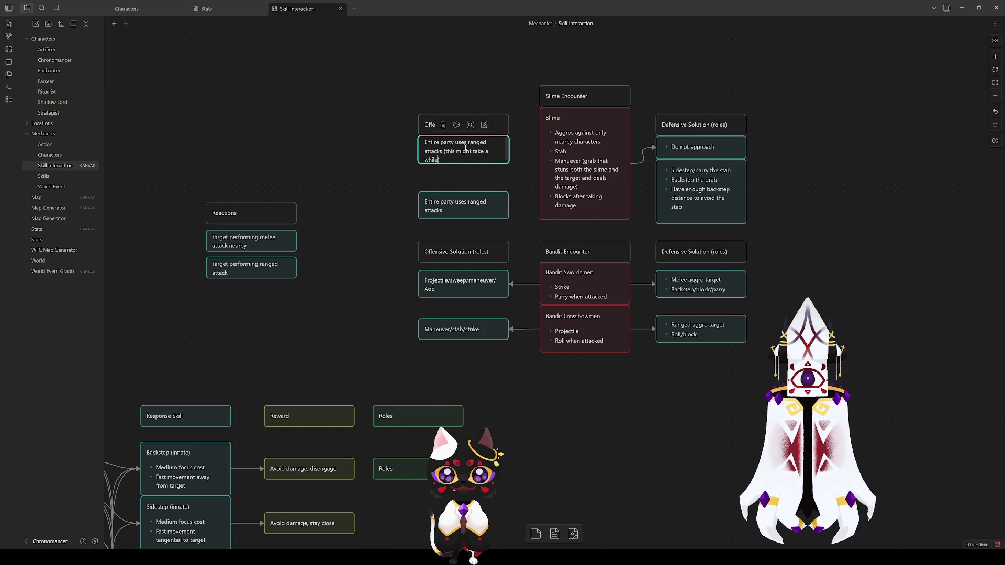
key("Escape")
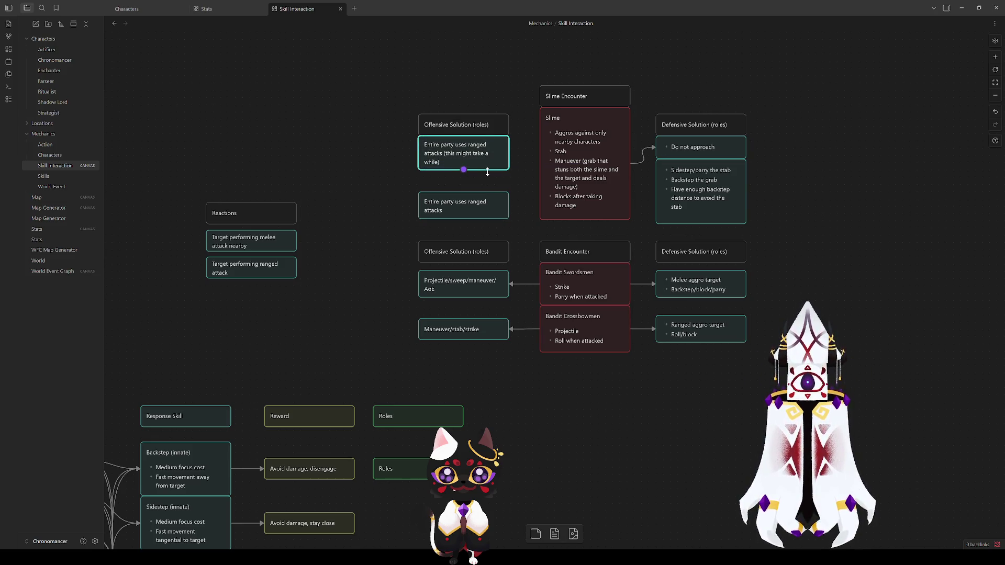
Place the copy under the original, retype it 'Use large, slow, single hits', and resize it.
left_click_drag(469, 203, 469, 182)
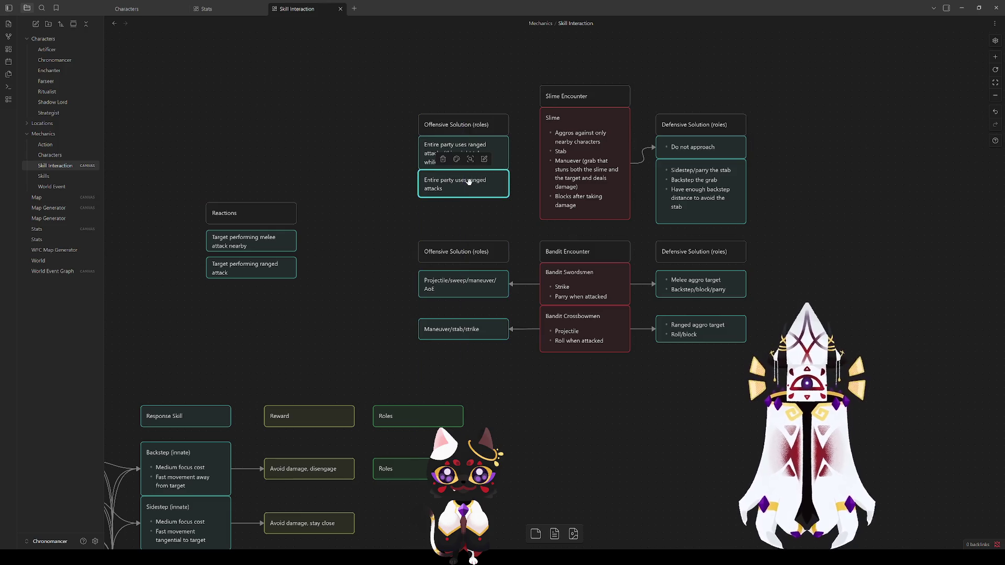
double_click(468, 194)
key("ctrl+a")
type("Use")
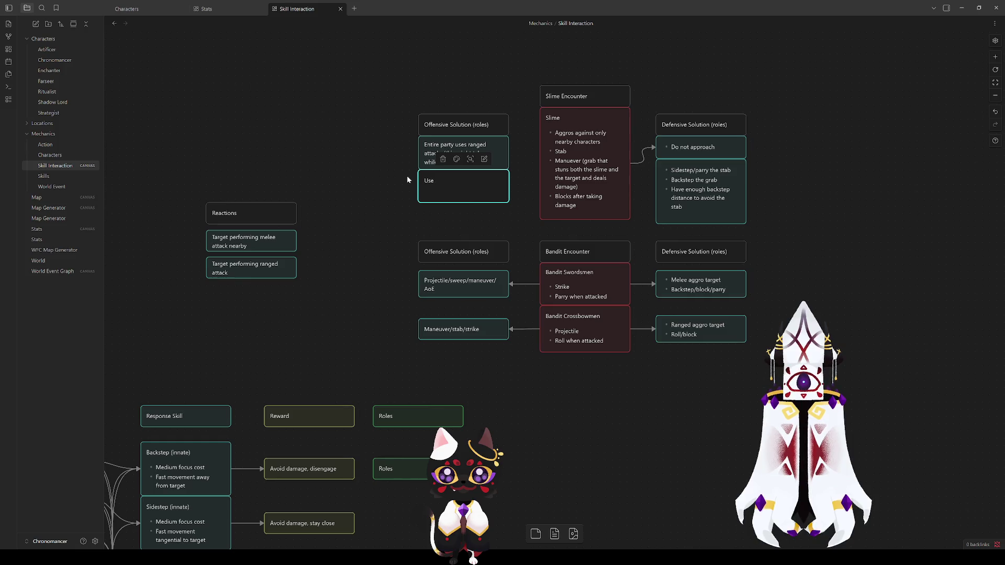
type(" large ")
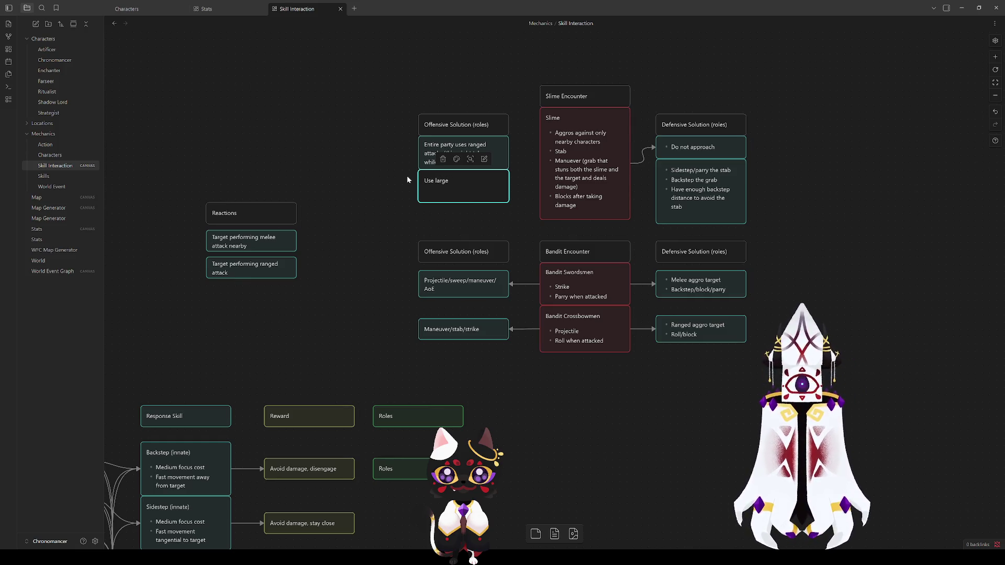
type("single hits")
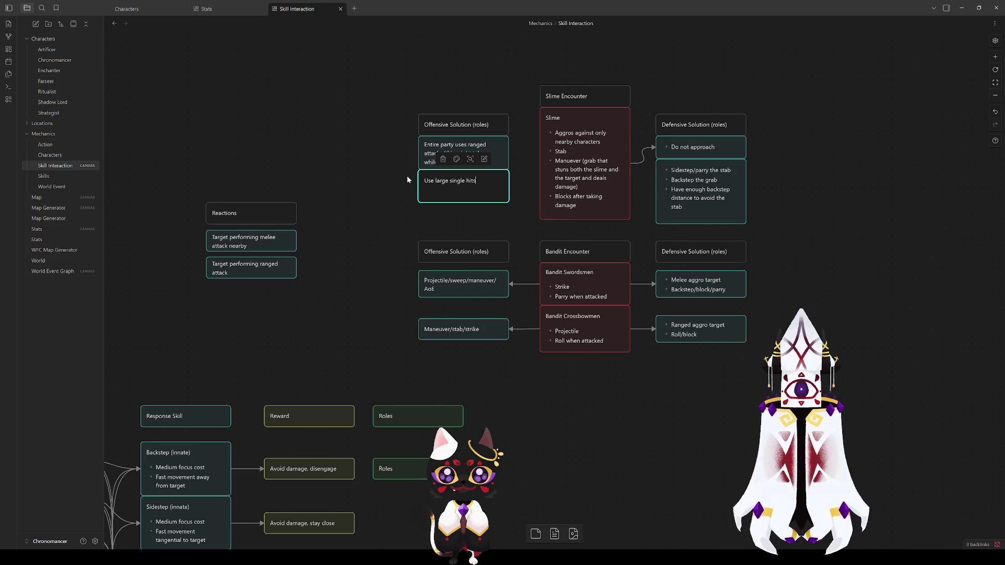
left_click(393, 184)
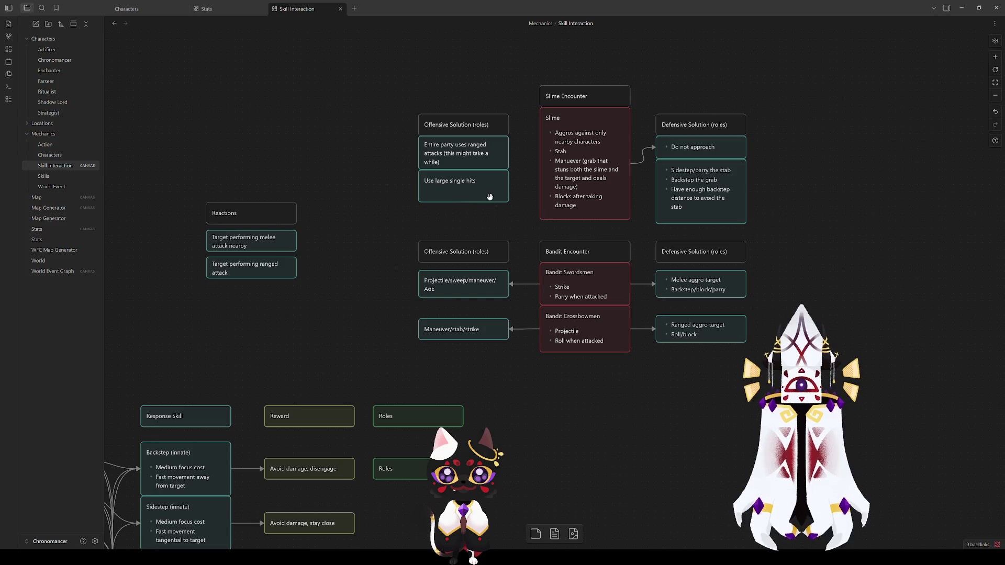
left_click_drag(491, 201, 492, 191)
left_click(468, 217)
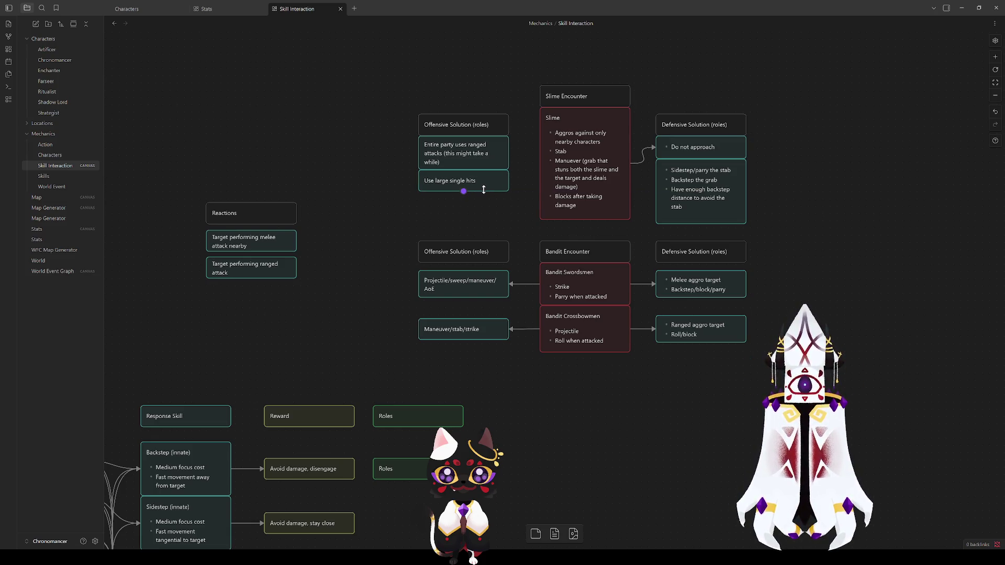
left_click_drag(484, 190, 482, 213)
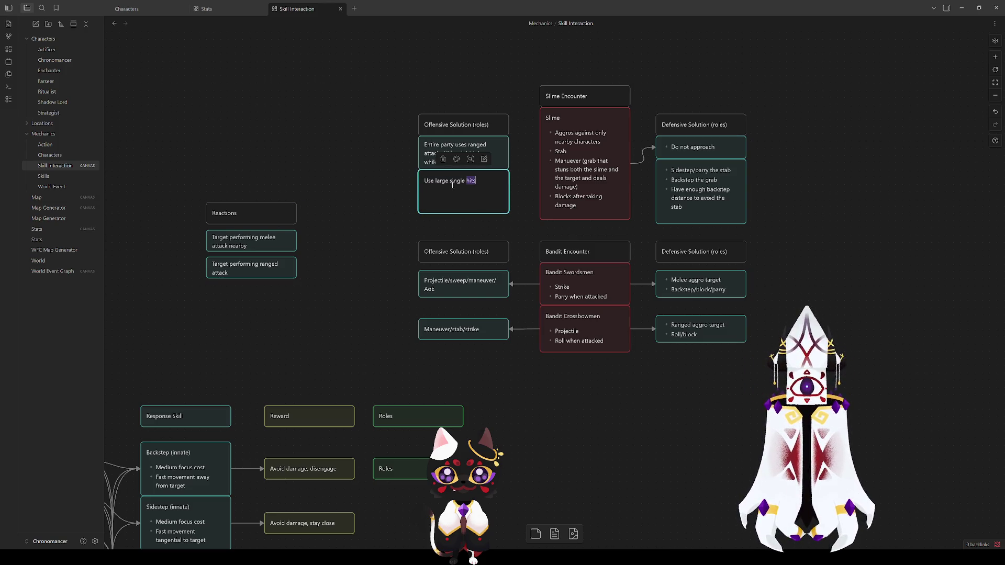
type(", slow,")
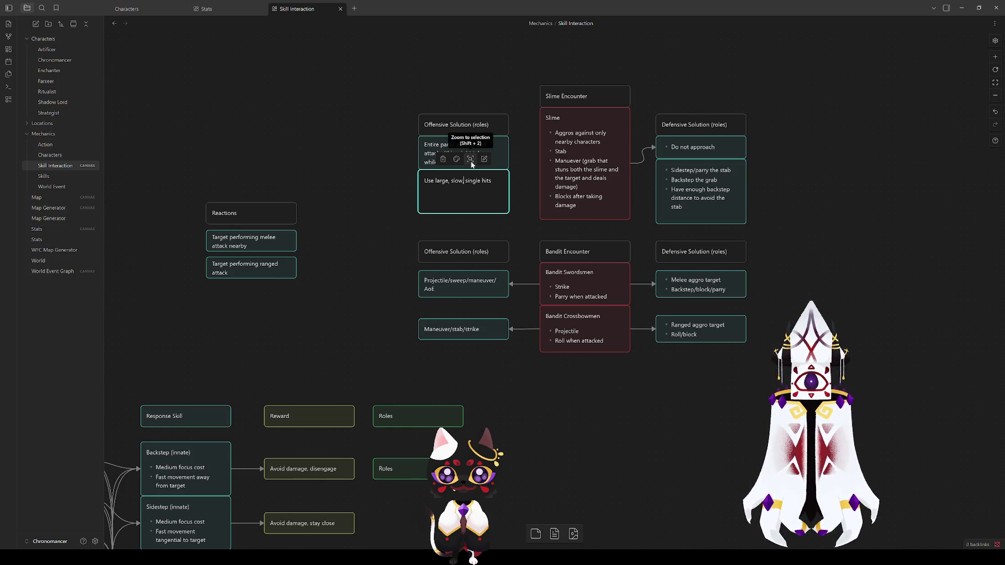
key("Escape")
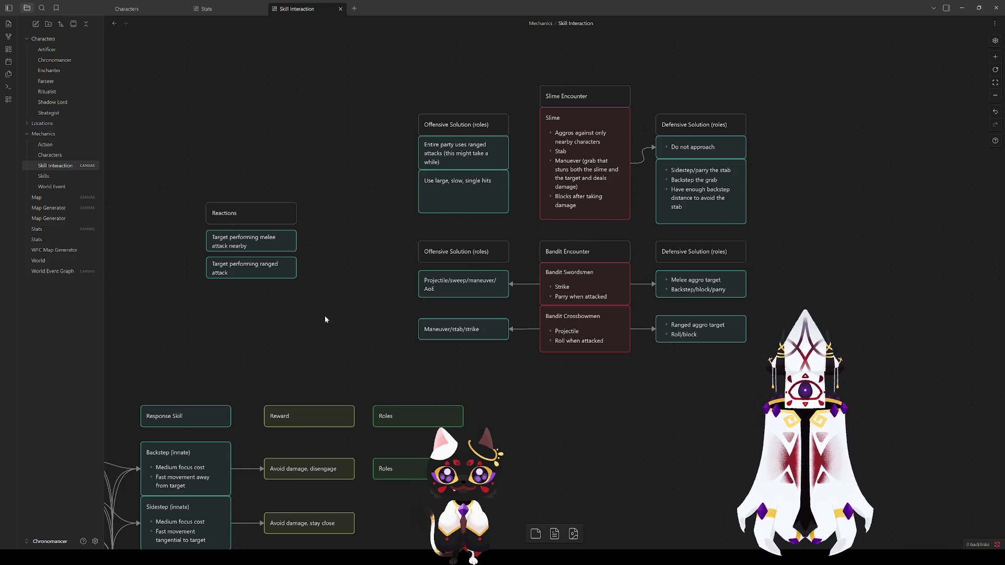
Inspect the Attack Chains cards such as AoE and Block (shield), then return to the Slime encounter.
left_click_drag(325, 320, 648, 105)
left_click(372, 455)
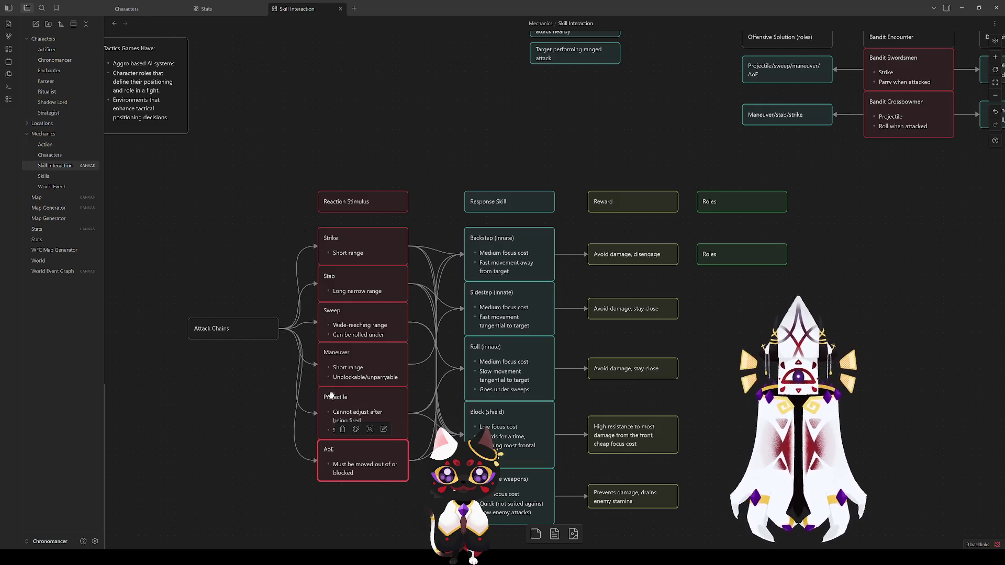
left_click(465, 163)
left_click(351, 460)
left_click(514, 76)
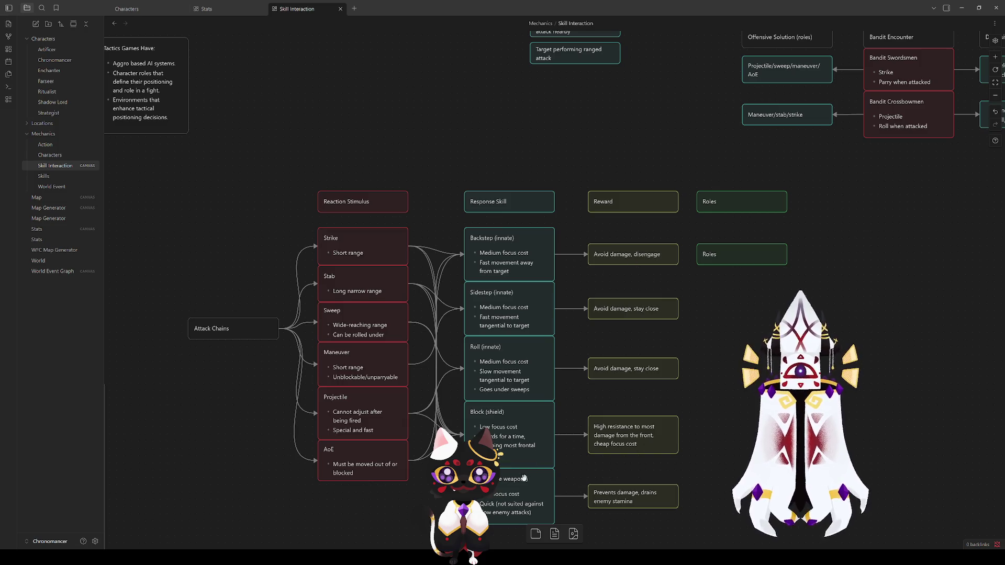
left_click(521, 500)
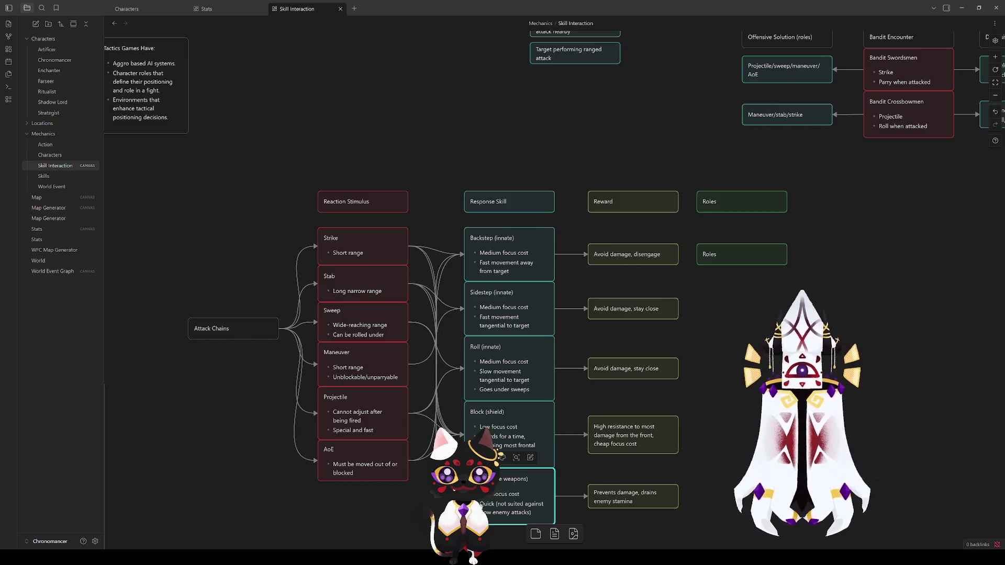
left_click(567, 394)
left_click(523, 413)
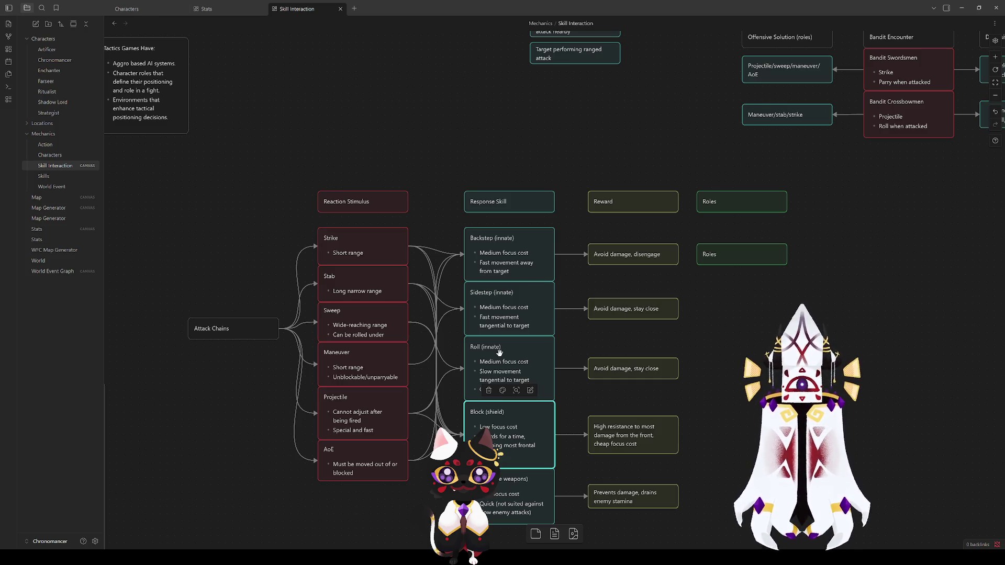
scroll(411, 458, "up", 4)
scroll(411, 459, "right", 7)
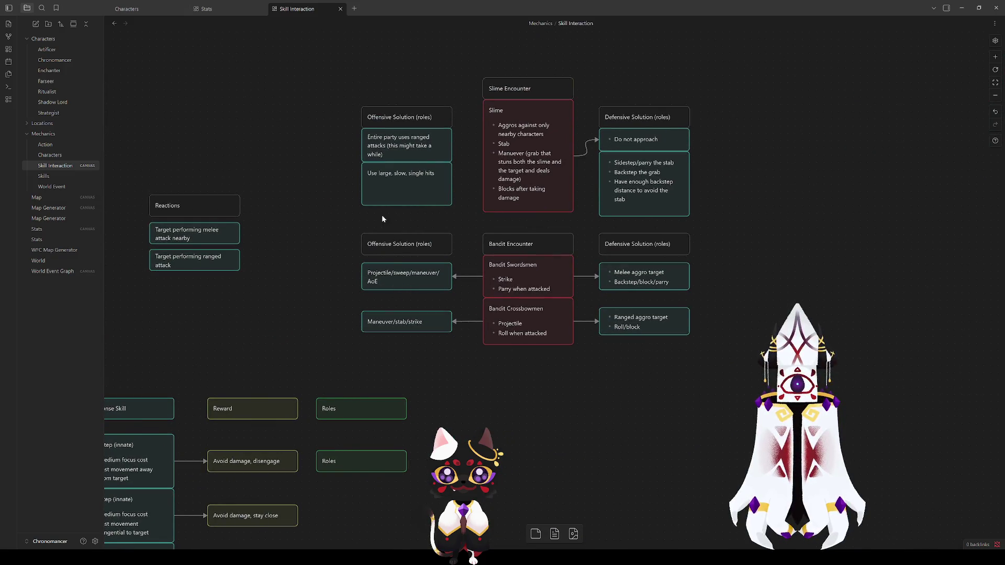
Shrink the 'Use large, slow, single hits' card and start a card beneath it reading 'Have a unit be grabbed'.
left_click(424, 187)
mouse_move(424, 206)
left_mouse_down()
mouse_move(424, 183)
mouse_move(549, 287)
mouse_move(488, 263)
mouse_move(398, 194)
mouse_move(430, 219)
mouse_move(343, 193)
left_mouse_up()
left_click(429, 205)
double_click(441, 196)
type("Have")
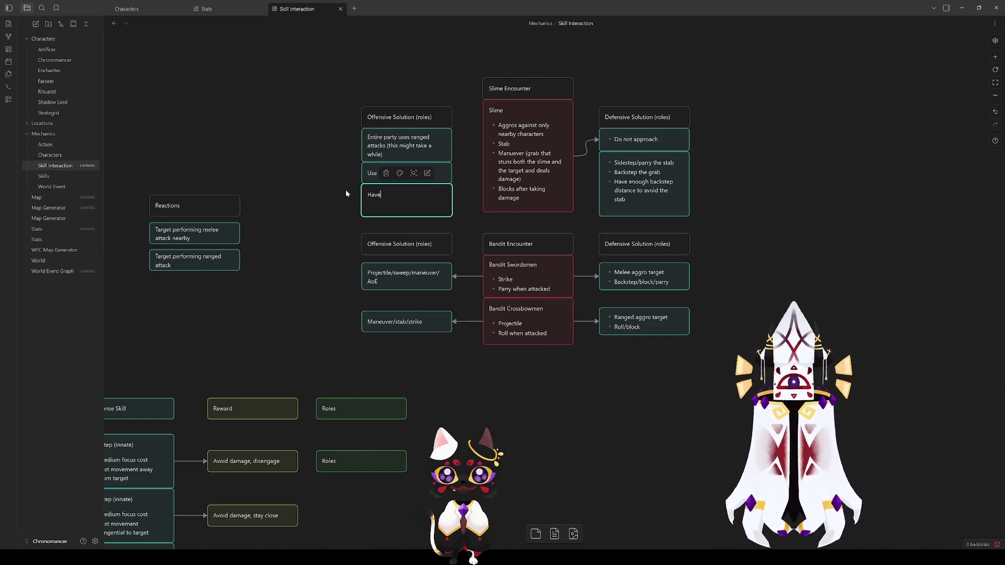
type(" a un")
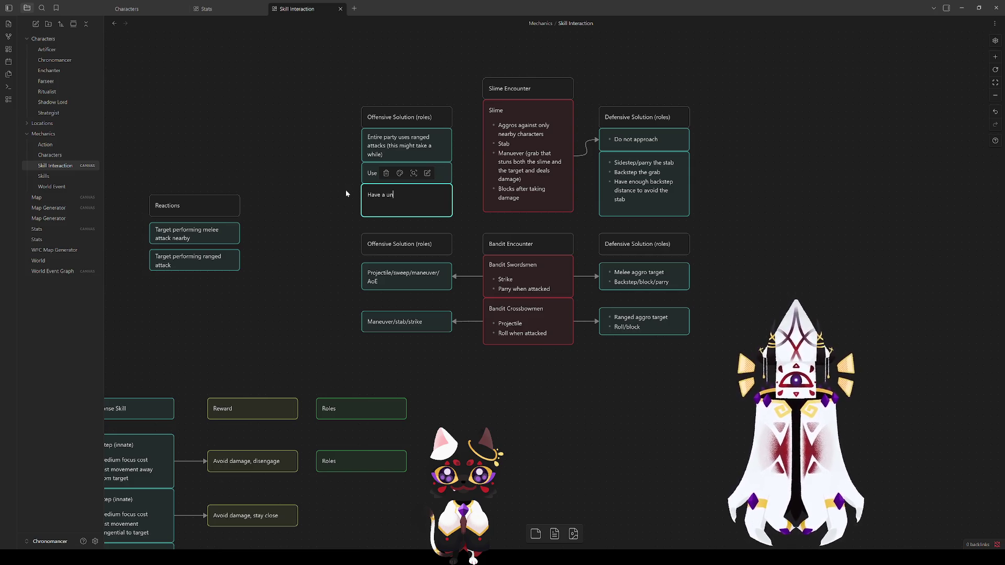
type("it be grabbed and then have other units attack")
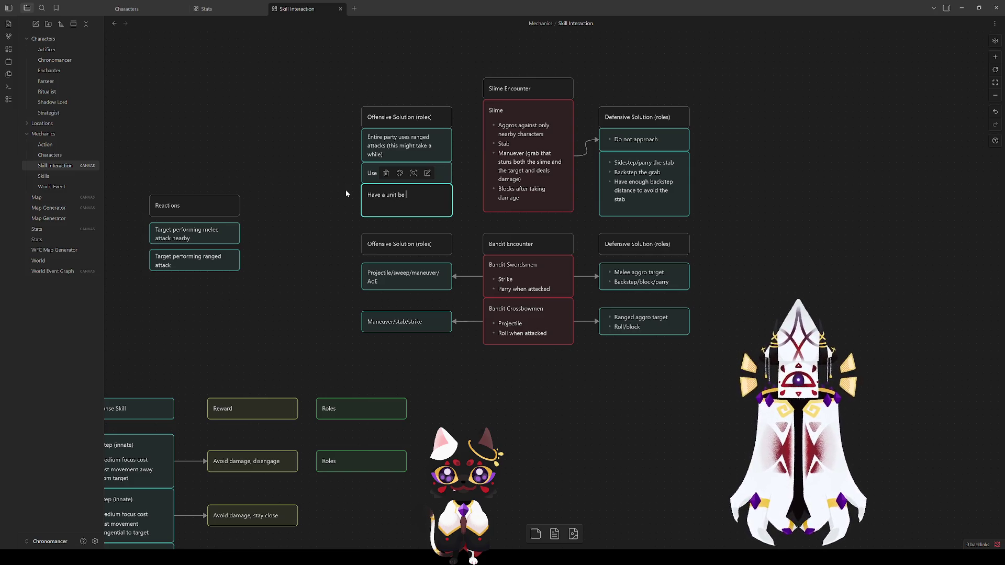
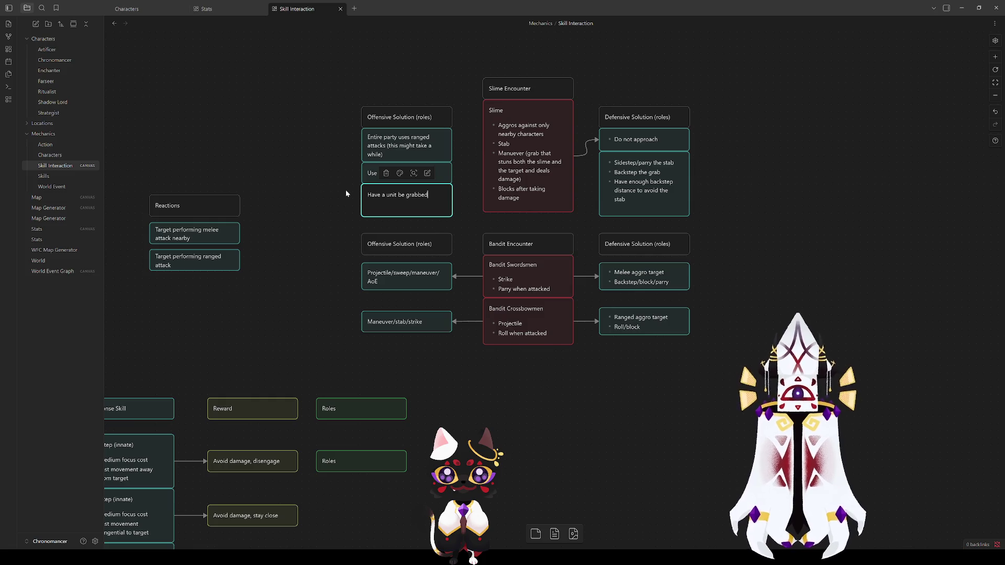
Complete the grabbed-unit card with 'and then have other units attack' and align it with Slime.
type(" and th")
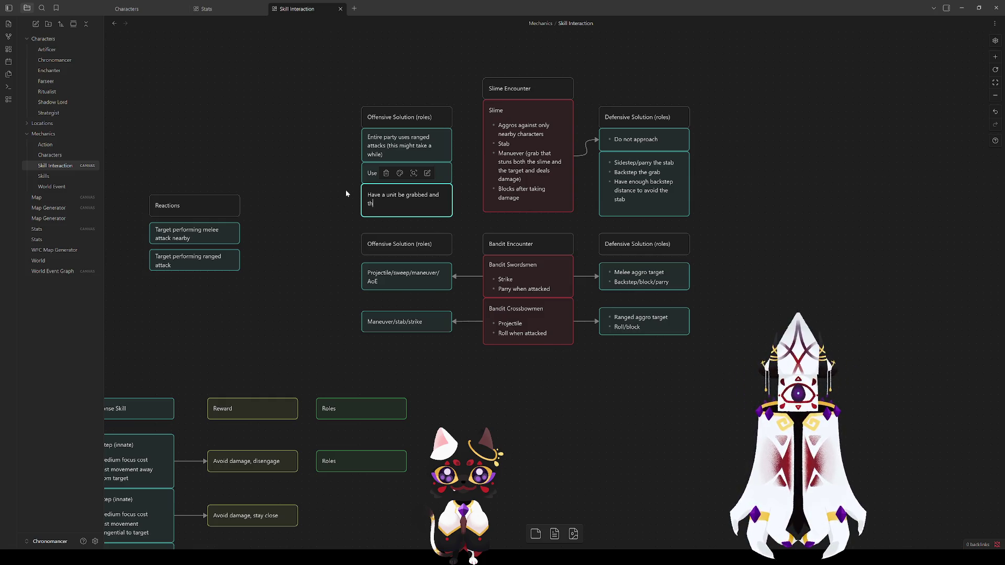
type("en have other un")
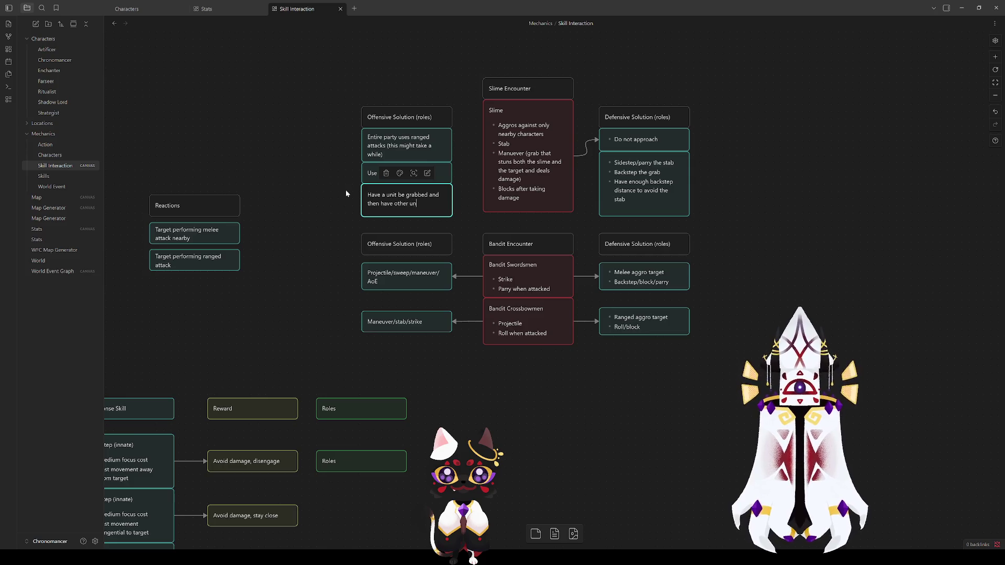
type("its attack")
left_click(345, 193)
left_click_drag(426, 216, 429, 212)
Link Slime to the ranged attacks and Sidestep/parry the stab cards, shortening the parry card slightly.
mouse_move(482, 156)
left_mouse_down()
mouse_move(449, 145)
mouse_move(449, 200)
left_mouse_up()
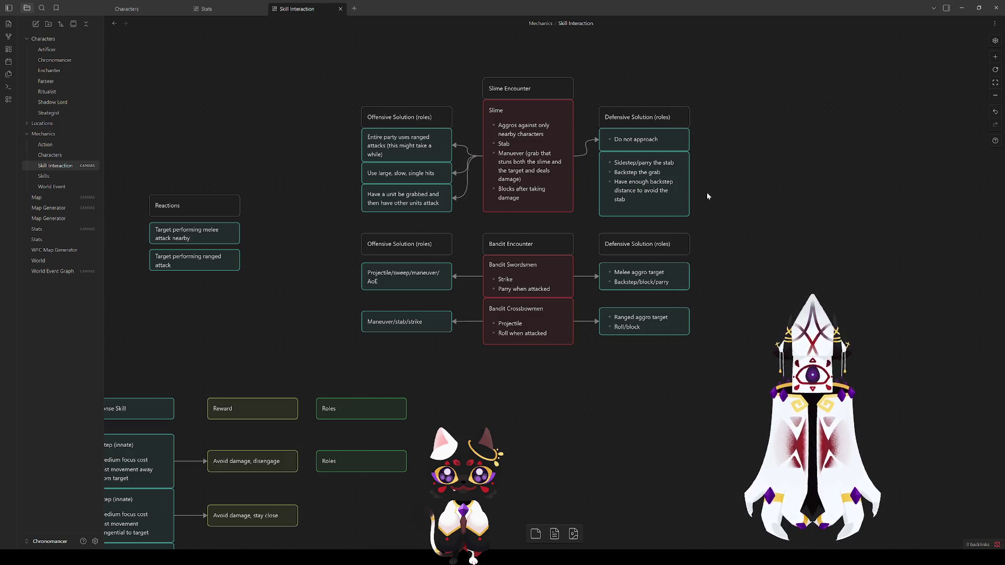
left_click_drag(576, 158, 600, 184)
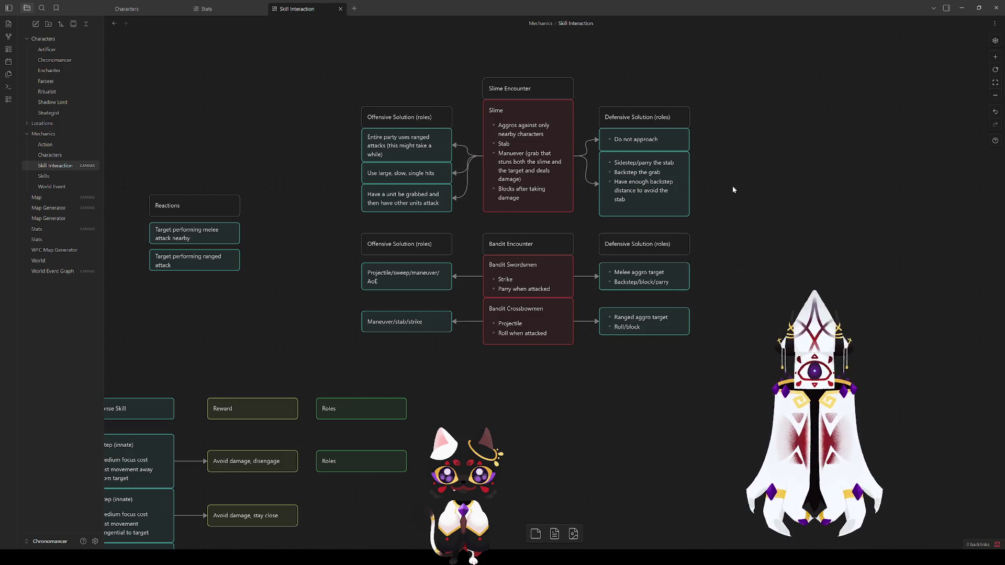
left_click_drag(668, 218, 668, 212)
left_click(749, 180)
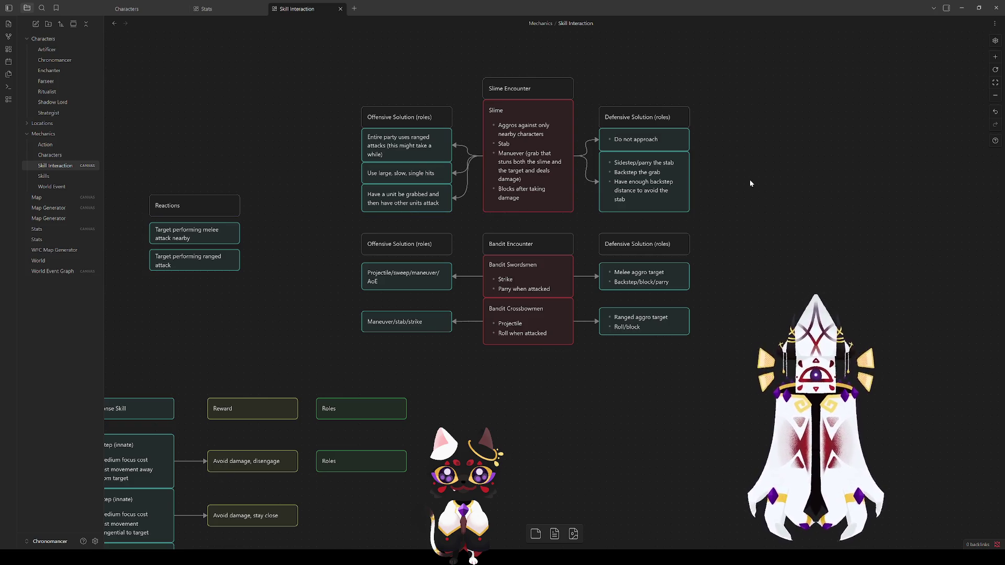
Check the linked offensive and defensive solution cards one by one.
left_click(631, 185)
left_click(390, 202)
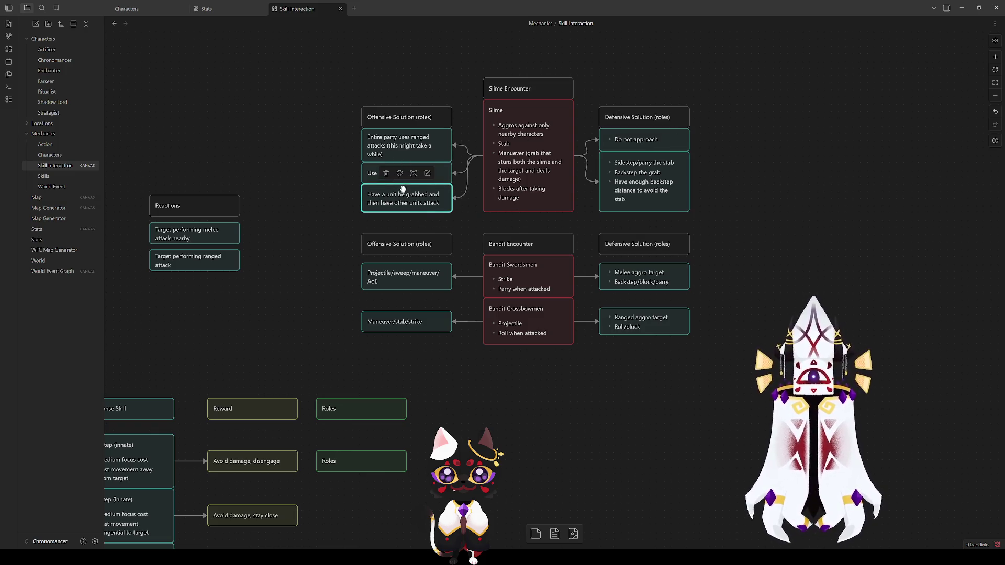
left_click(312, 193)
left_click(386, 274)
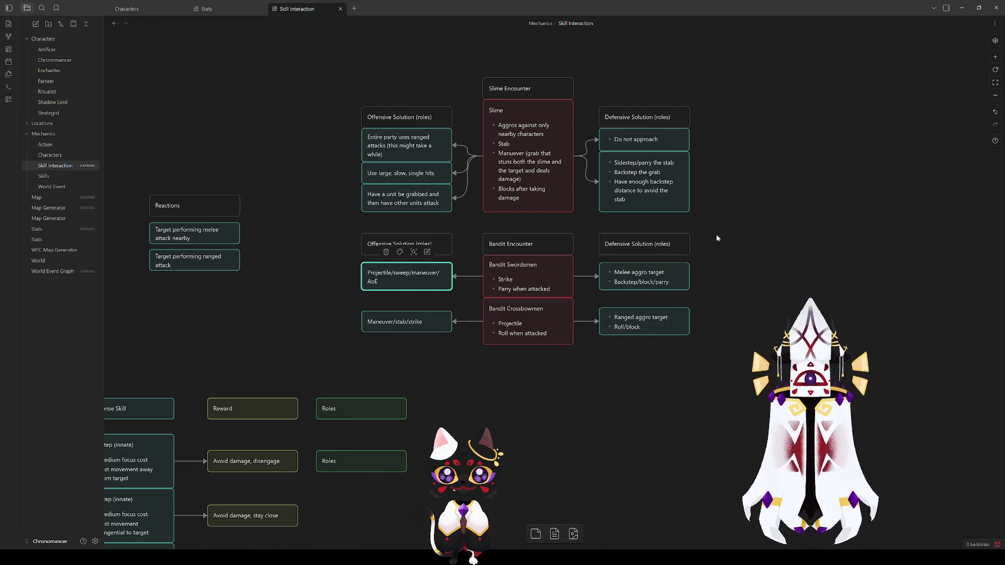
left_click(656, 276)
left_click(341, 177)
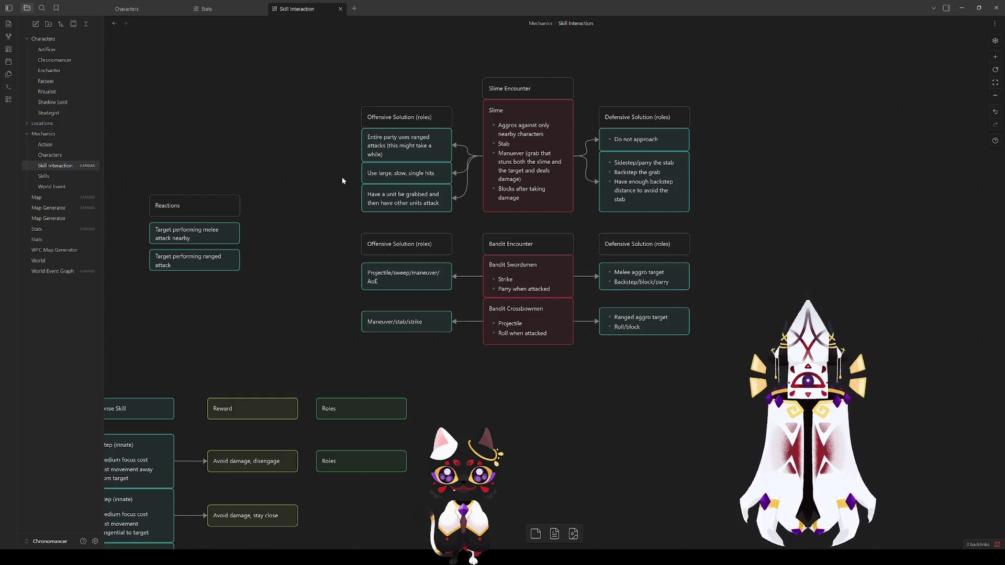
Copy the Bandit Encounter row with its solution cards and place the pasted duplicate above Slime Encounter.
scroll(570, 150, "up", 1)
scroll(570, 150, "up", 5)
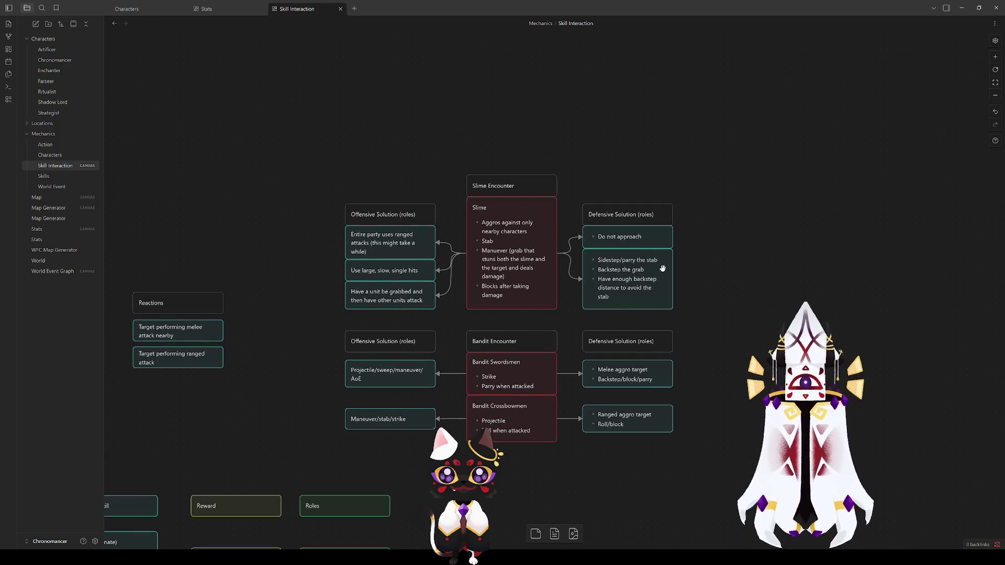
mouse_move(725, 309)
left_mouse_down()
mouse_move(298, 163)
mouse_move(309, 164)
mouse_move(285, 379)
mouse_move(287, 312)
left_mouse_up()
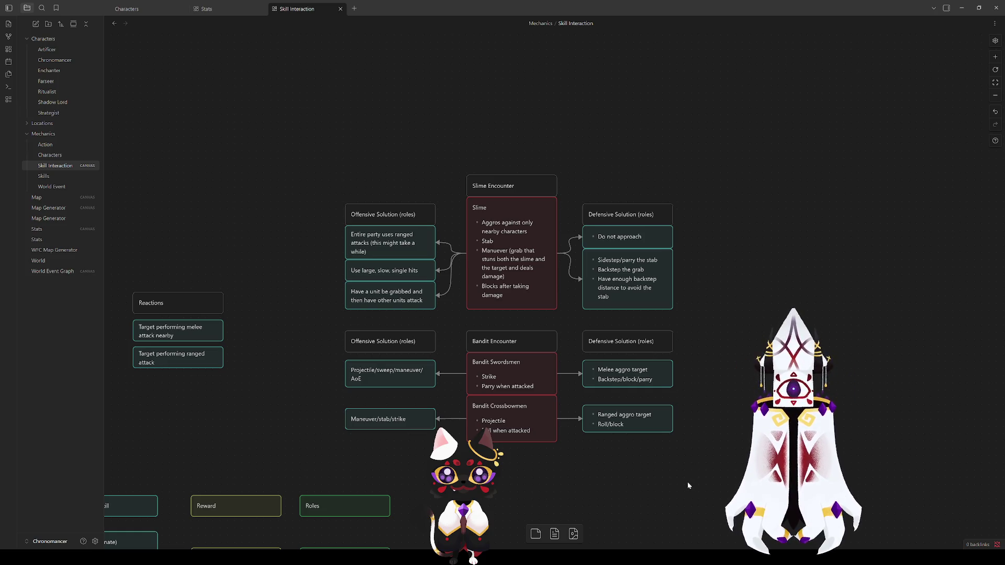
left_click_drag(691, 484, 369, 335)
key("ctrl+c")
left_click(315, 329)
key("ctrl+v")
mouse_move(529, 275)
left_mouse_down()
mouse_move(529, 189)
mouse_move(488, 80)
left_mouse_up()
left_click(342, 170)
mouse_move(350, 171)
left_mouse_down()
mouse_move(385, 347)
mouse_move(374, 258)
left_mouse_up()
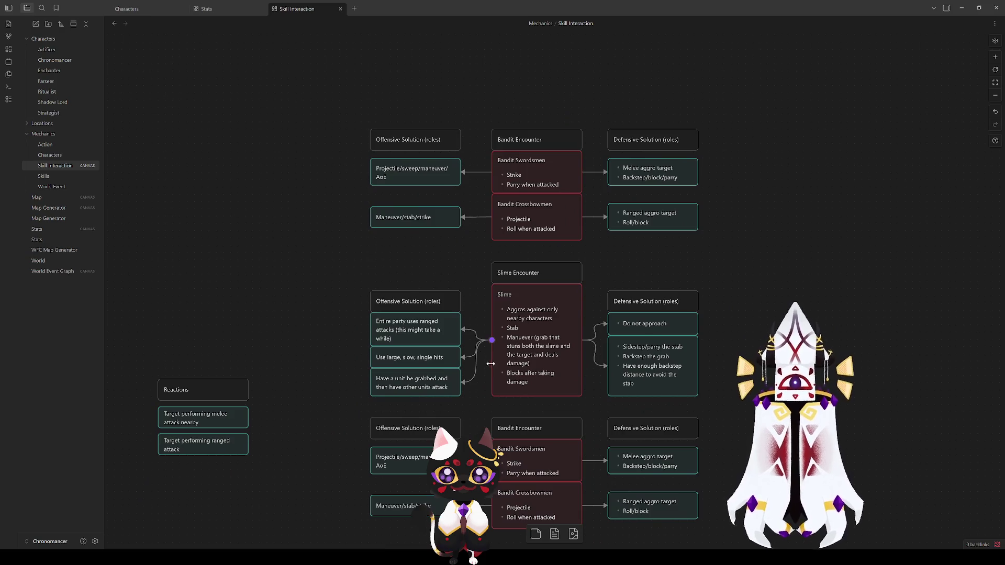
Rename the copied Bandit Swordsmen card to Wolf.
mouse_move(314, 366)
left_mouse_down()
mouse_move(520, 186)
mouse_move(340, 406)
mouse_move(292, 413)
left_mouse_up()
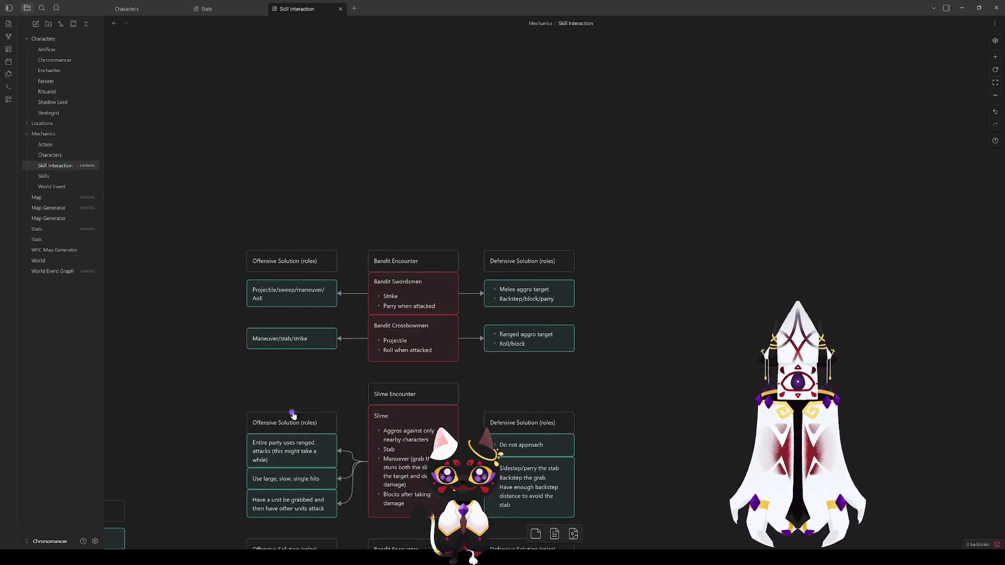
double_click(393, 302)
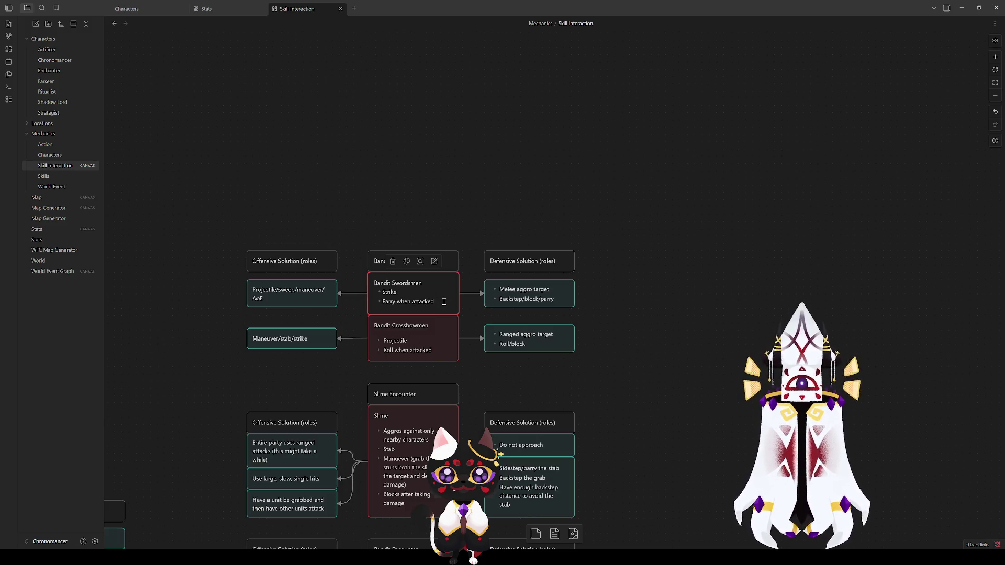
triple_click(425, 284)
type("Wolf")
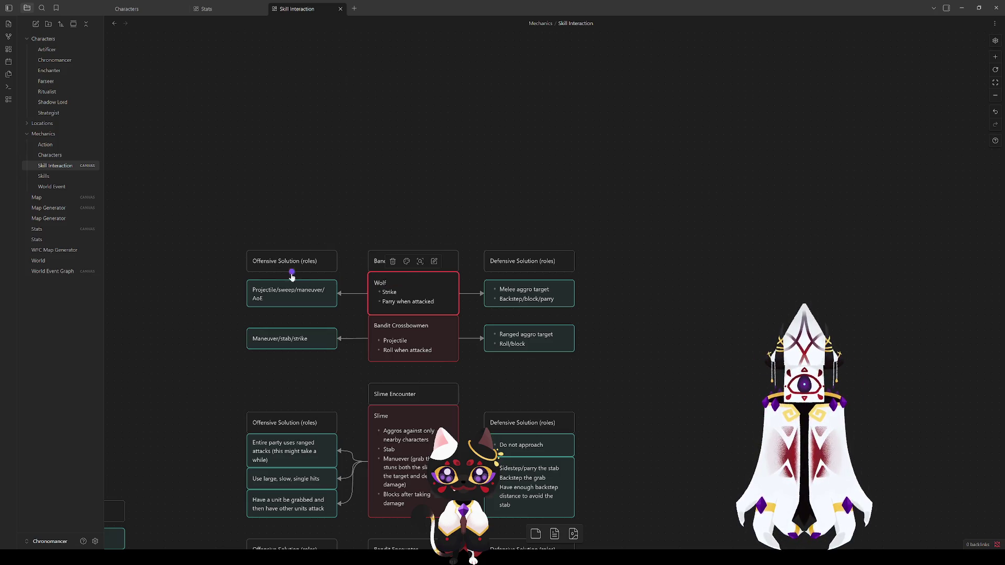
left_click(291, 274)
Retitle the copied header from Bandit Encounter to Wolf Pack Encounter.
left_click(414, 271)
double_click(388, 262)
type("Wolf Pack Encounter")
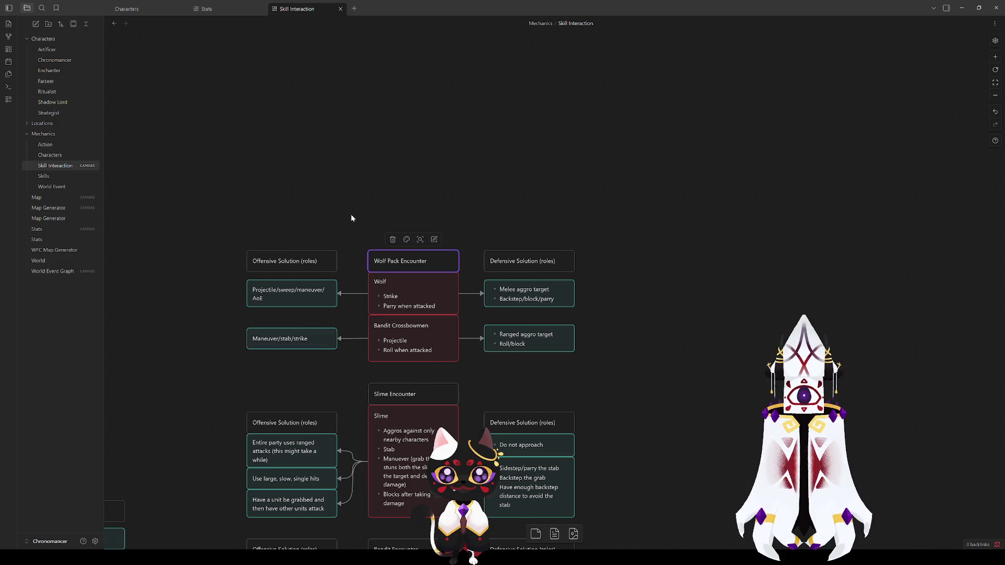
left_click(350, 218)
double_click(417, 293)
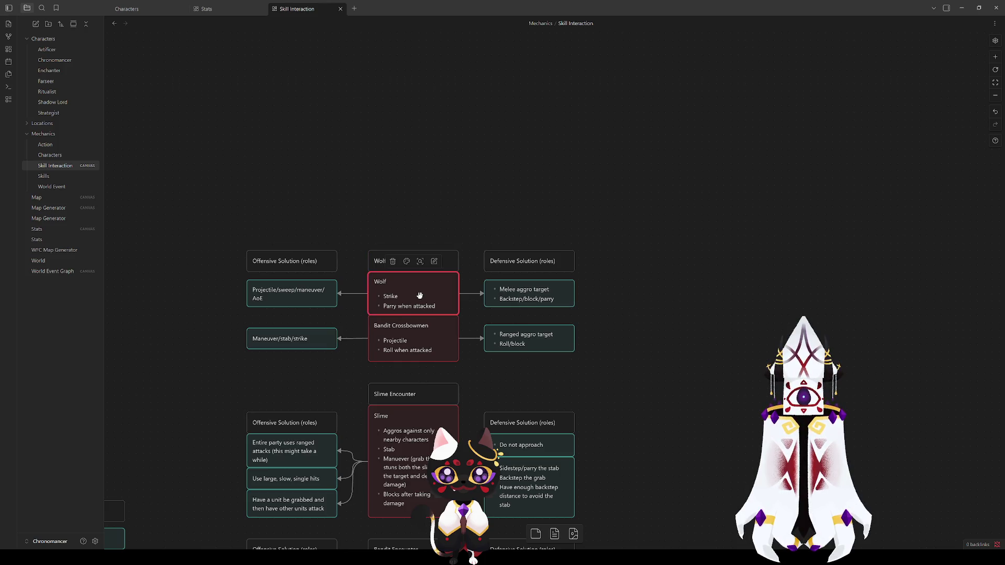
left_click(363, 214)
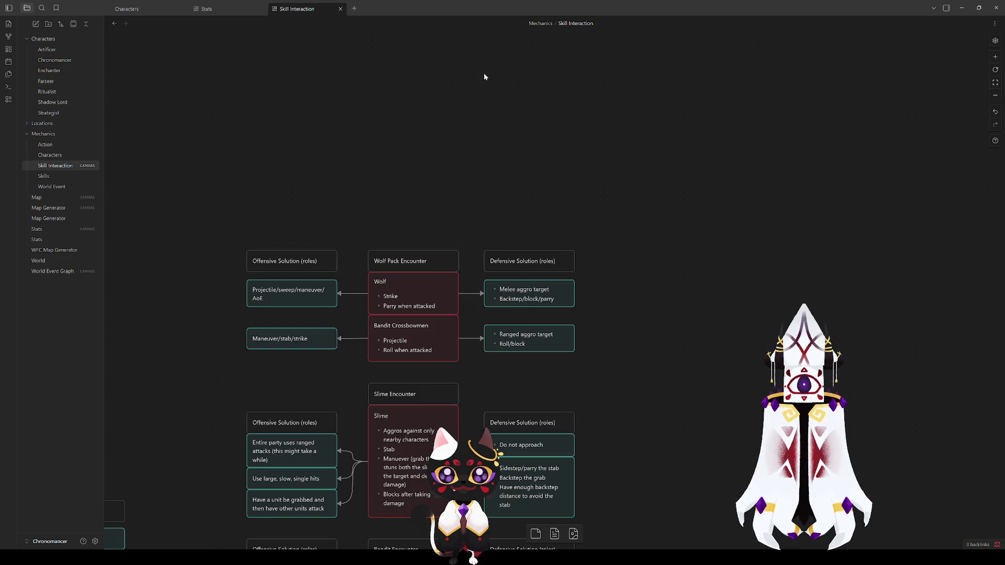
scroll(724, 366, "down", 3)
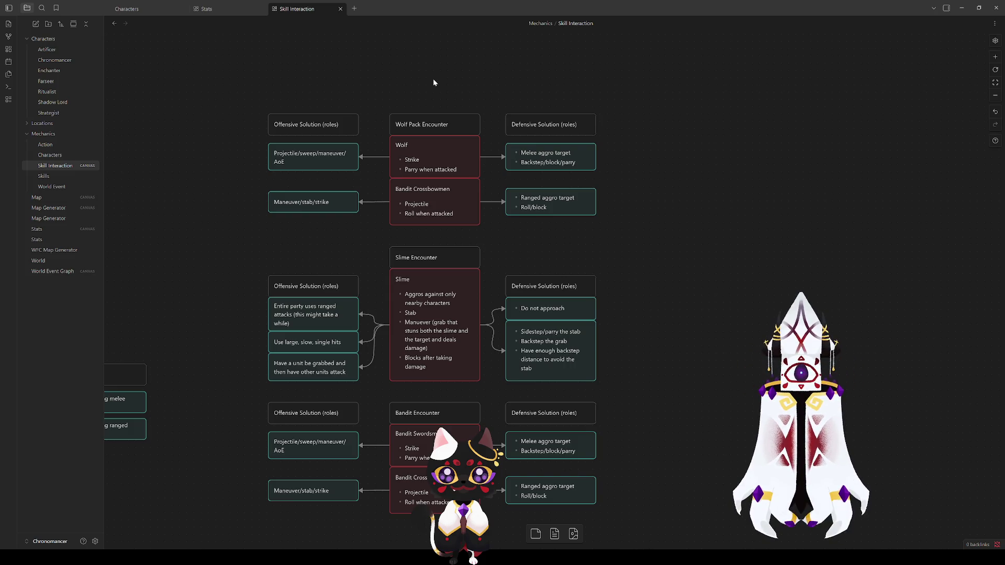
Delete the Bandit Crossbowmen card from the Wolf Pack group, leaving only Wolf.
mouse_move(643, 304)
left_mouse_down()
mouse_move(644, 161)
mouse_move(611, 469)
left_mouse_up()
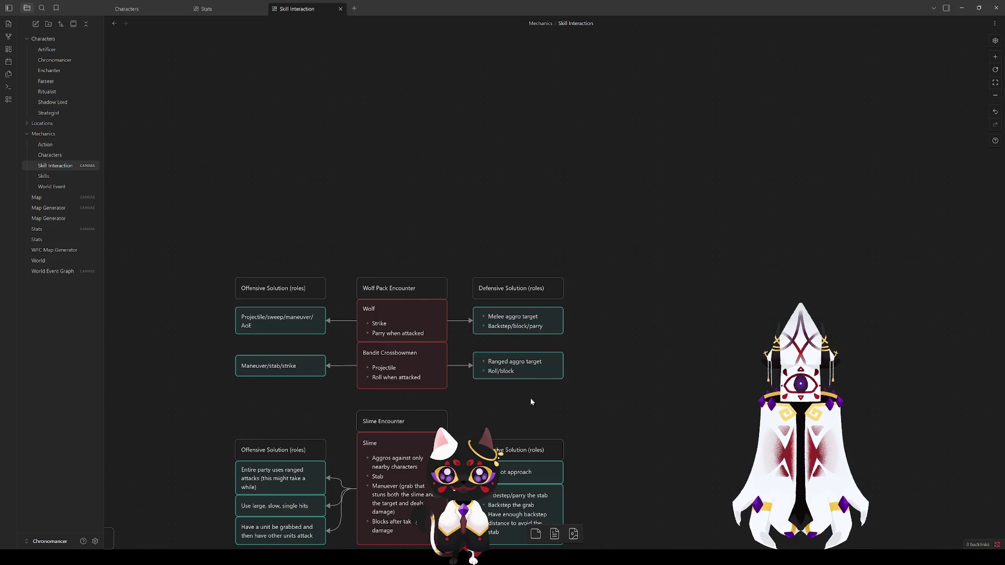
left_click(410, 361)
key("Delete")
double_click(417, 328)
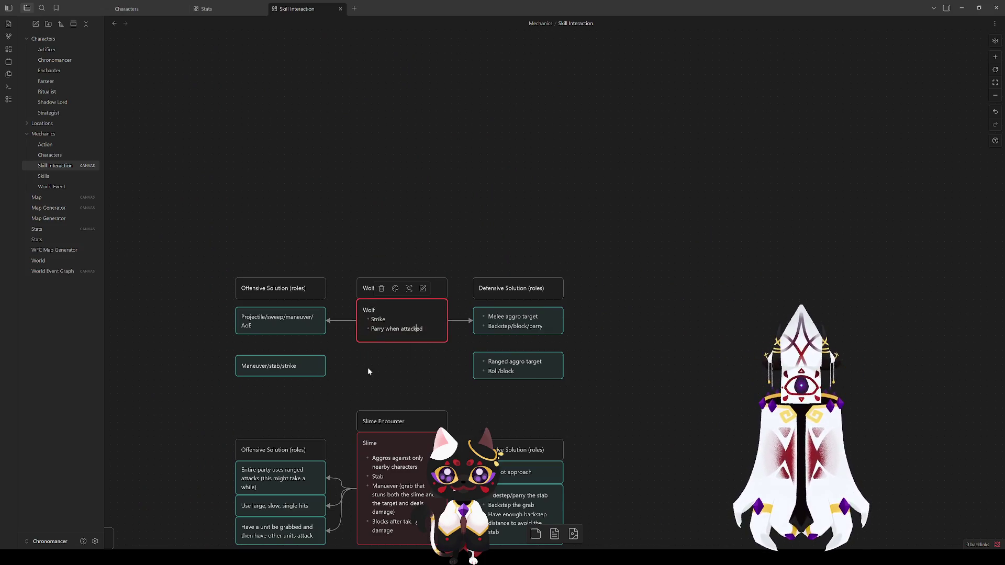
mouse_move(244, 415)
left_mouse_down()
mouse_move(239, 407)
mouse_move(583, 162)
mouse_move(633, 67)
left_mouse_up()
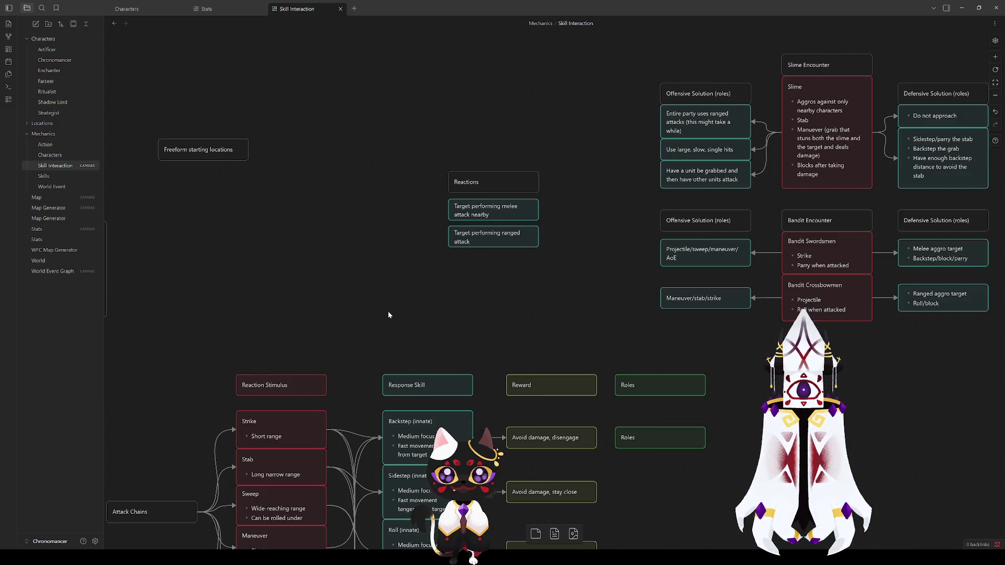
Pan to the Attack Chains cards and inspect the Maneuver card.
mouse_move(387, 323)
left_mouse_down()
mouse_move(391, 264)
mouse_move(477, 190)
mouse_move(534, 202)
mouse_move(574, 229)
left_mouse_up()
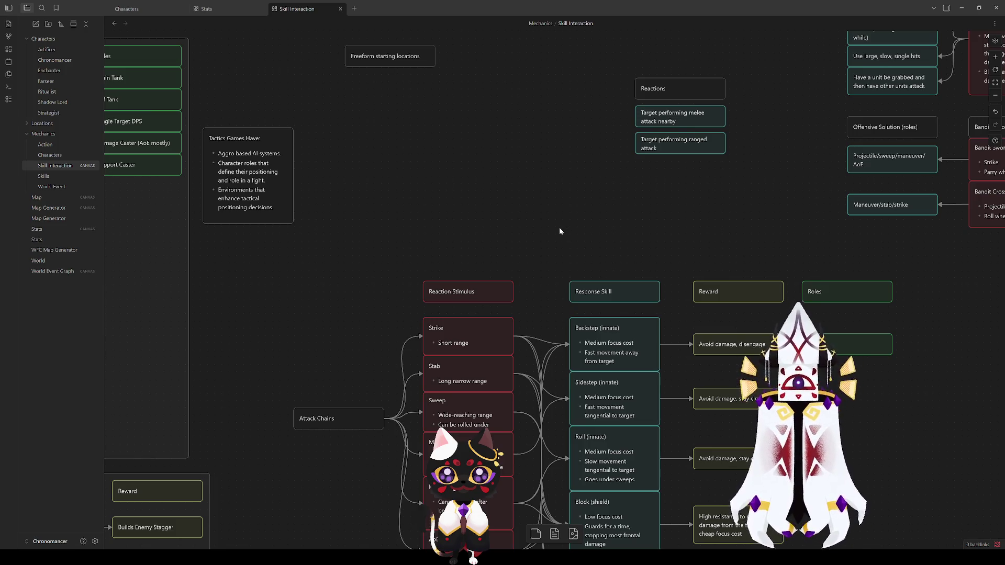
scroll(559, 231, "down", 4)
scroll(559, 230, "right", 3)
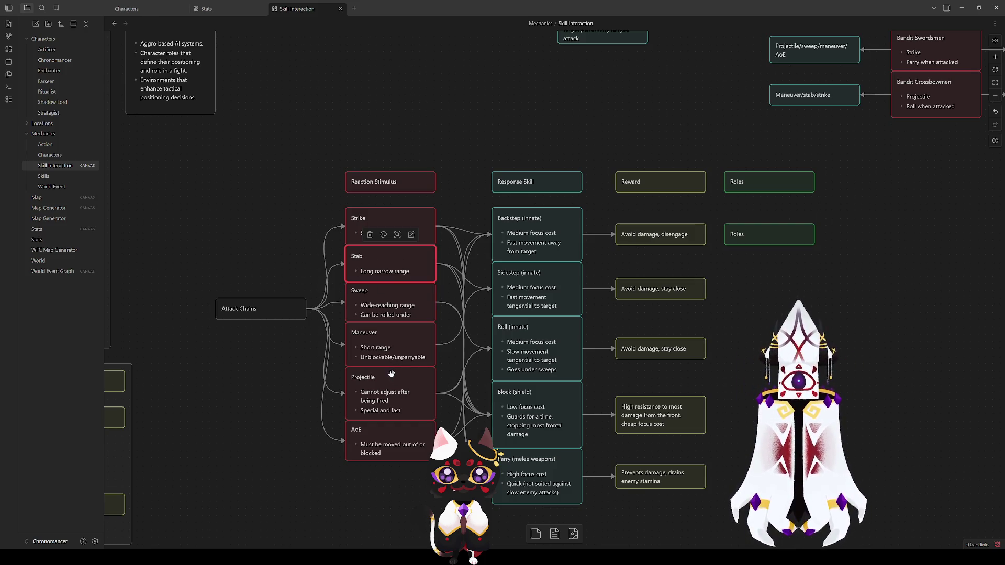
left_click(384, 354)
left_click(280, 411)
left_click(367, 350)
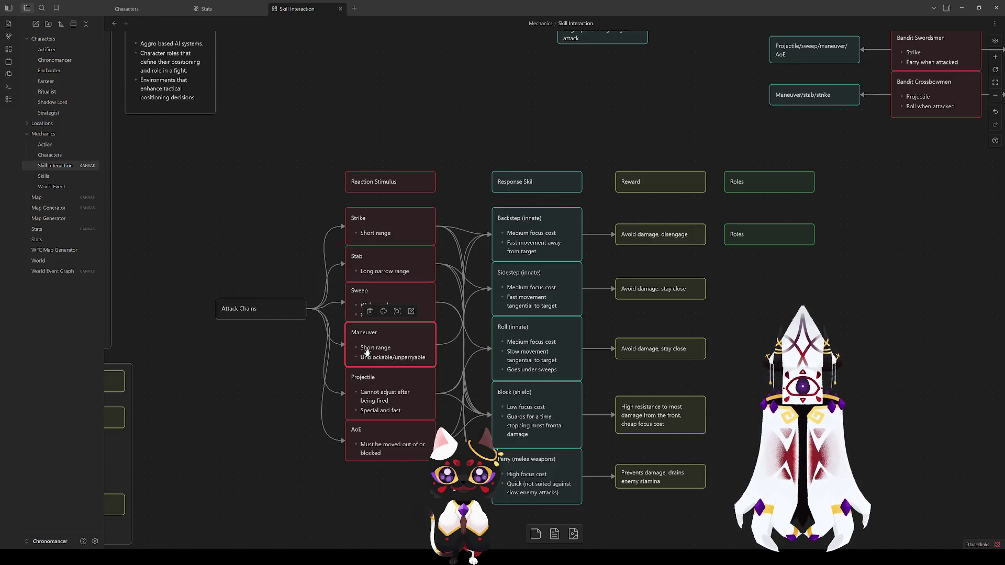
Compare the Stab and Maneuver cards, then switch to the Stats canvas.
left_click(362, 264)
left_click(376, 344)
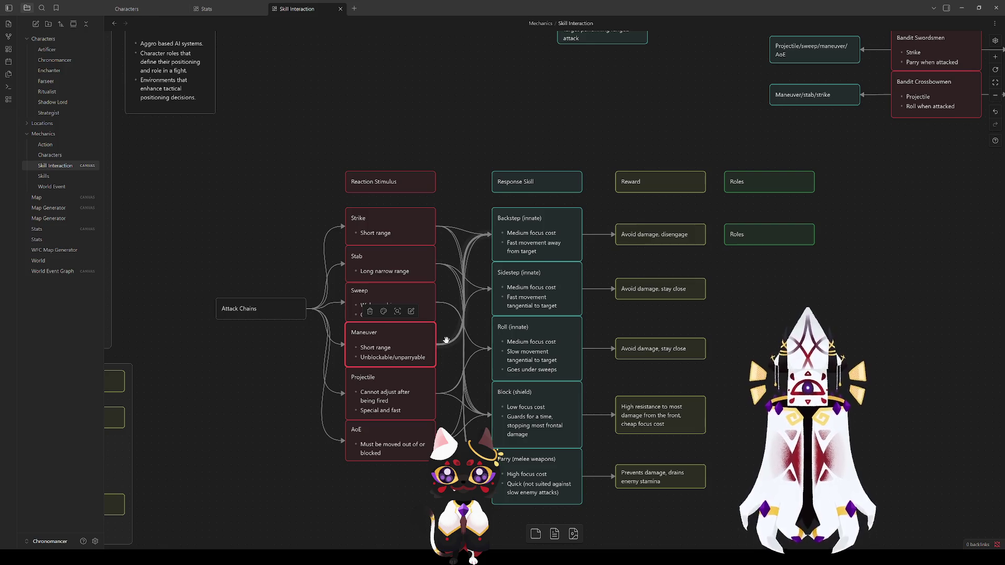
left_click(390, 262)
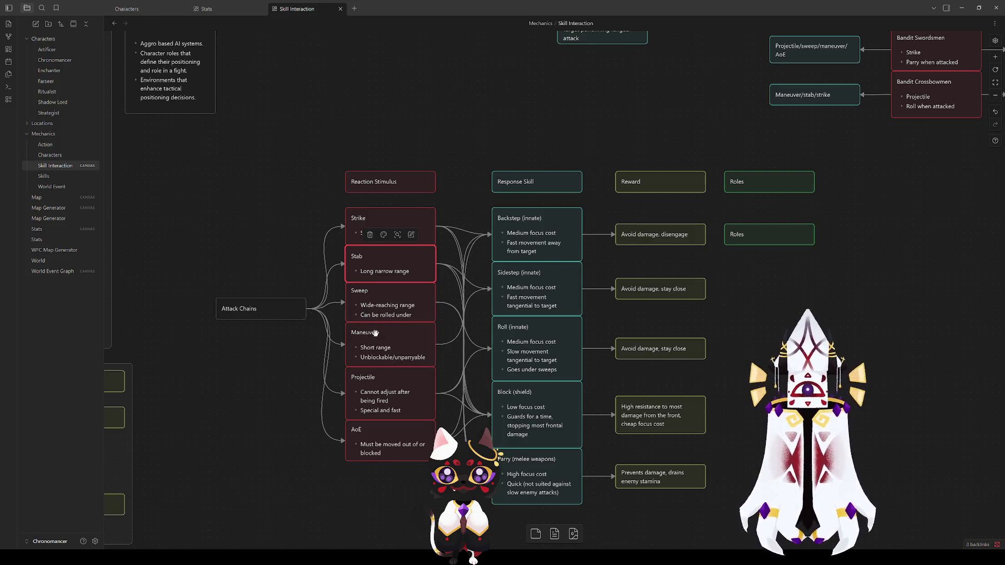
left_click(396, 341)
left_click(280, 385)
left_click(400, 348)
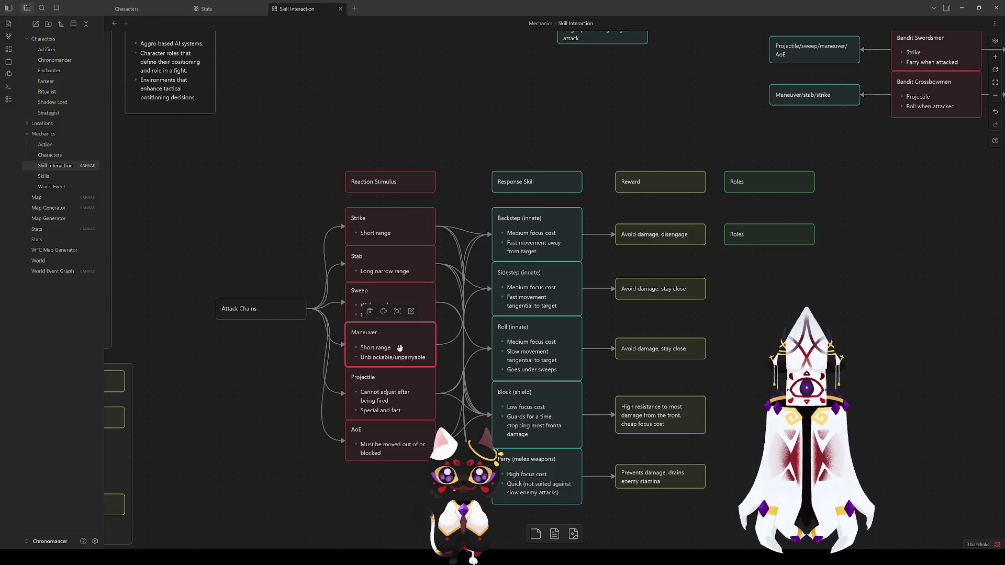
left_click(404, 264)
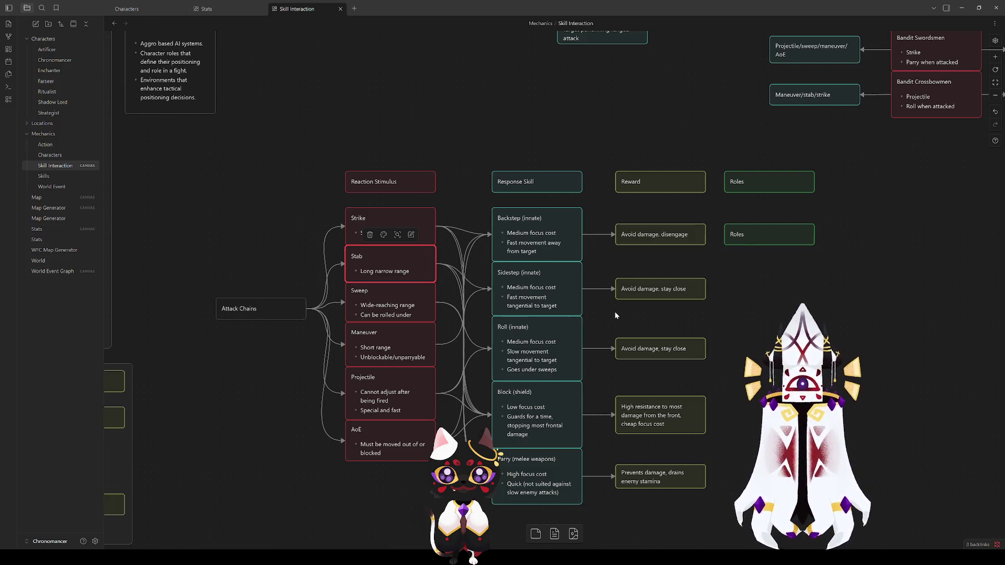
key("Escape")
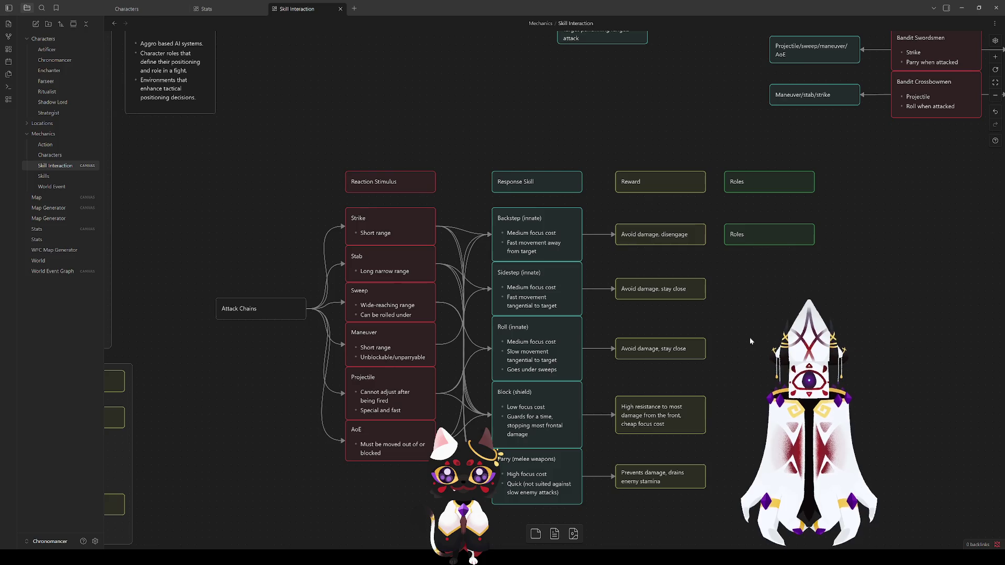
left_click(205, 8)
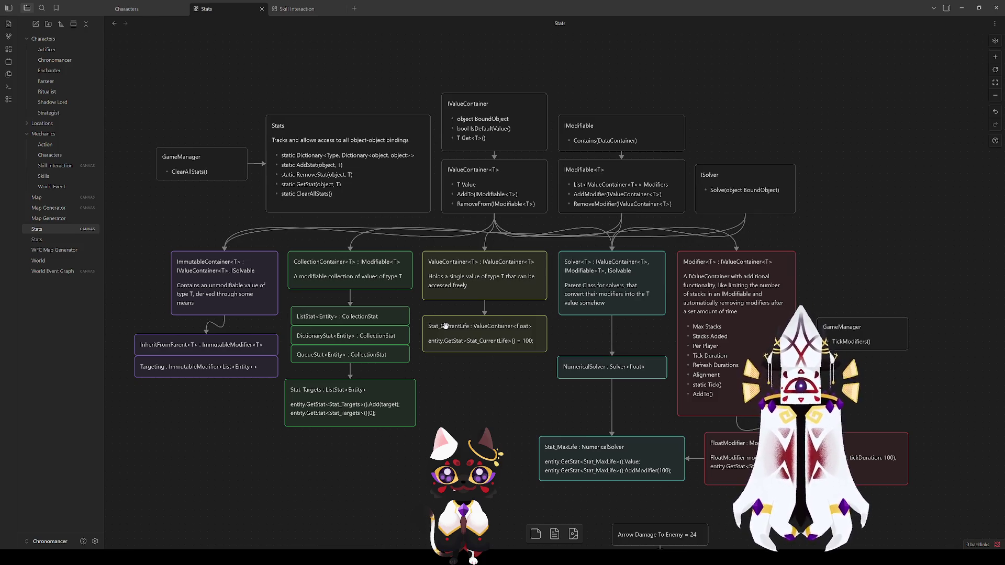
Return to Skill Interaction and pan to the Wolf Pack, Slime and Bandit encounter blocks.
left_click(304, 11)
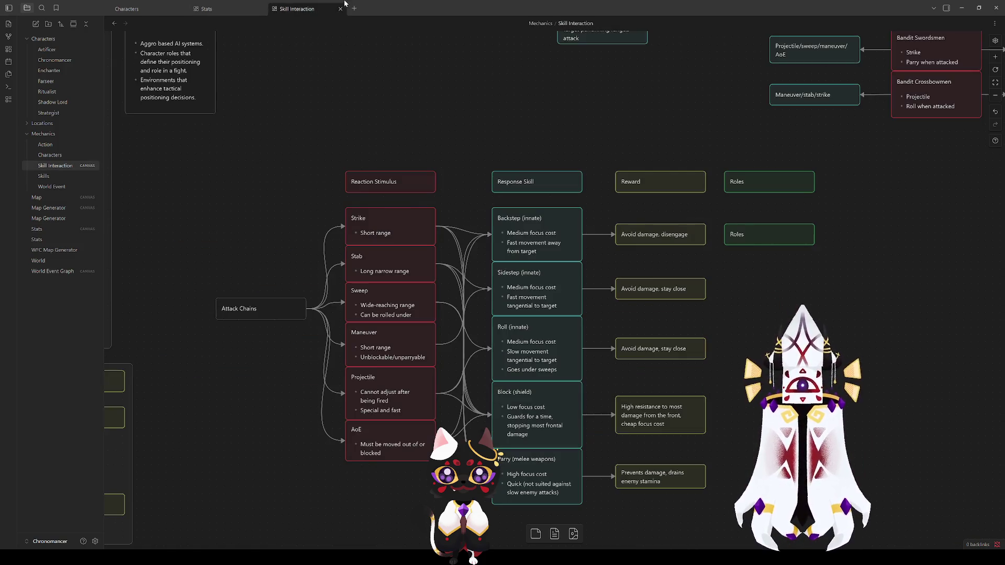
left_click(370, 177)
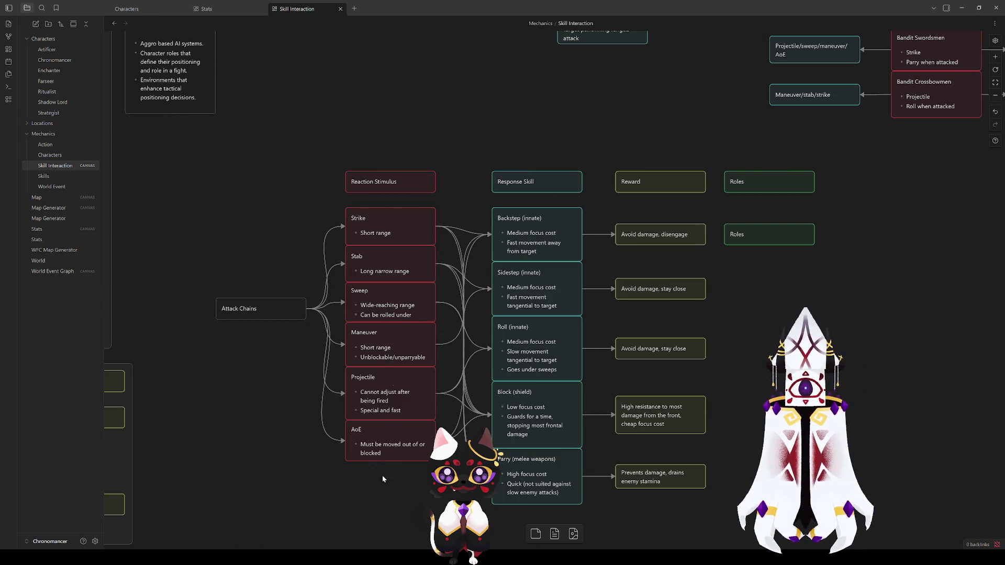
left_click_drag(197, 139, 852, 521)
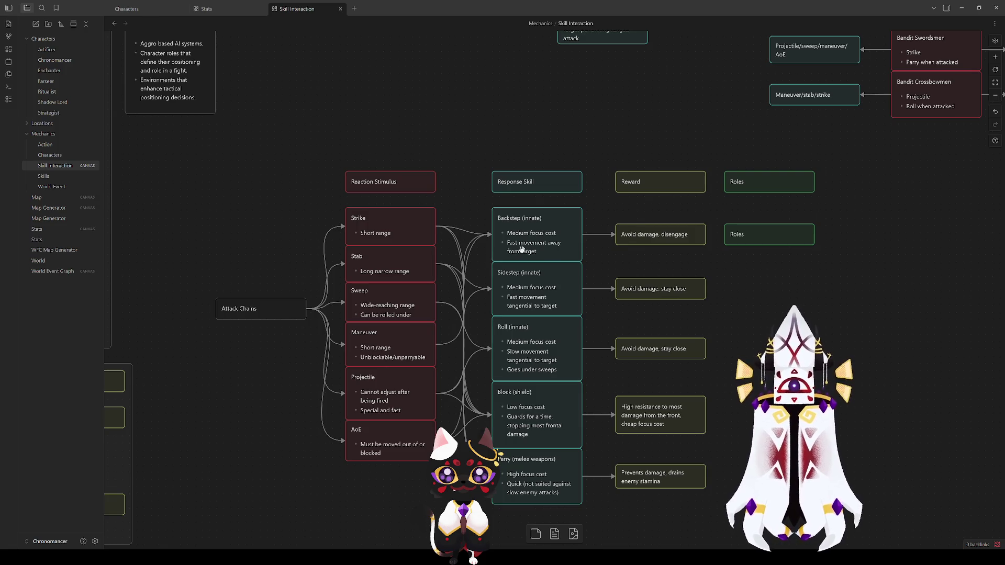
left_click_drag(573, 120, 275, 473)
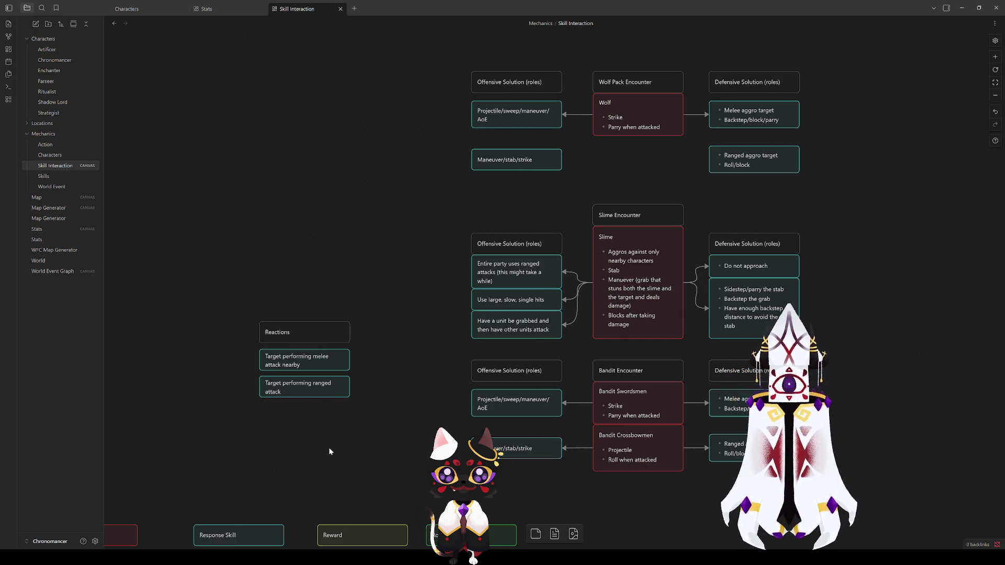
mouse_move(333, 447)
left_mouse_down()
mouse_move(619, 127)
mouse_move(653, 115)
left_mouse_up()
scroll(758, 320, "down", 3)
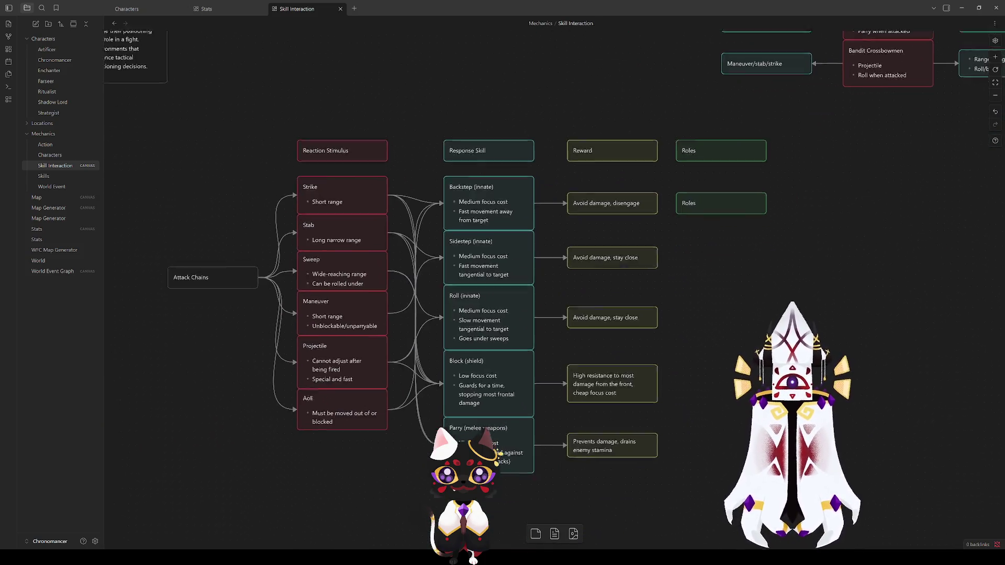
left_click_drag(758, 320, 778, 308)
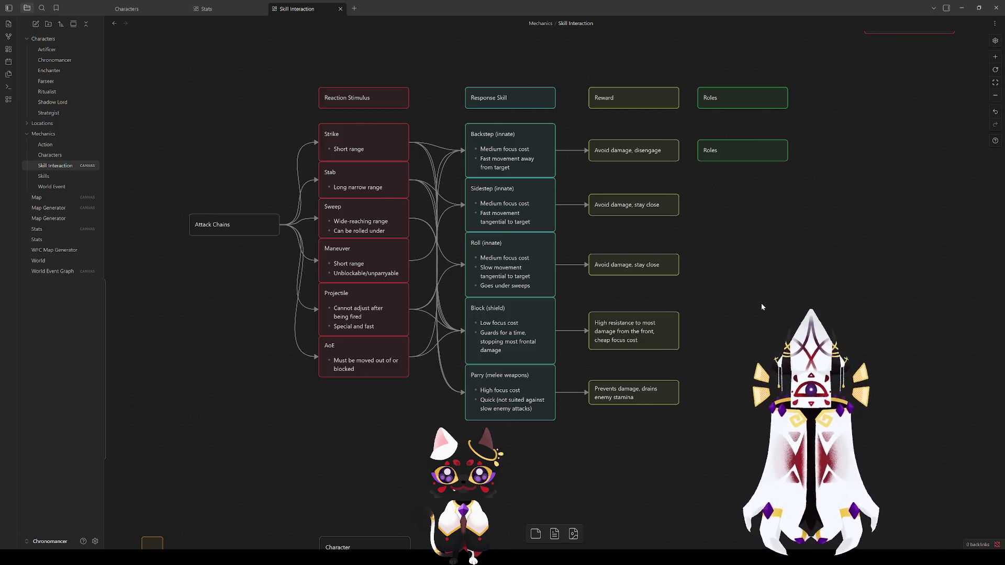
mouse_move(800, 244)
left_mouse_down()
mouse_move(660, 316)
mouse_move(500, 316)
mouse_move(598, 321)
mouse_move(683, 275)
left_mouse_up()
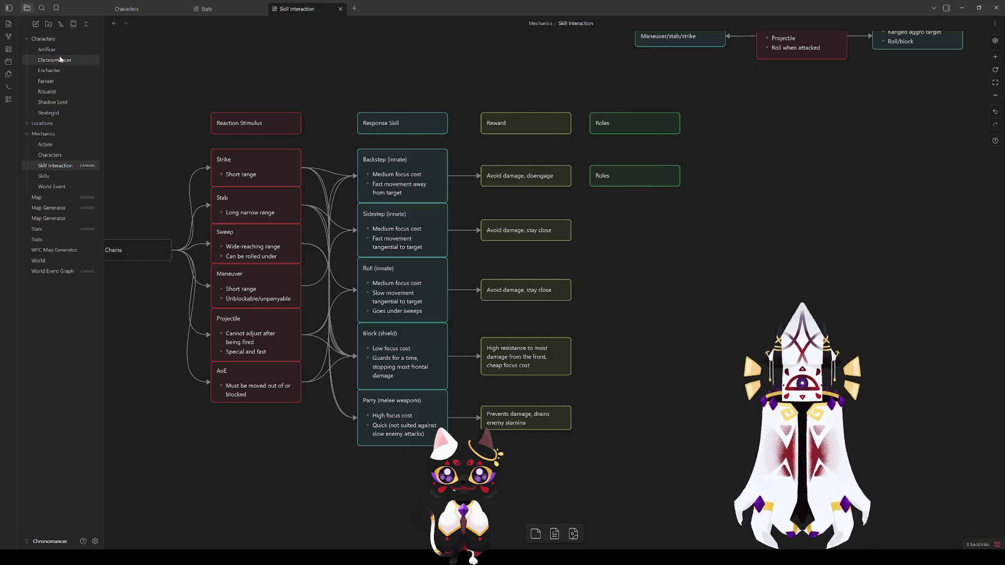
scroll(733, 240, "up", 5)
scroll(763, 287, "right", 4)
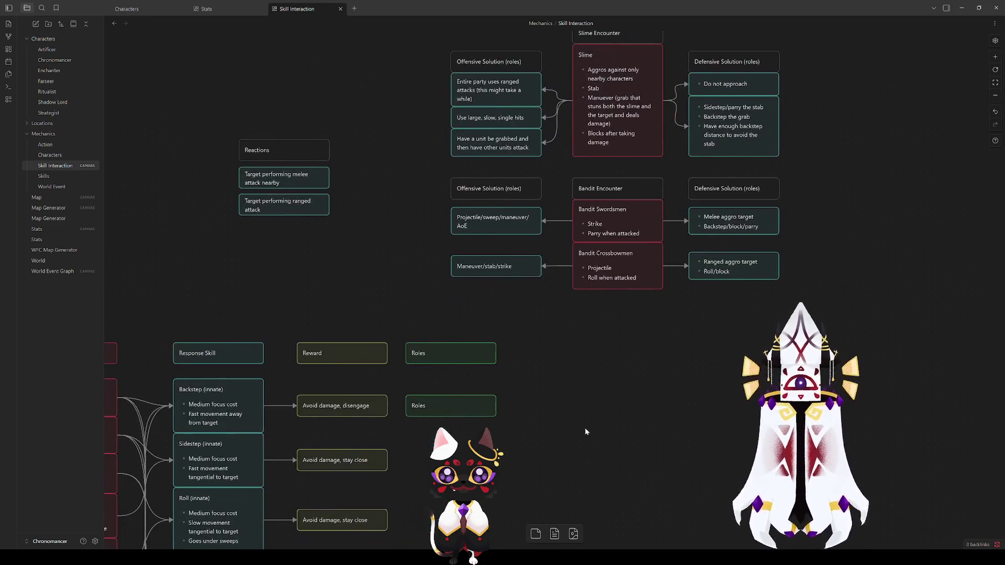
scroll(611, 357, "up", 6)
scroll(611, 357, "right", 3)
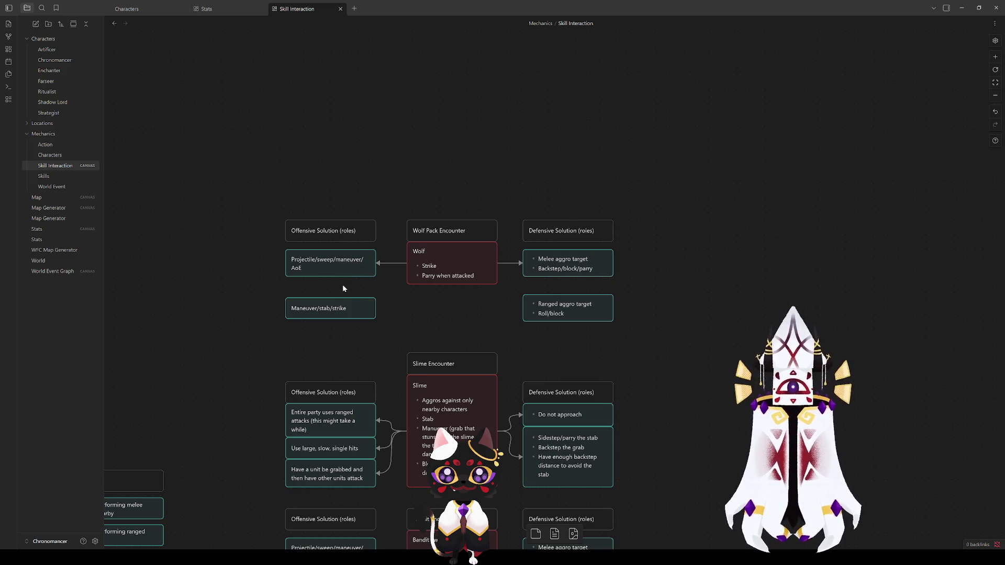
mouse_move(212, 412)
left_mouse_down()
mouse_move(328, 235)
mouse_move(529, 495)
left_mouse_up()
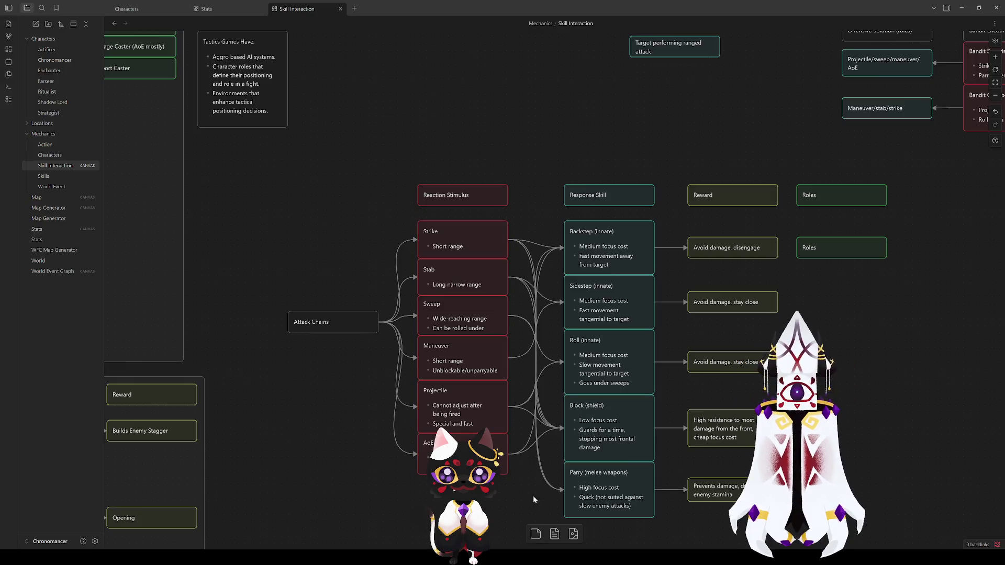
left_click(520, 484)
left_click_drag(649, 88, 420, 375)
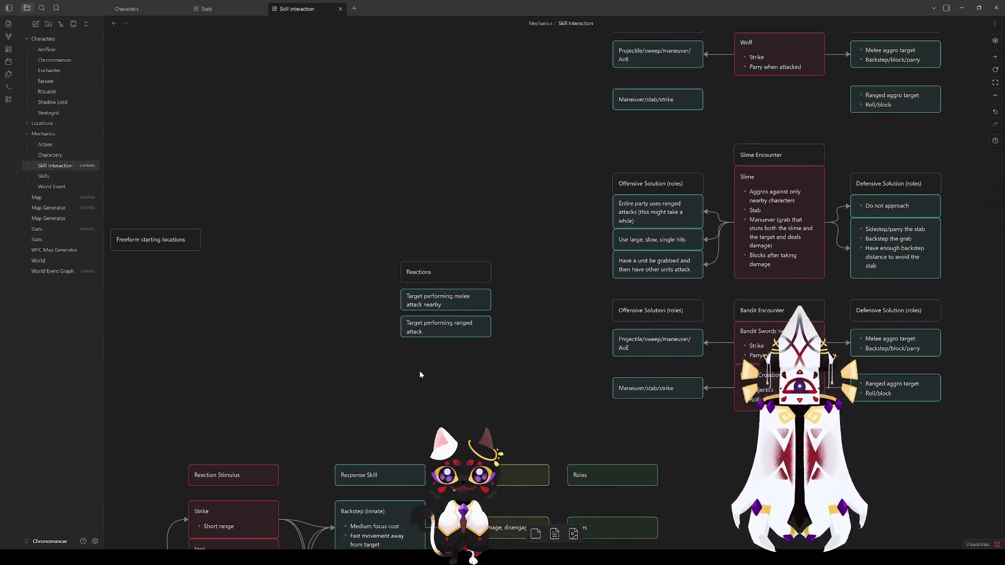
left_click(417, 311)
left_click(409, 367)
left_click(428, 328)
left_click(430, 379)
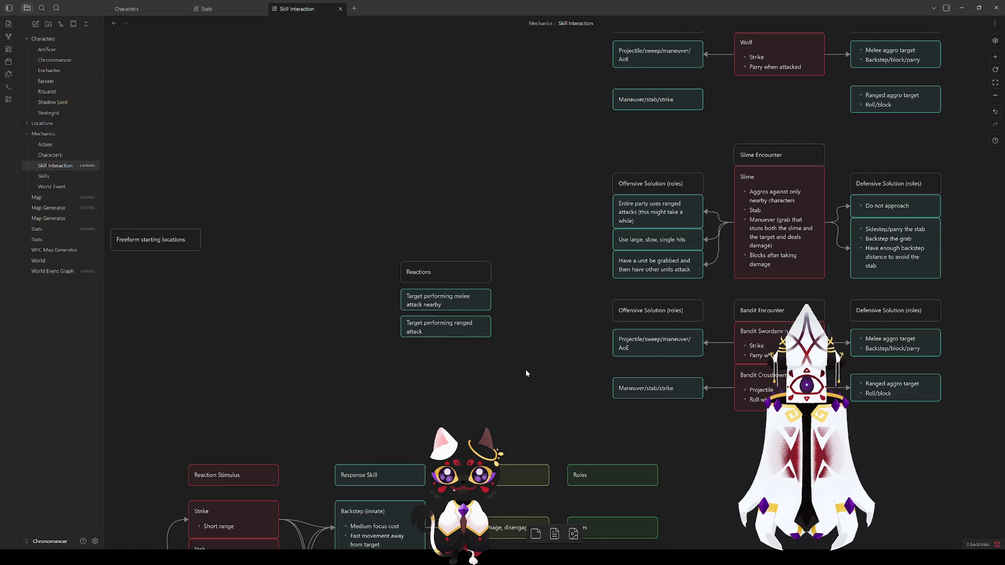
left_click_drag(526, 372, 384, 291)
left_click(402, 355)
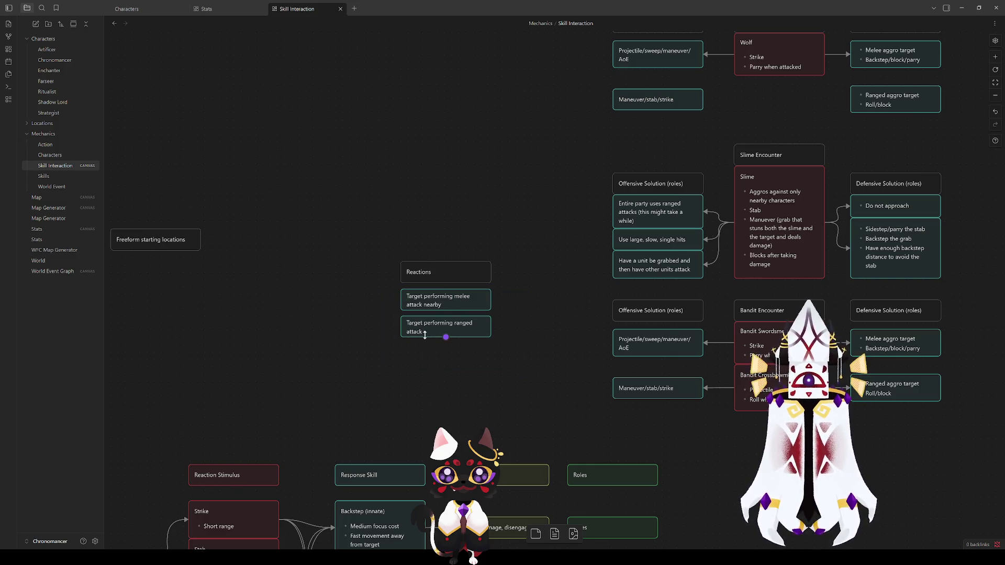
scroll(463, 414, "down", 5)
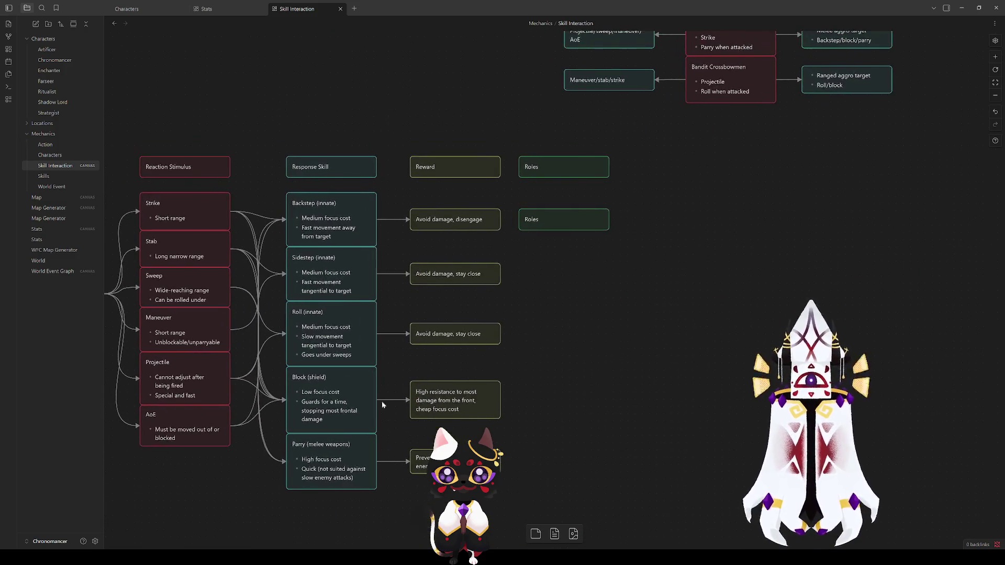
left_click_drag(346, 526, 318, 204)
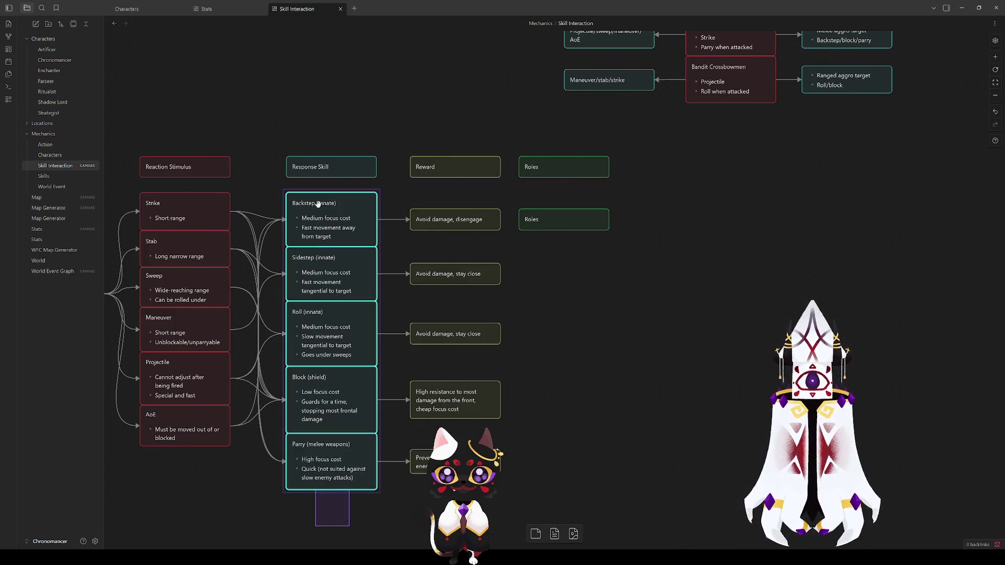
left_click(380, 117)
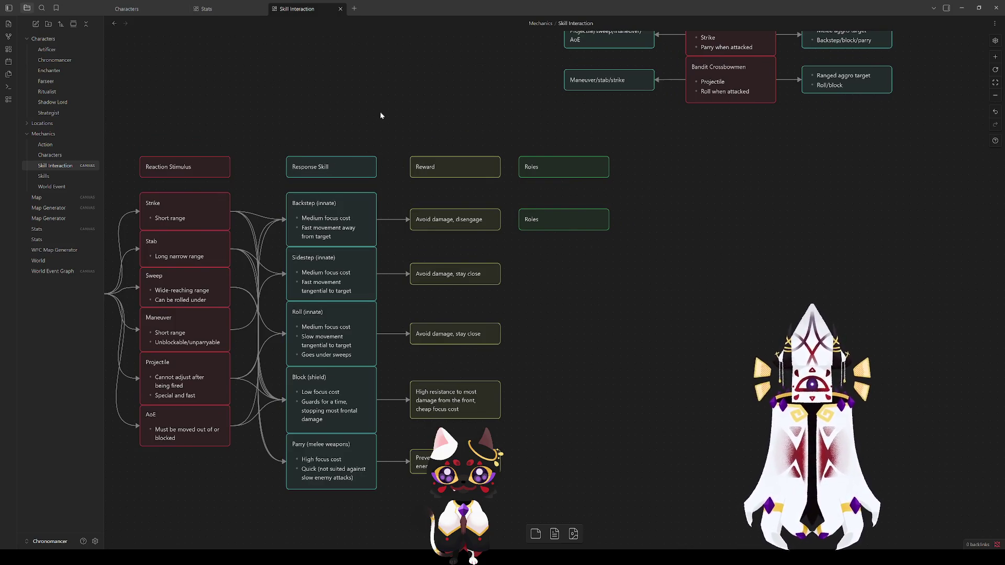
left_click(312, 470)
left_click(341, 319)
left_click_drag(391, 328, 347, 215)
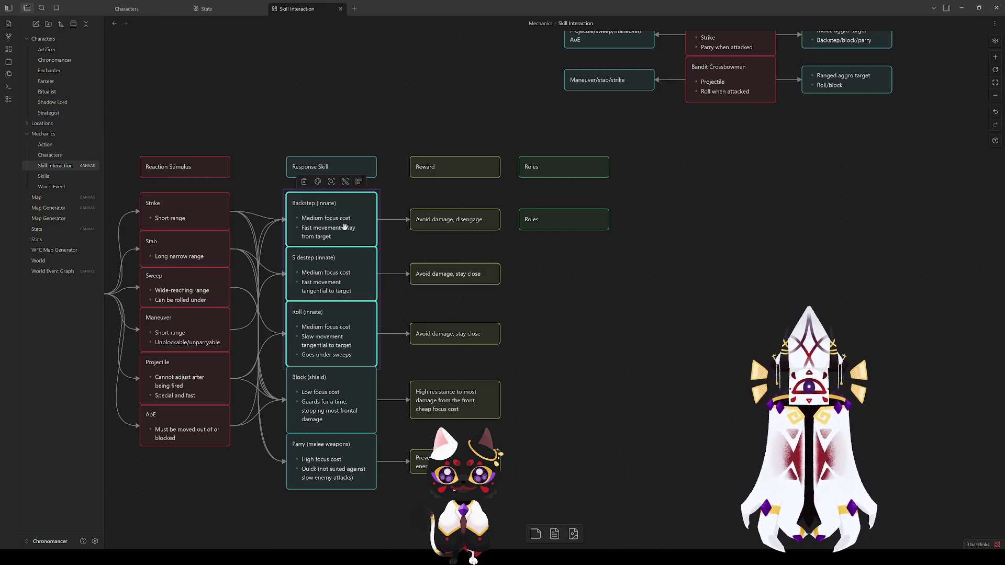
left_click(468, 293)
scroll(406, 215, "up", 5)
scroll(379, 188, "right", 3)
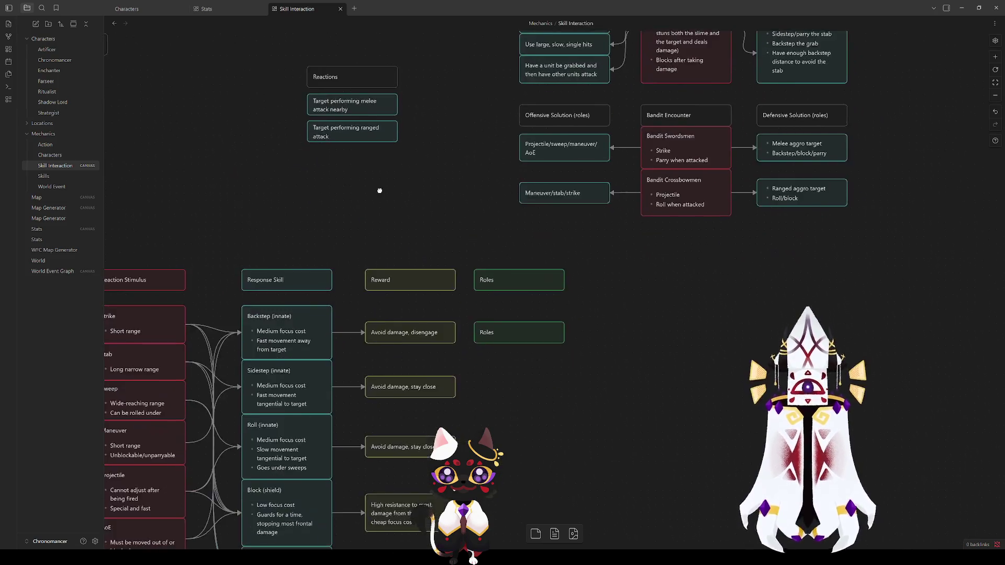
left_click_drag(307, 303, 292, 321)
mouse_move(519, 131)
left_mouse_down()
mouse_move(539, 128)
mouse_move(374, 333)
mouse_move(261, 401)
left_mouse_up()
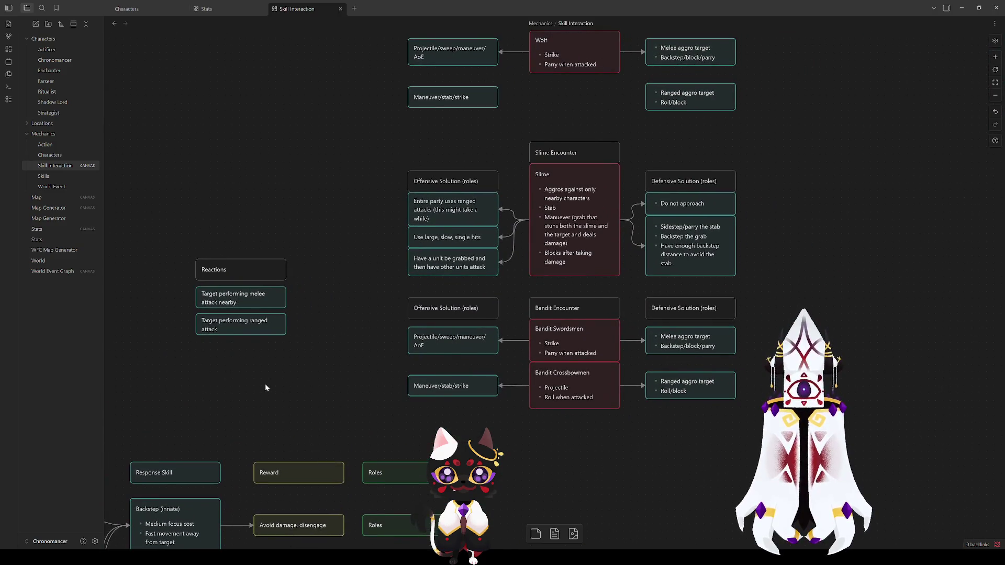
mouse_move(290, 417)
left_mouse_down()
mouse_move(507, 202)
mouse_move(407, 271)
mouse_move(243, 421)
mouse_move(239, 409)
left_mouse_up()
mouse_move(269, 240)
left_mouse_down()
mouse_move(269, 296)
mouse_move(262, 228)
left_mouse_up()
mouse_move(695, 495)
left_mouse_down()
mouse_move(506, 352)
mouse_move(255, 196)
left_mouse_up()
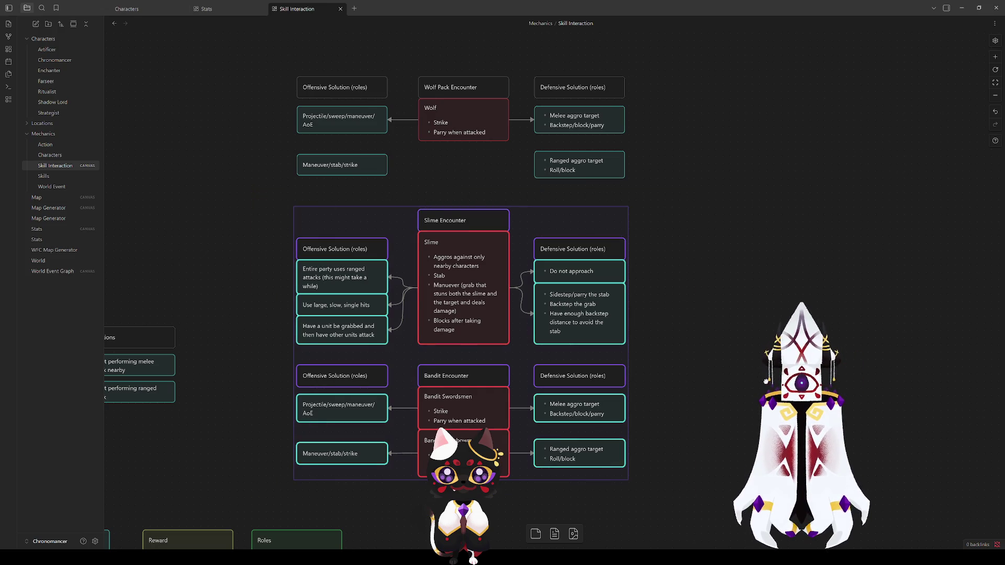
left_click_drag(765, 380, 752, 335)
left_click(746, 341)
scroll(682, 346, "down", 1)
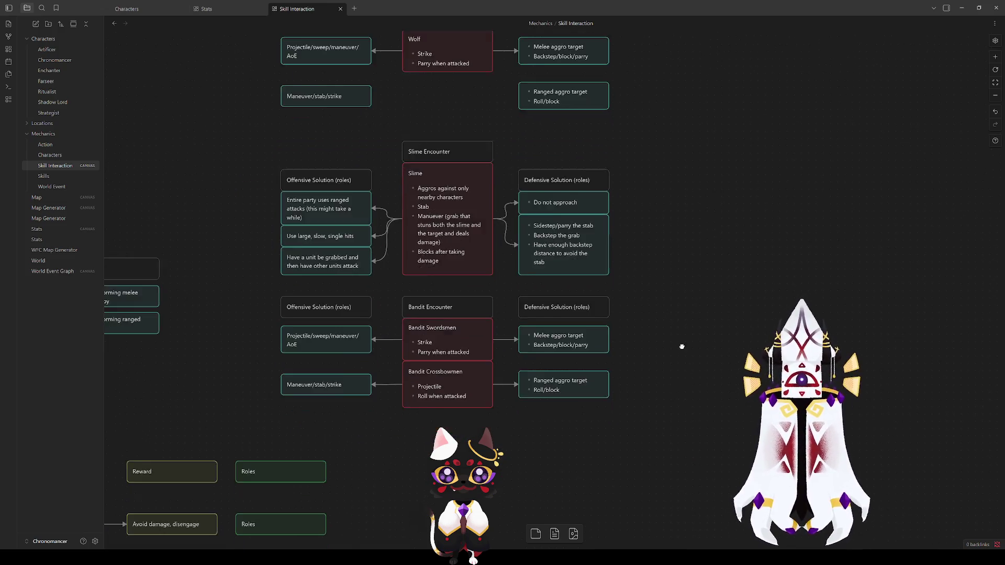
scroll(680, 343, "up", 1)
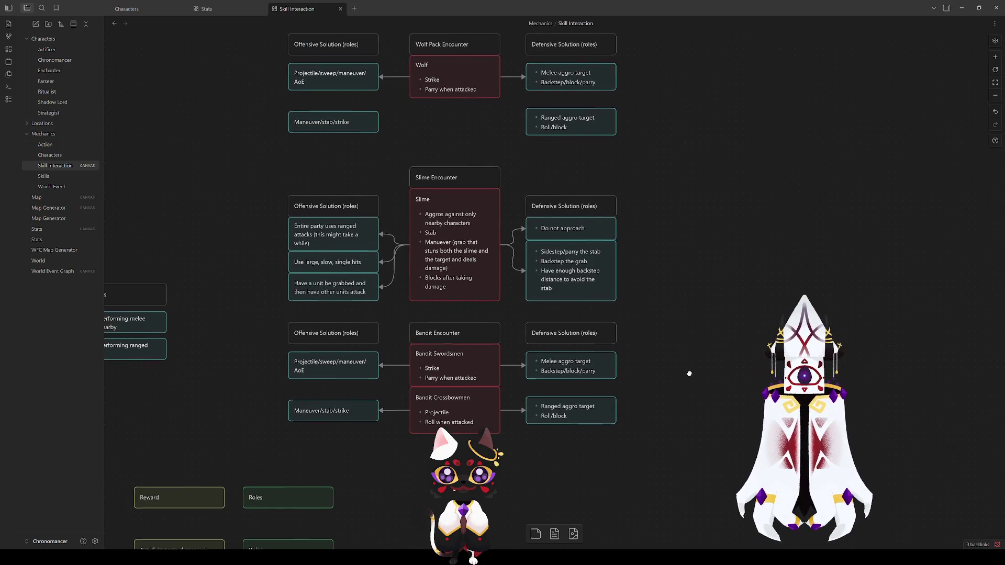
left_click_drag(650, 204, 640, 414)
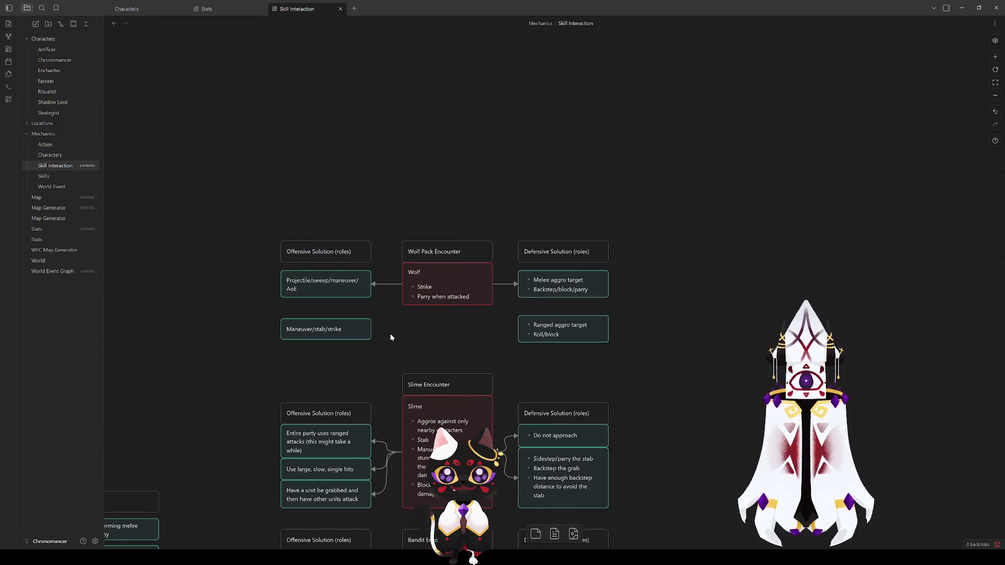
Overwrite the Wolf card's 'Strike' and 'Parry when attacked' bullets with 'Stab'.
double_click(445, 293)
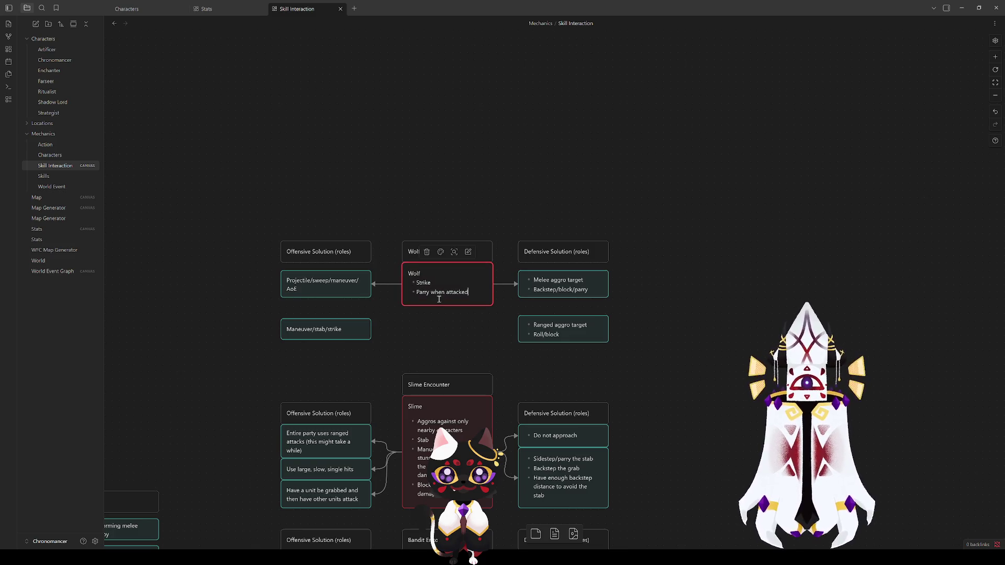
left_click_drag(468, 292, 420, 284)
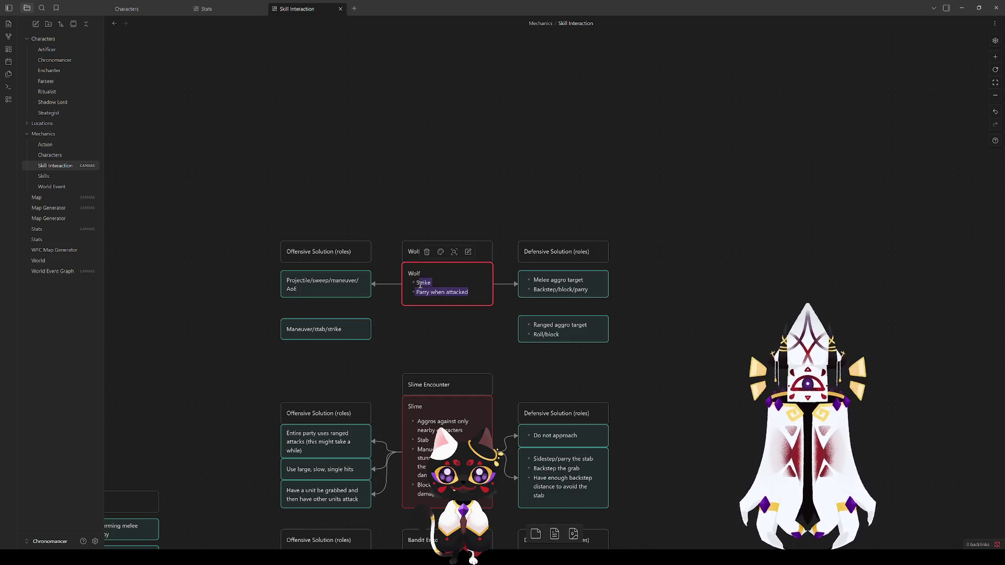
type("Stab")
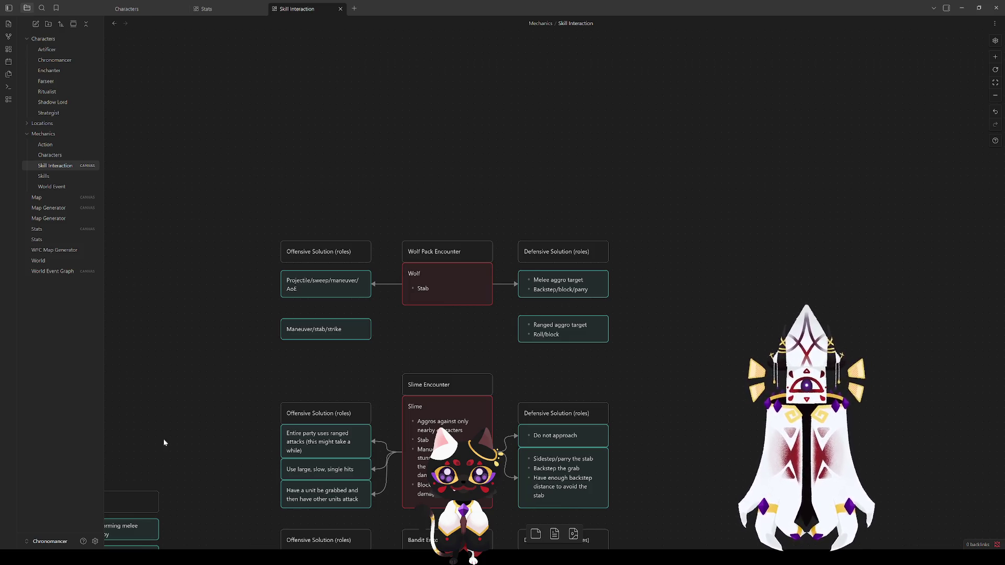
scroll(163, 438, "down", 7)
scroll(163, 439, "left", 7)
scroll(375, 374, "down", 4)
scroll(374, 373, "left", 2)
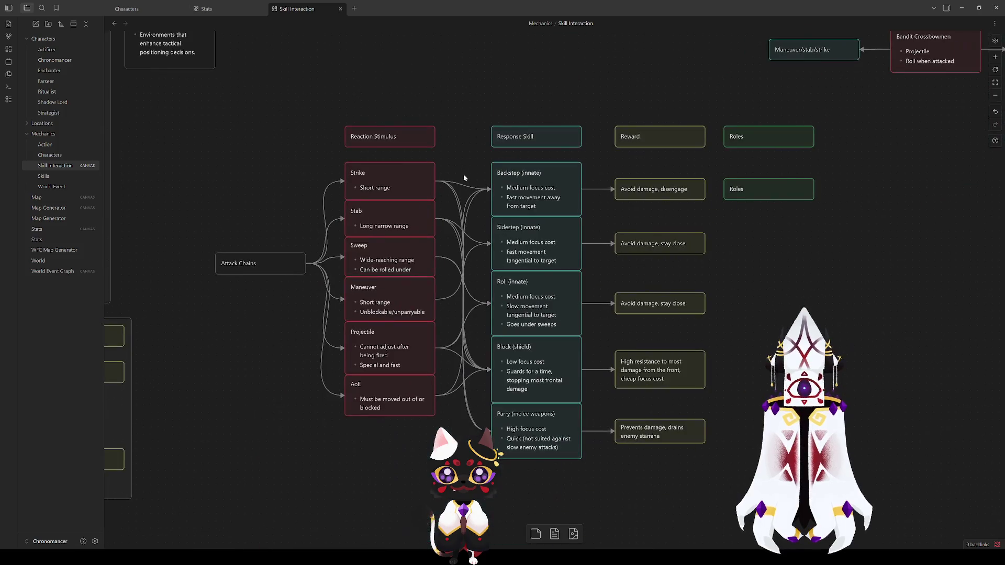
scroll(292, 392, "up", 2)
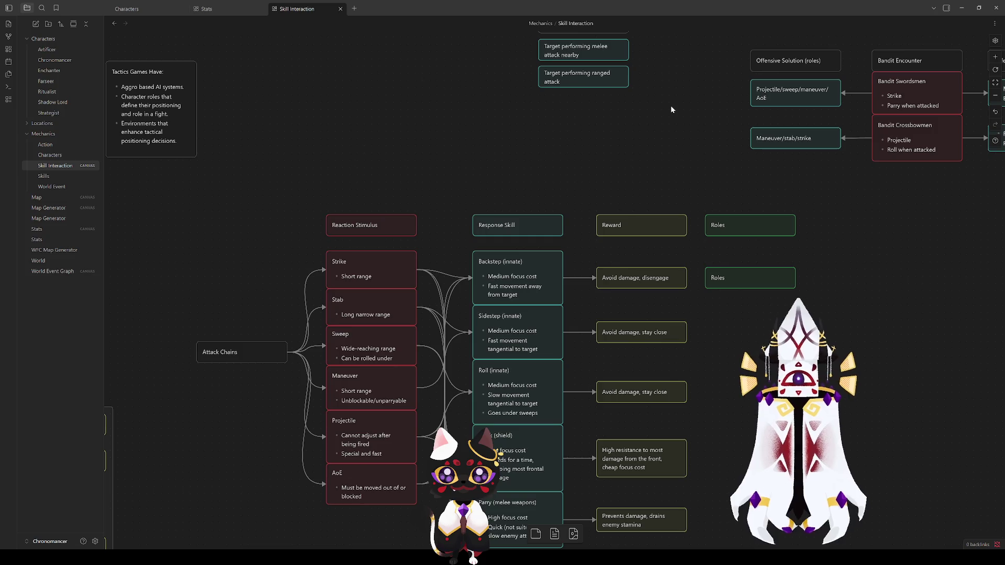
scroll(671, 105, "up", 6)
scroll(671, 106, "right", 5)
left_click_drag(679, 149, 540, 296)
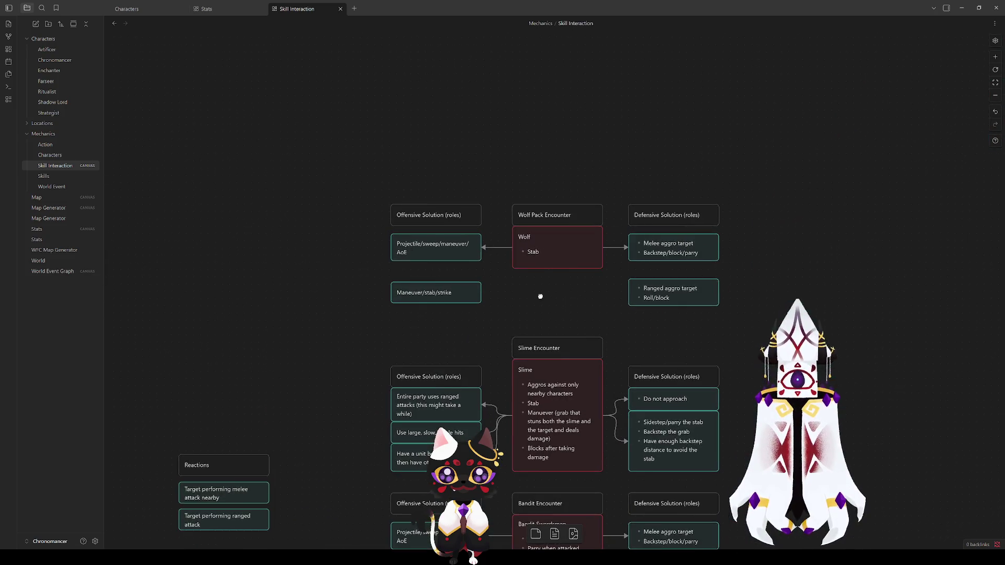
Extend the Wolf's Stab bullet with '- grapples and slows target'.
double_click(550, 257)
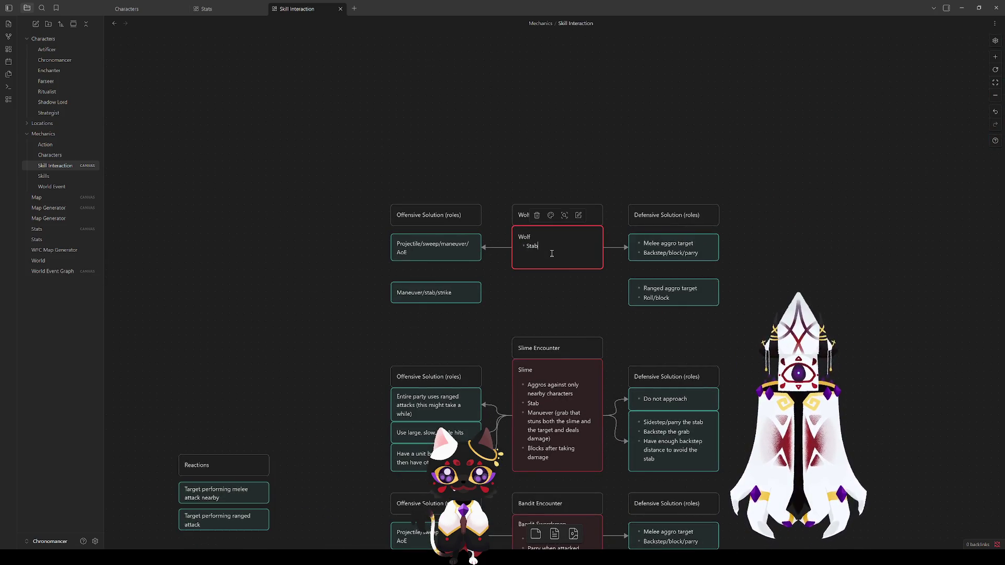
type(" -")
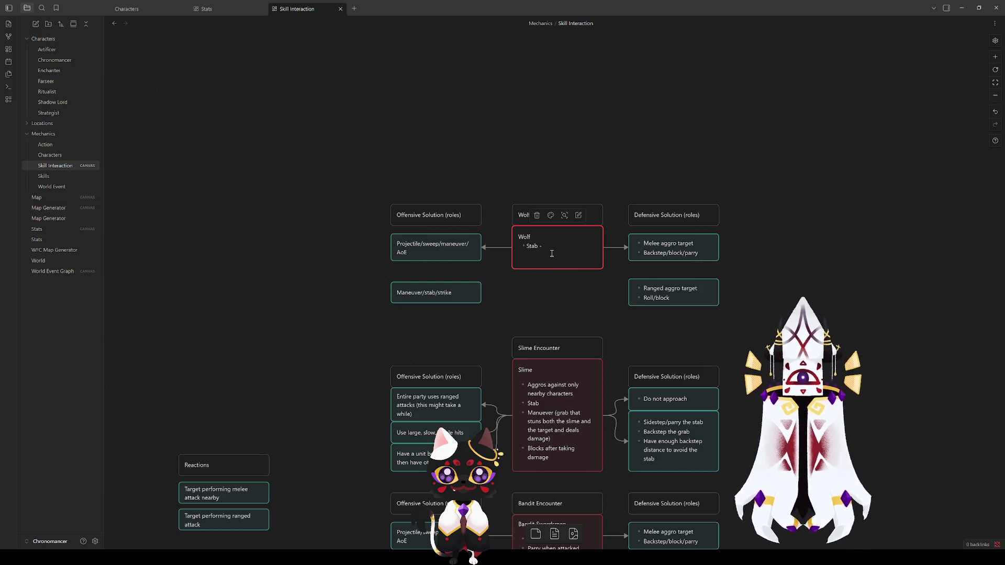
type("grapple")
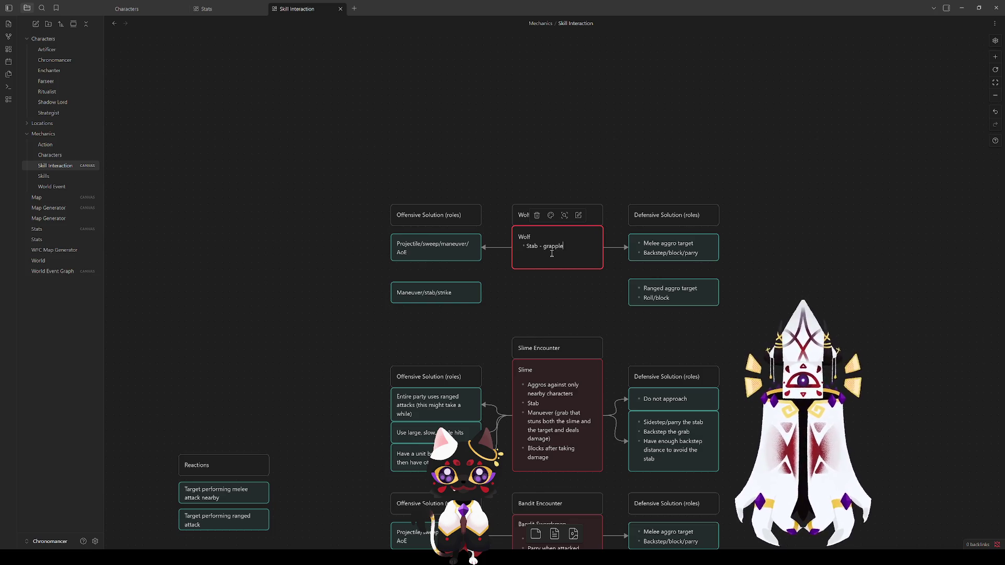
type("s and slows t")
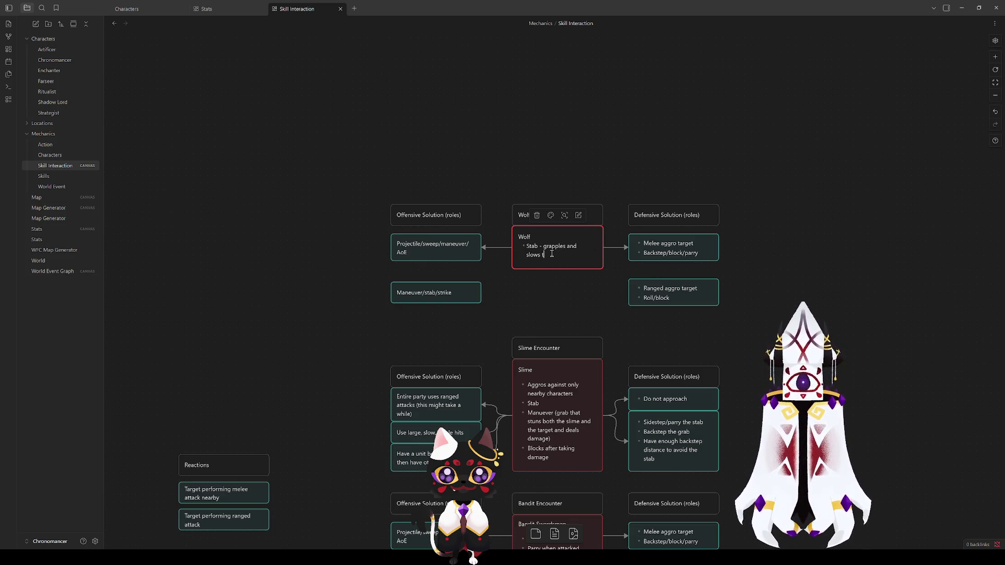
type("arget")
left_click(533, 276)
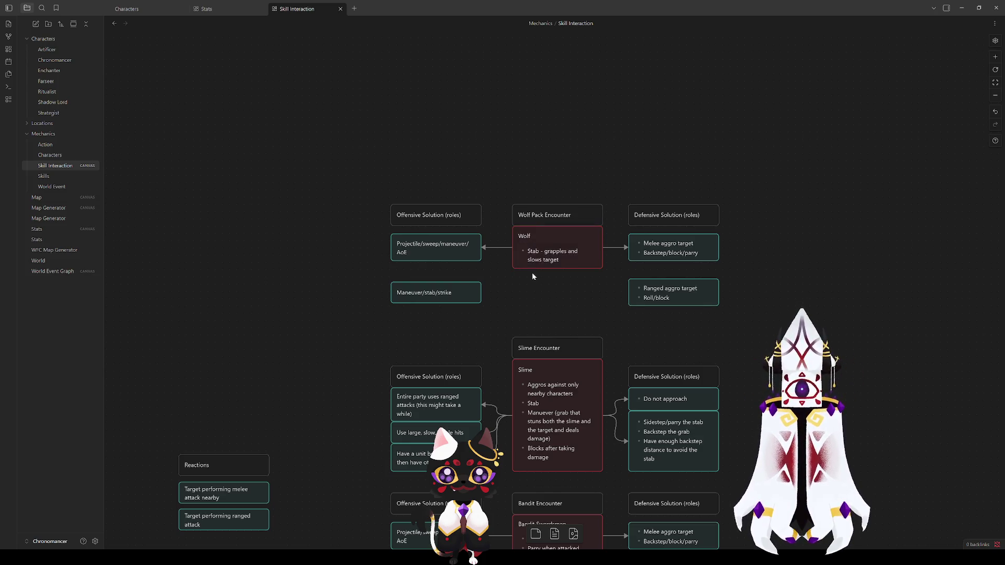
Add a 'Reaction - enemy slowed:' bullet and remove the dash after Stab.
left_click(527, 265)
double_click(549, 255)
left_click(570, 260)
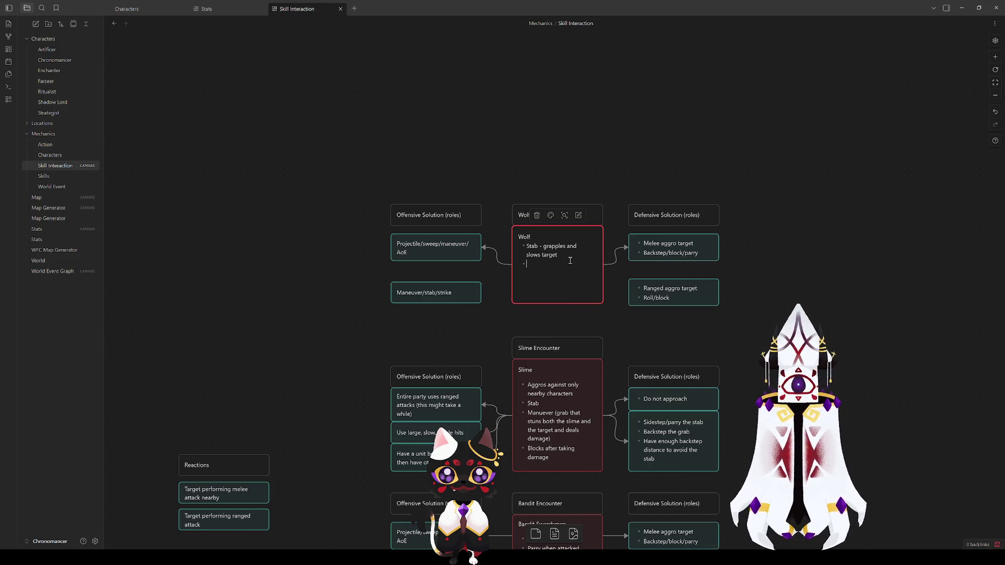
type("O")
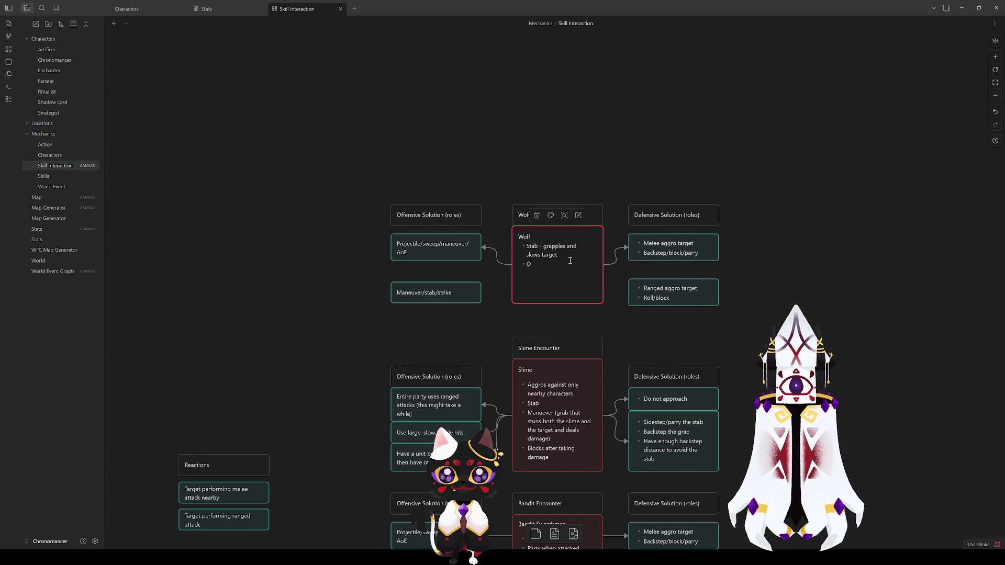
key("BackSpace")
key("BackSpace")
type("R")
type("Reacti")
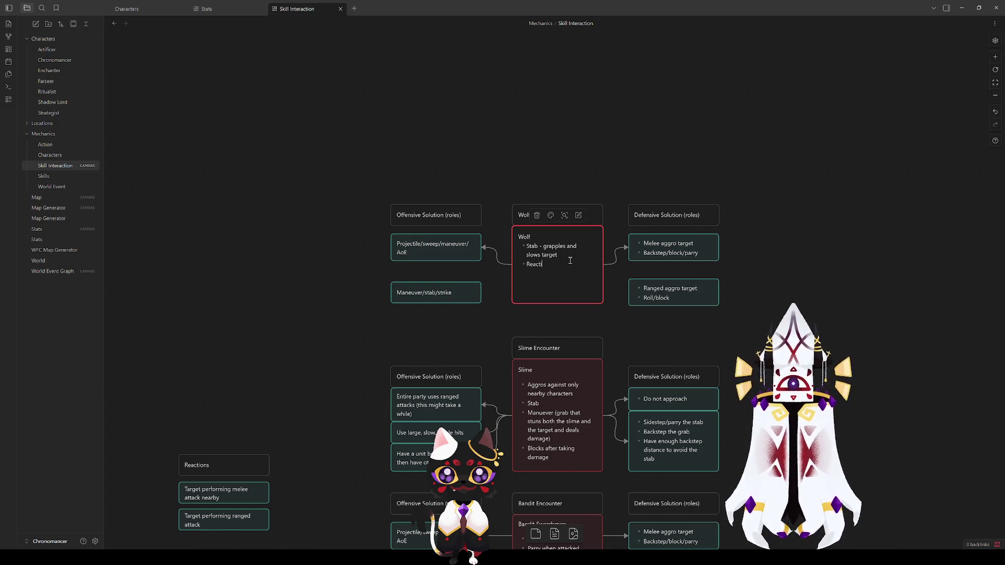
type("on - enemy slowed")
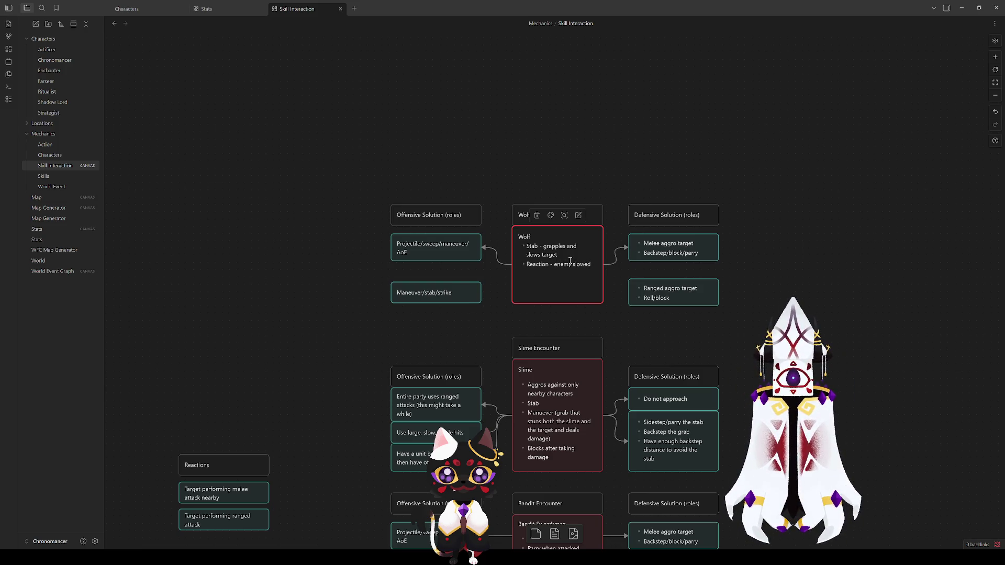
type(":")
left_click(541, 246)
key("BackSpace")
key("BackSpace")
type(":")
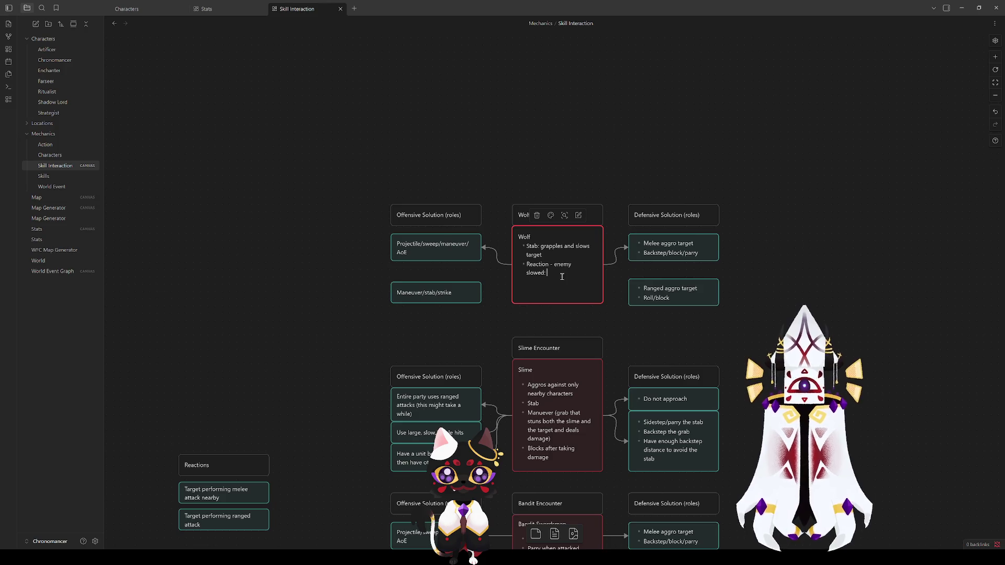
left_click_drag(276, 382, 667, 20)
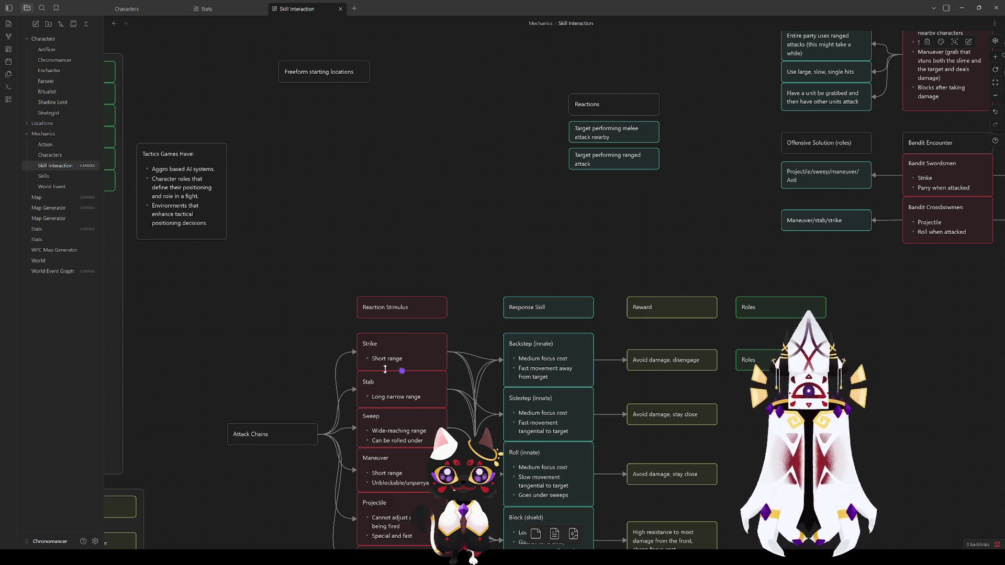
left_click_drag(670, 221, 440, 479)
left_click(705, 151)
scroll(405, 244, "down", 7)
scroll(405, 244, "left", 4)
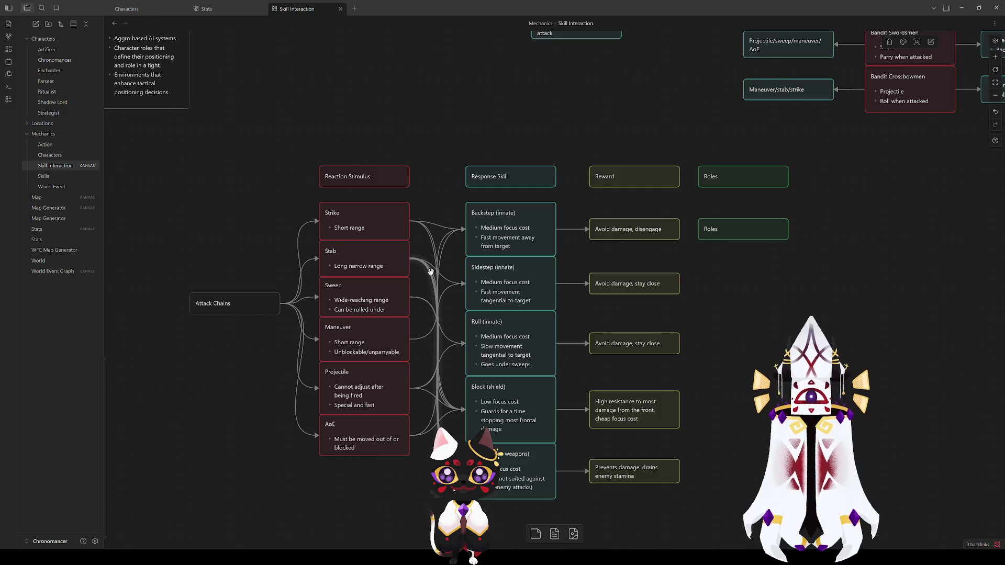
left_click_drag(420, 233, 414, 323)
mouse_move(407, 303)
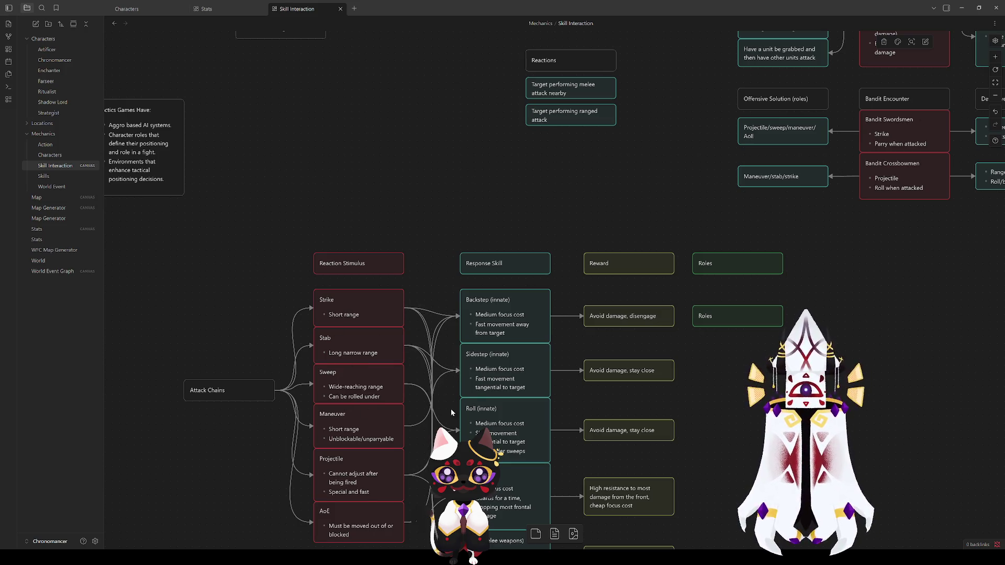
type(":")
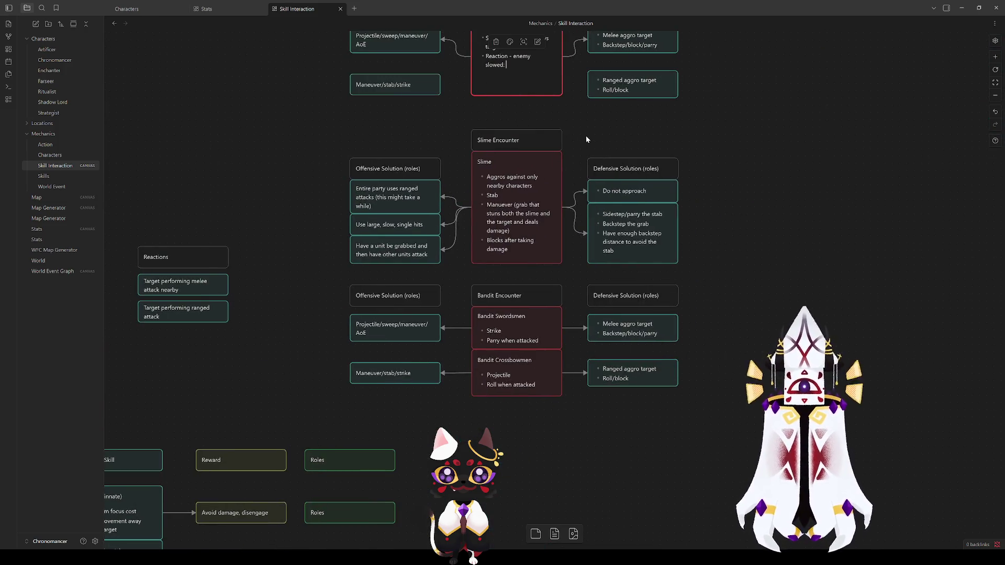
scroll(548, 331, "up", 4)
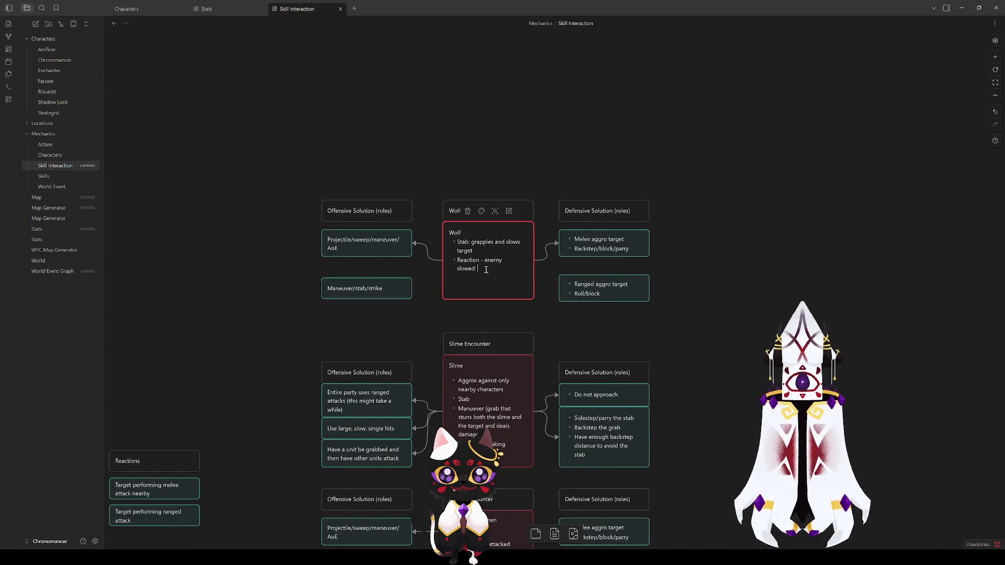
Finish the slowed bullet with 'strike' and prefix the Stab bullet with 'Normal - '.
type("strike")
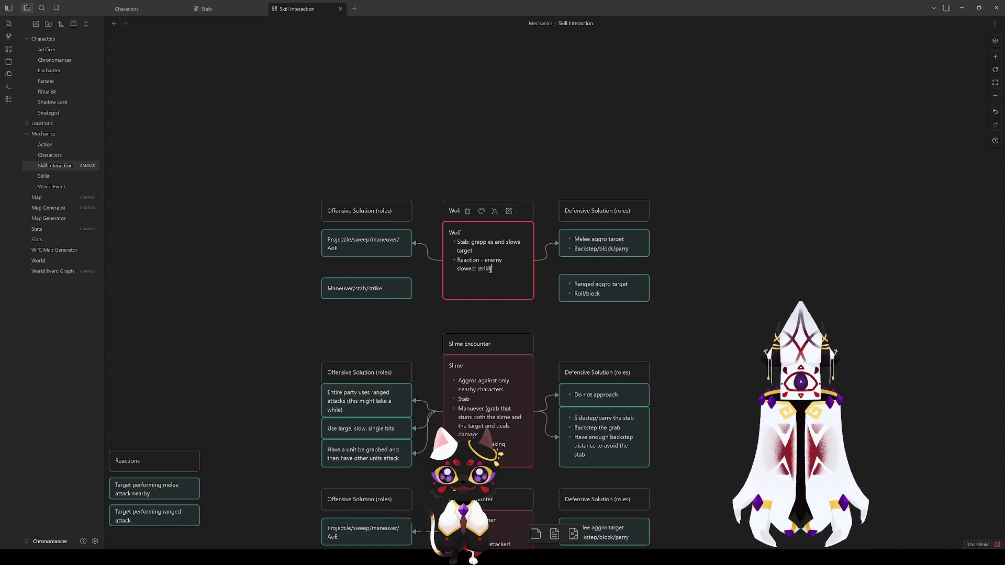
left_click_drag(476, 260, 502, 270)
left_click(489, 270)
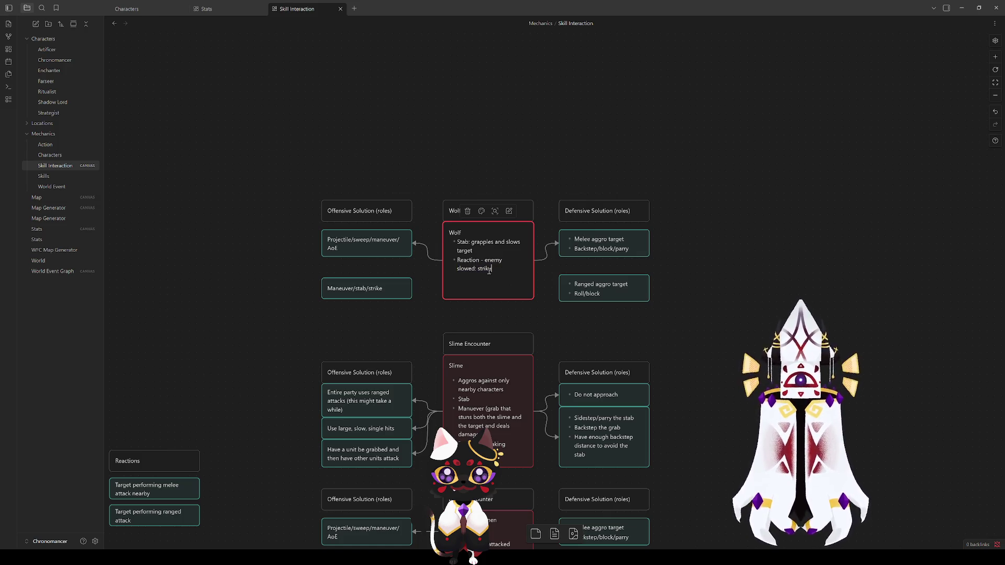
left_click(457, 242)
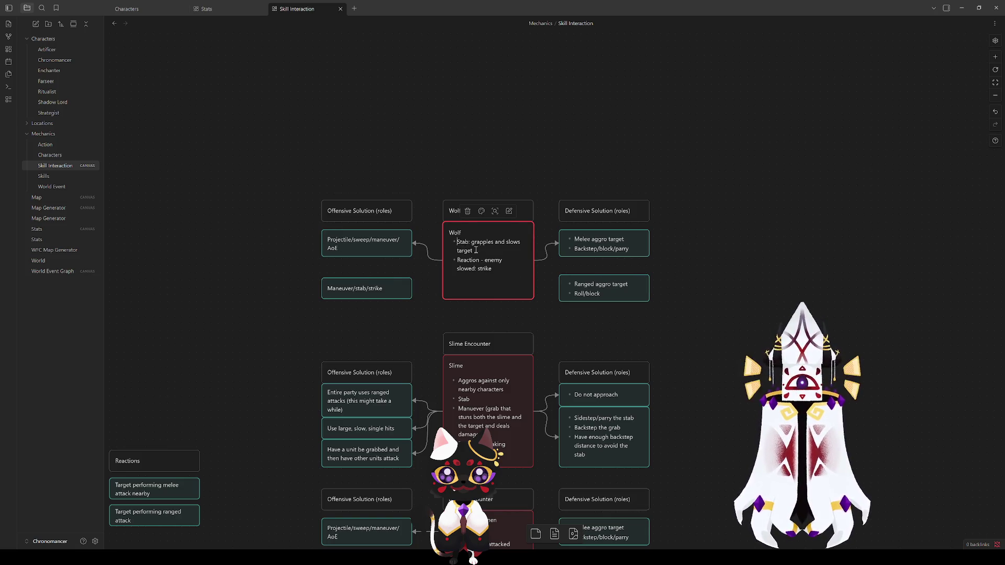
double_click(468, 260)
left_click(457, 242)
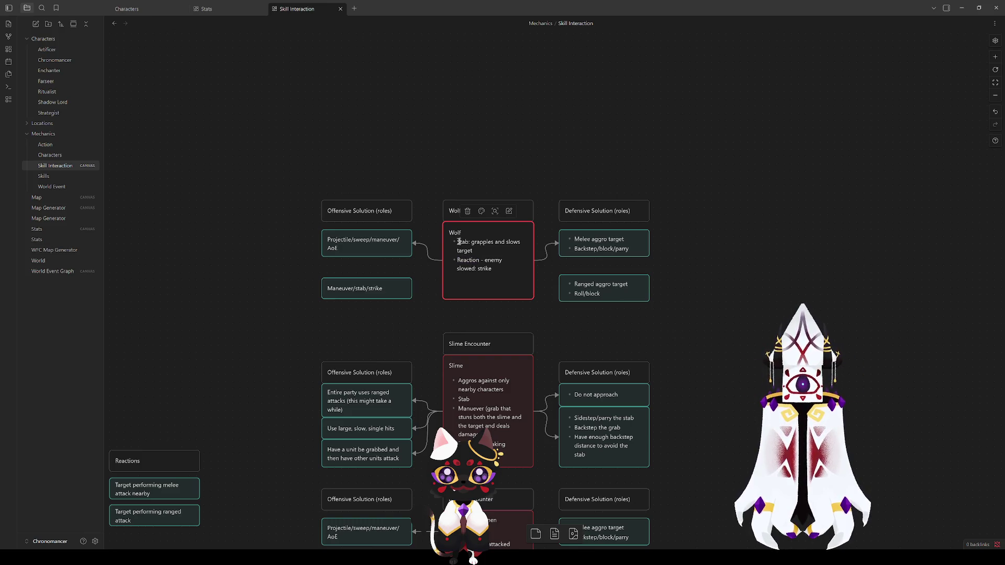
type("Normal -")
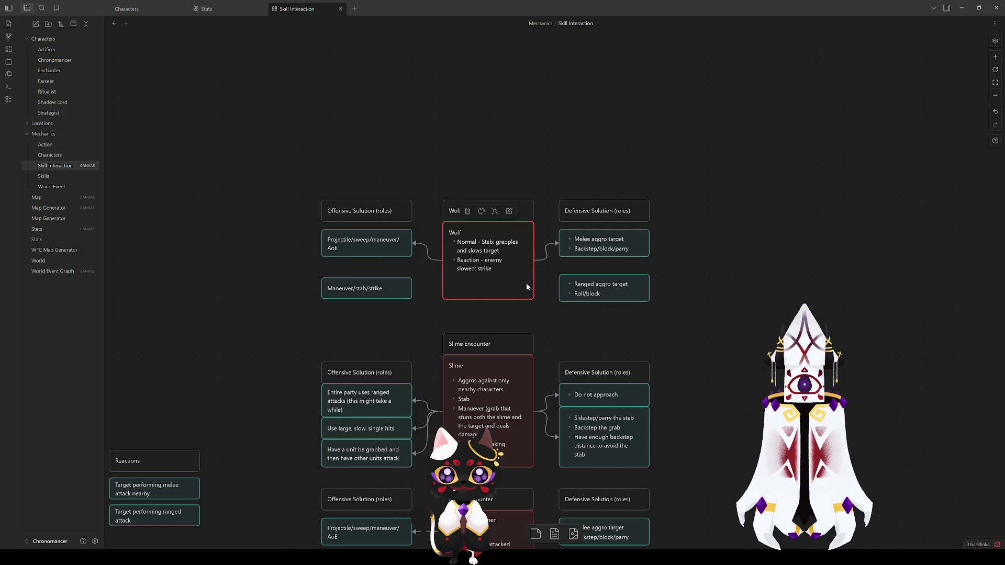
Reword 'Reaction - enemy slowed' to 'Target slowed' on the Wolf card.
double_click(468, 259)
key("BackSpace")
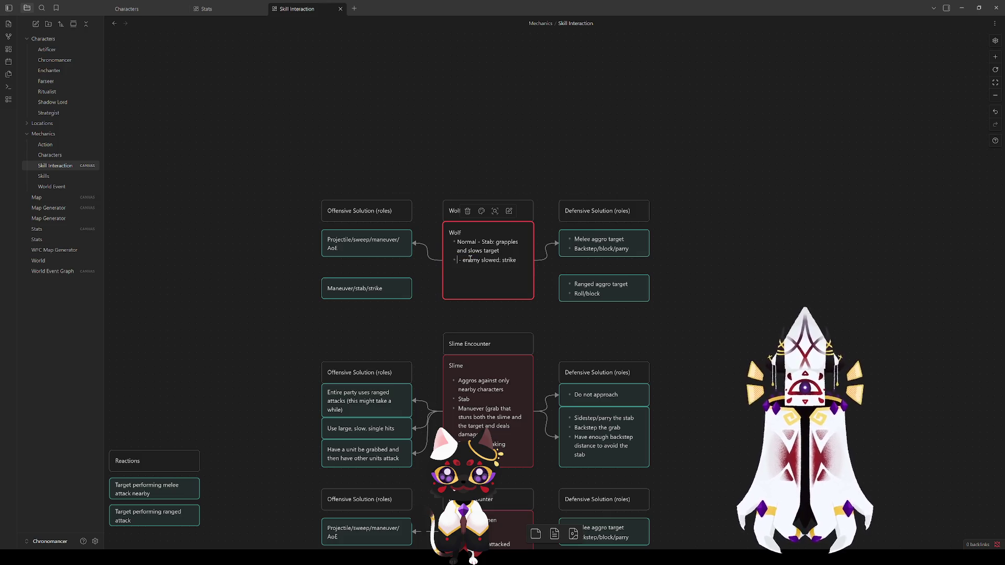
type("E")
type("arget")
type(" slowed")
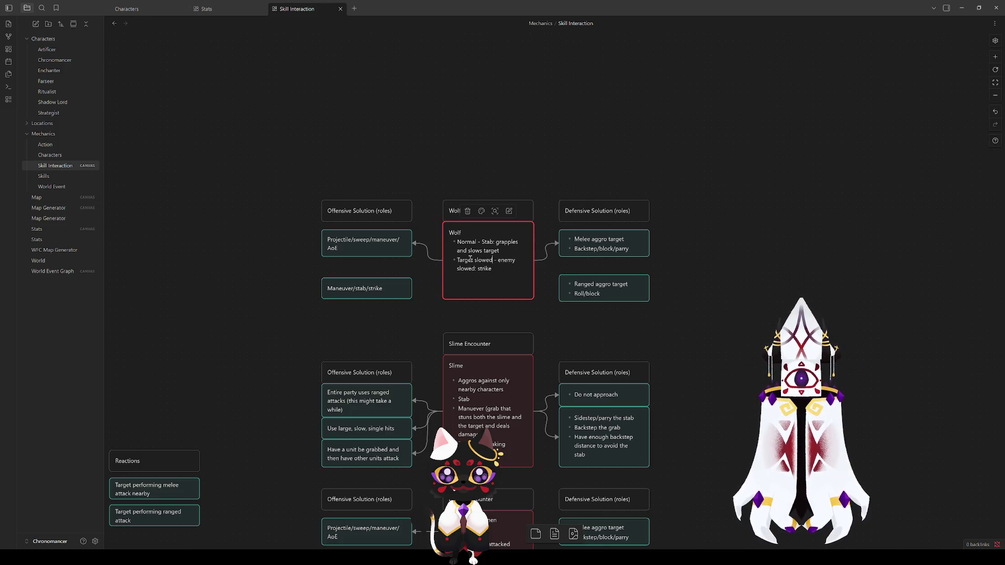
left_click(491, 266)
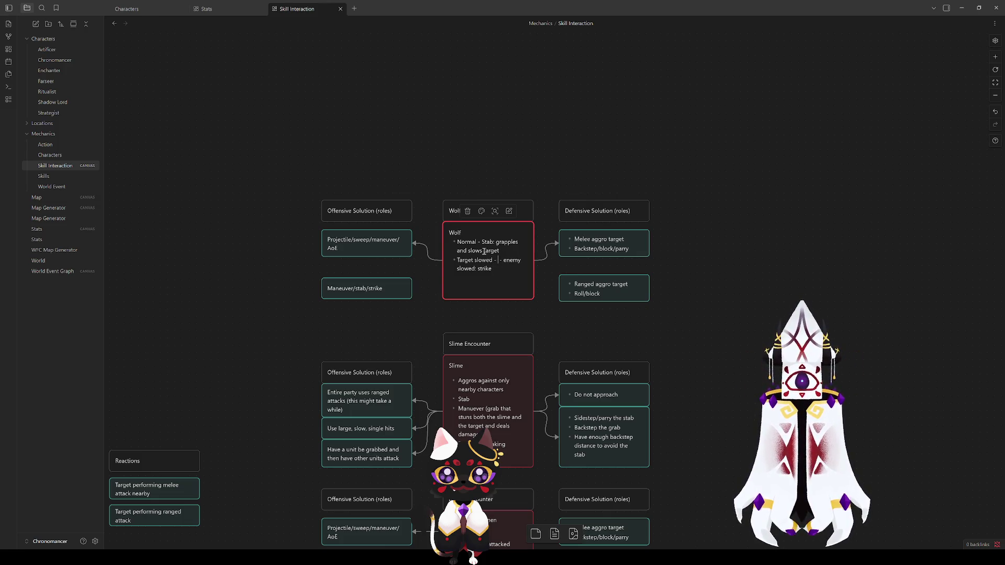
key("Delete")
key("Delete")
key("Delete")
key("Delete")
key("Delete")
key("Delete")
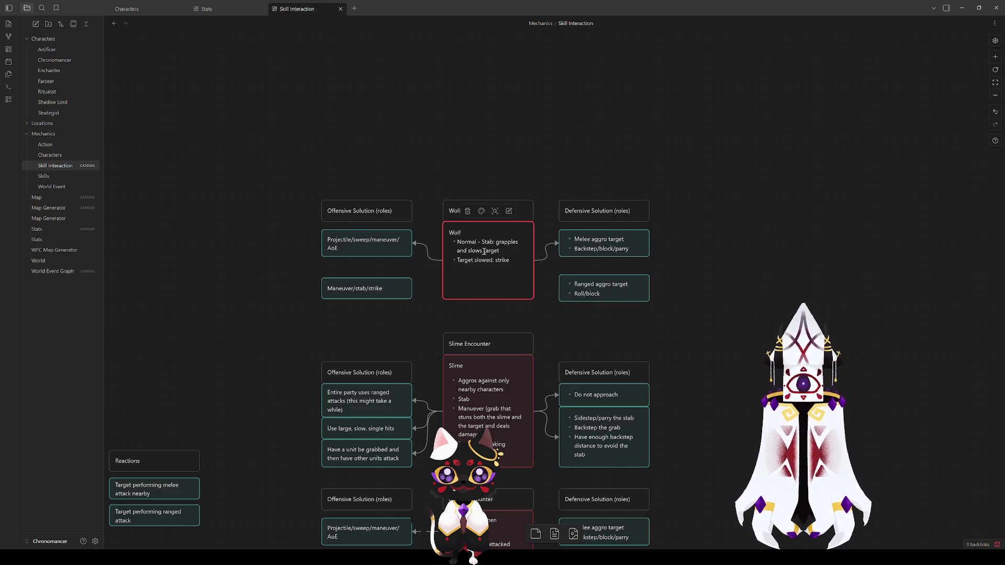
left_click(291, 272)
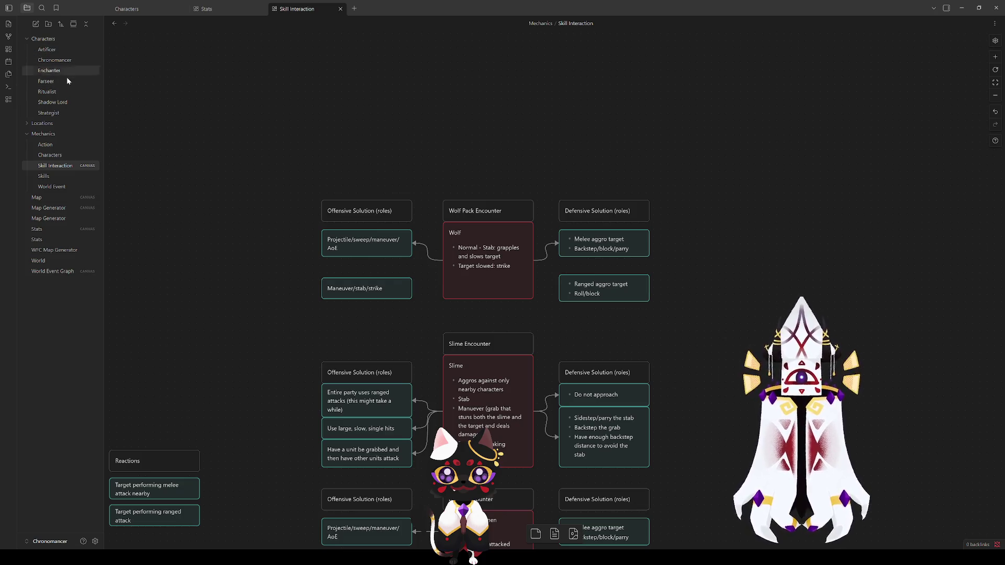
mouse_move(58, 78)
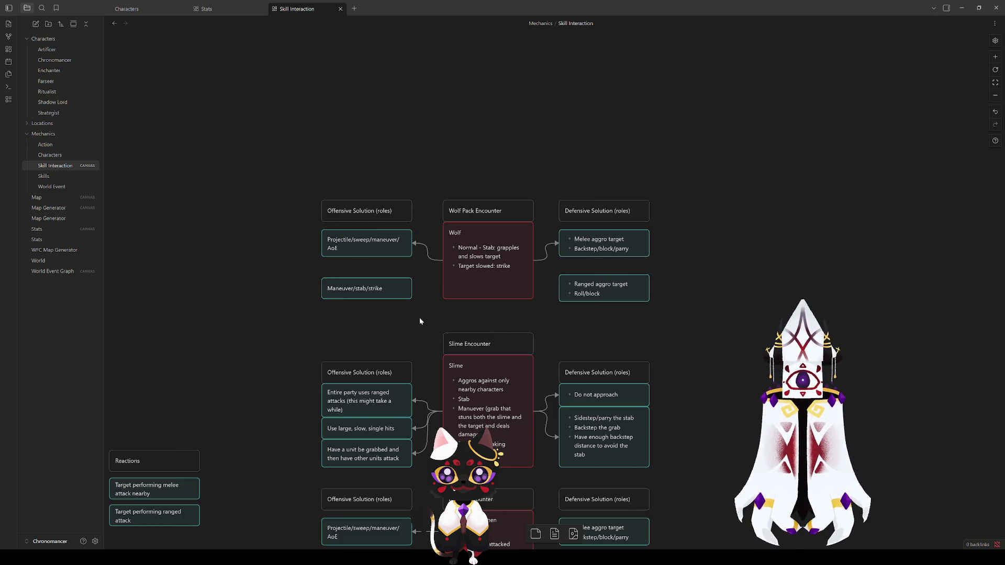
mouse_move(304, 324)
left_mouse_down()
mouse_move(652, 180)
mouse_move(755, 168)
mouse_move(759, 176)
left_mouse_up()
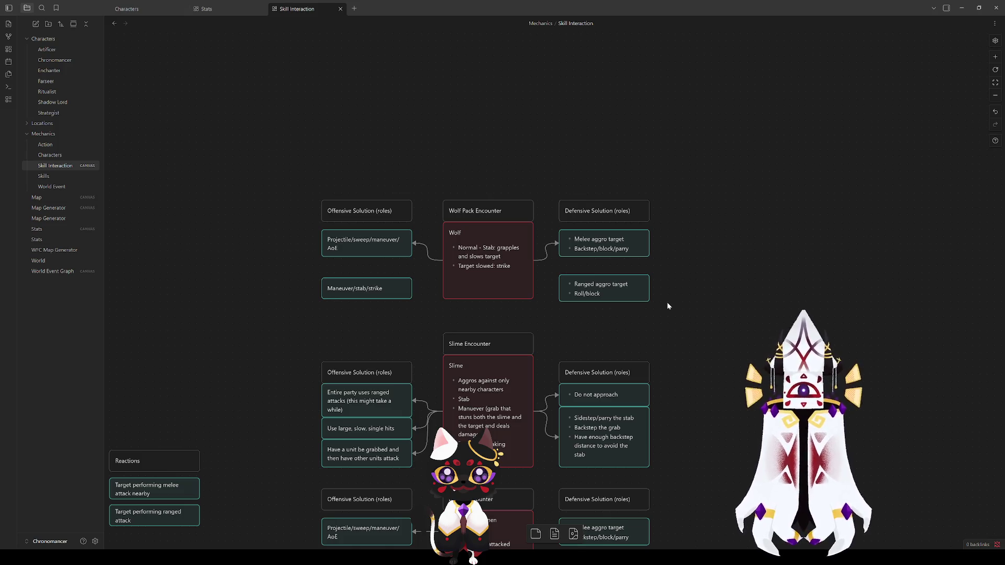
Stack Ranged aggro under Melee and Maneuver/stab/strike under the Projectile card.
left_click_drag(587, 291, 587, 275)
left_click(592, 289)
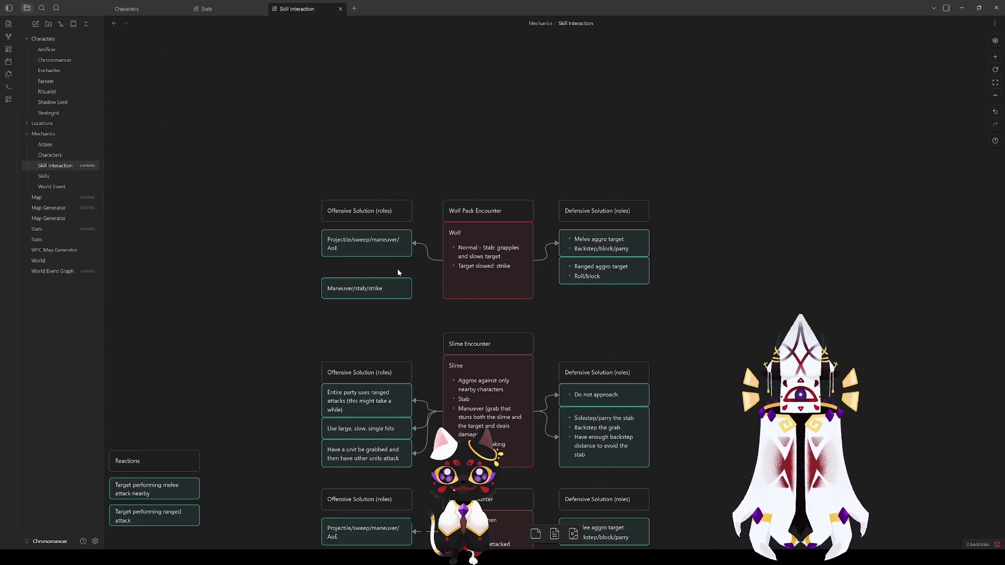
left_click_drag(351, 286, 351, 266)
left_click(367, 305)
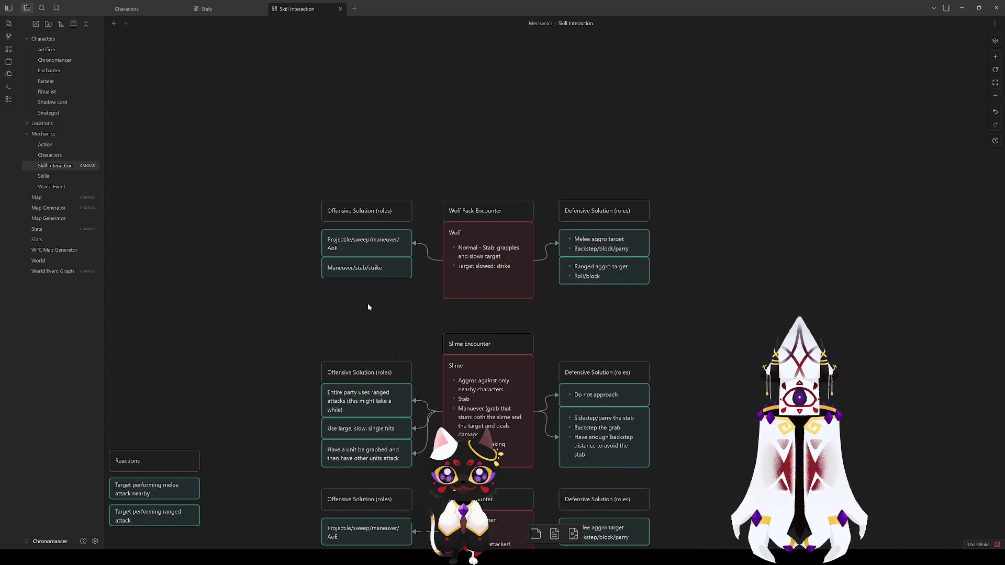
left_click_drag(382, 300, 365, 242)
left_click(376, 290)
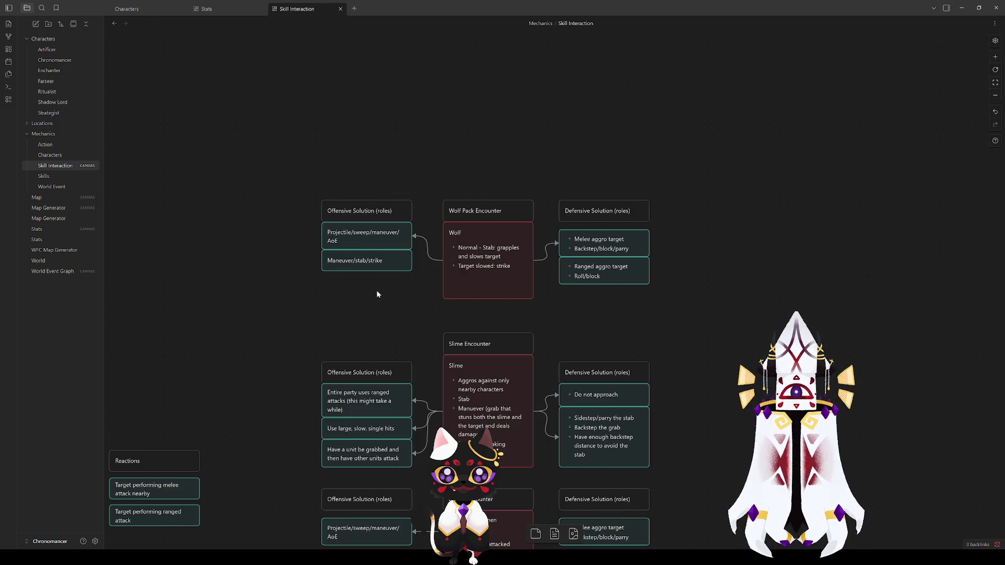
Change the Wolf's second bullet from 'Target slowed: strike' to 'Target slowed - Strike'.
double_click(502, 271)
left_click(594, 312)
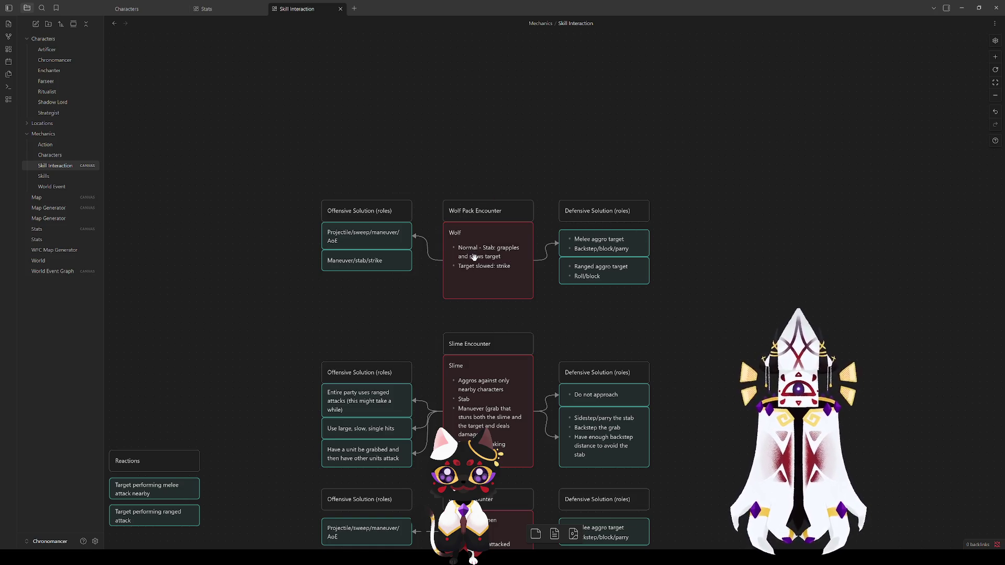
double_click(481, 259)
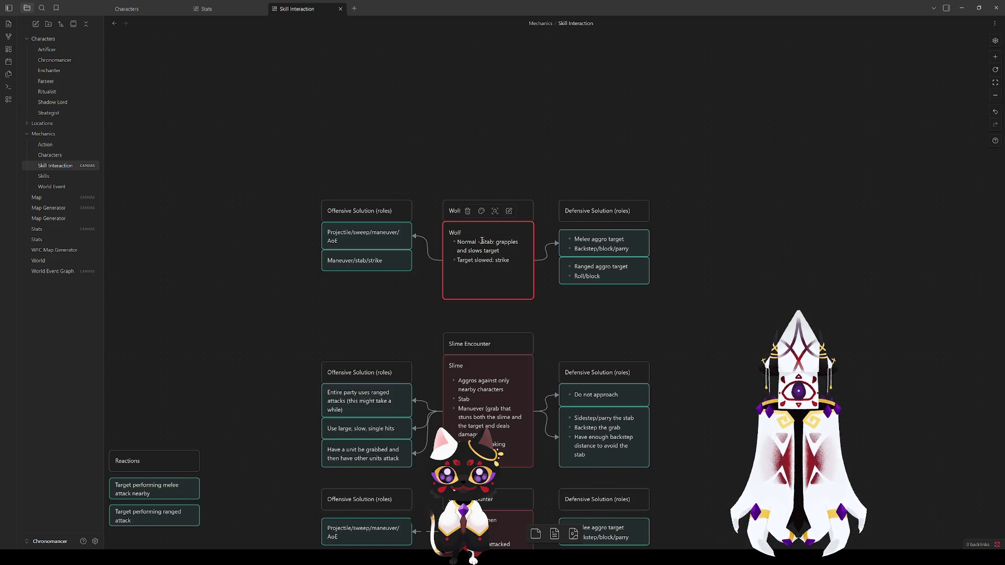
double_click(480, 241)
left_click(486, 261)
left_click(496, 262)
key("BackSpace")
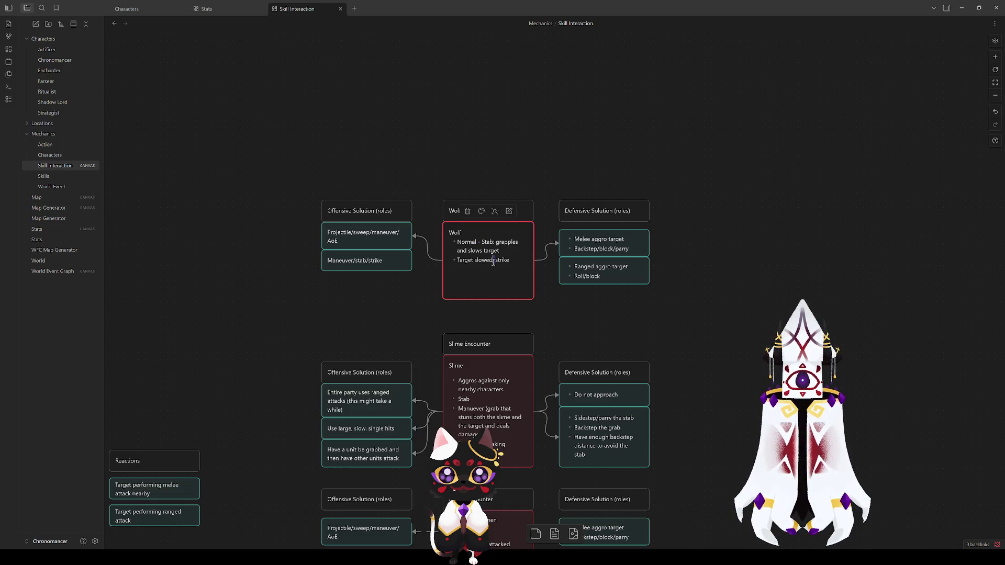
key("Delete")
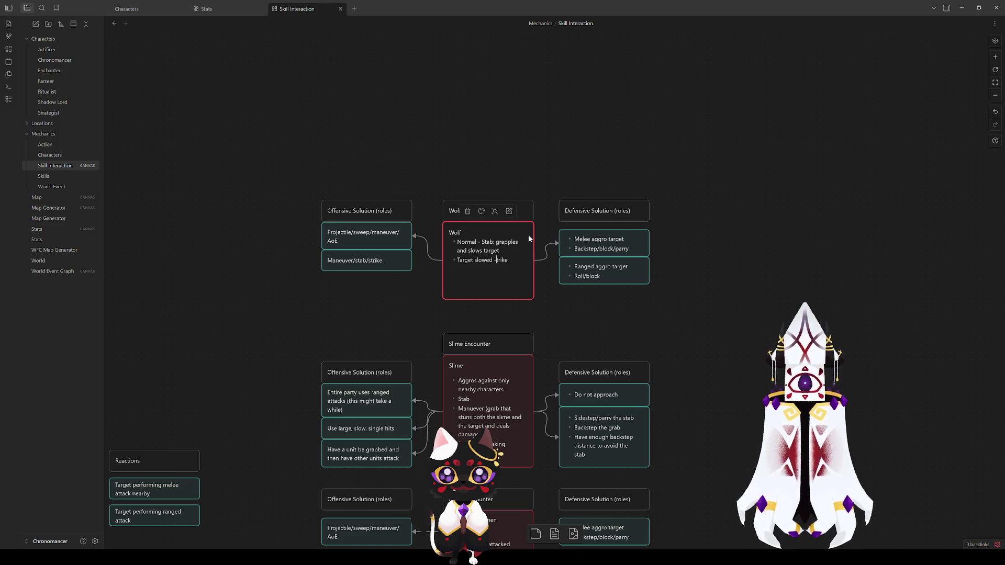
type("- S")
left_click(432, 280)
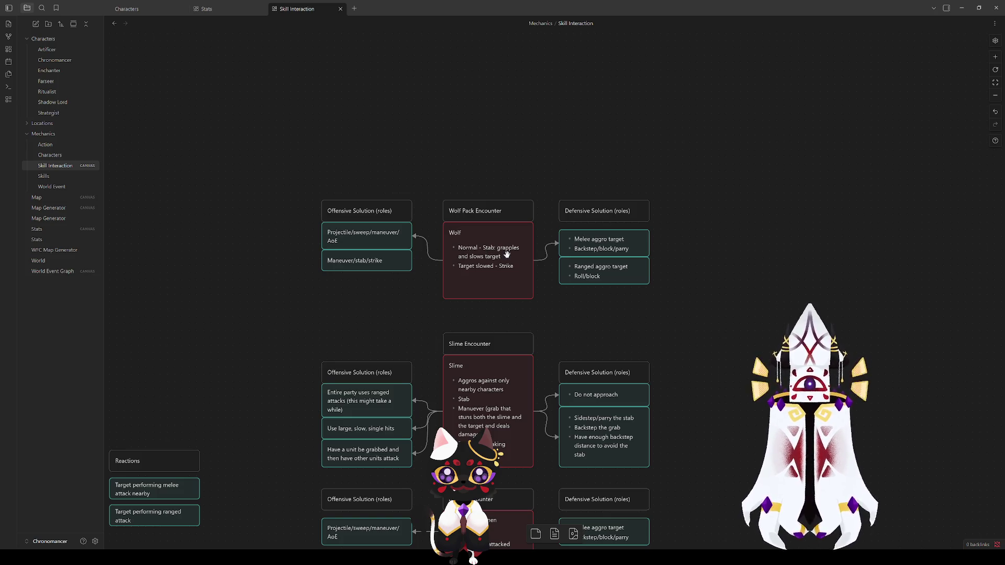
Insert '(lunge)' after Stab on the Wolf's Normal bullet.
double_click(506, 254)
type("(lunge)")
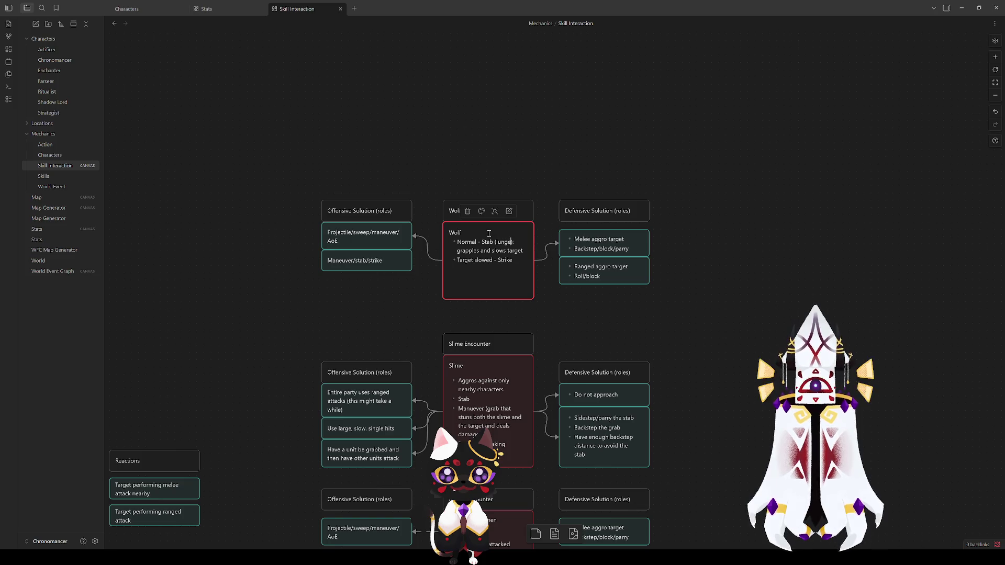
left_click(537, 307)
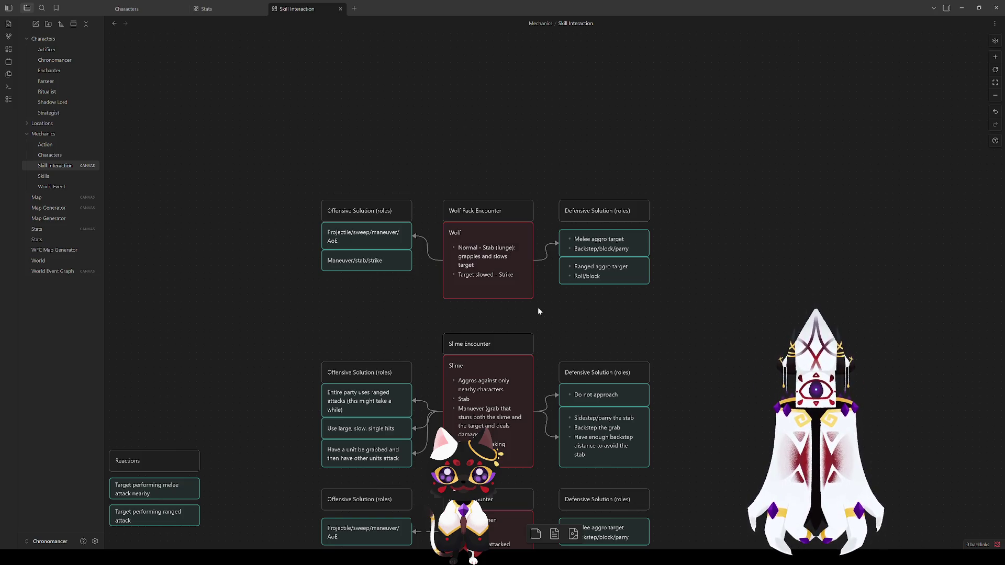
left_click(493, 286)
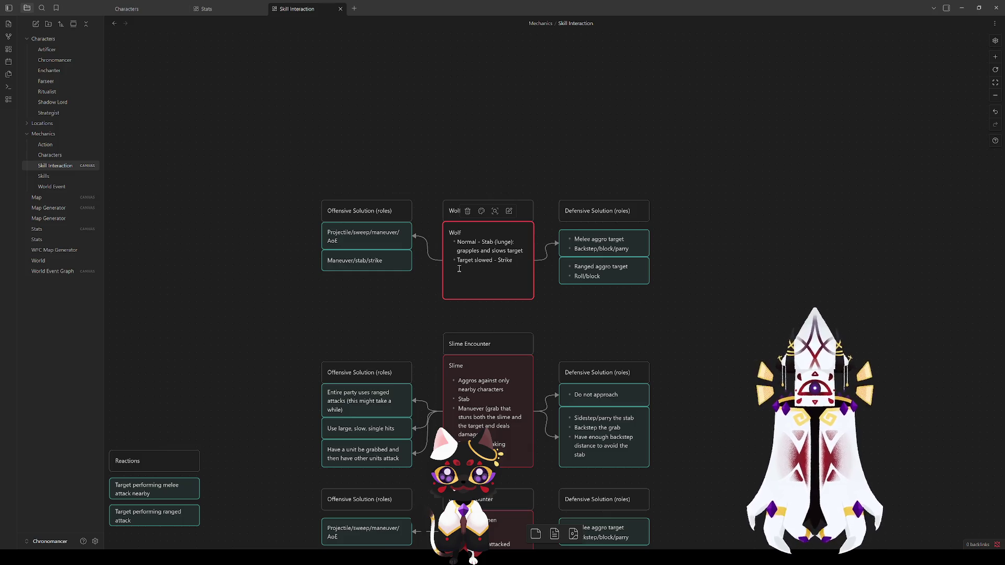
left_click(554, 294)
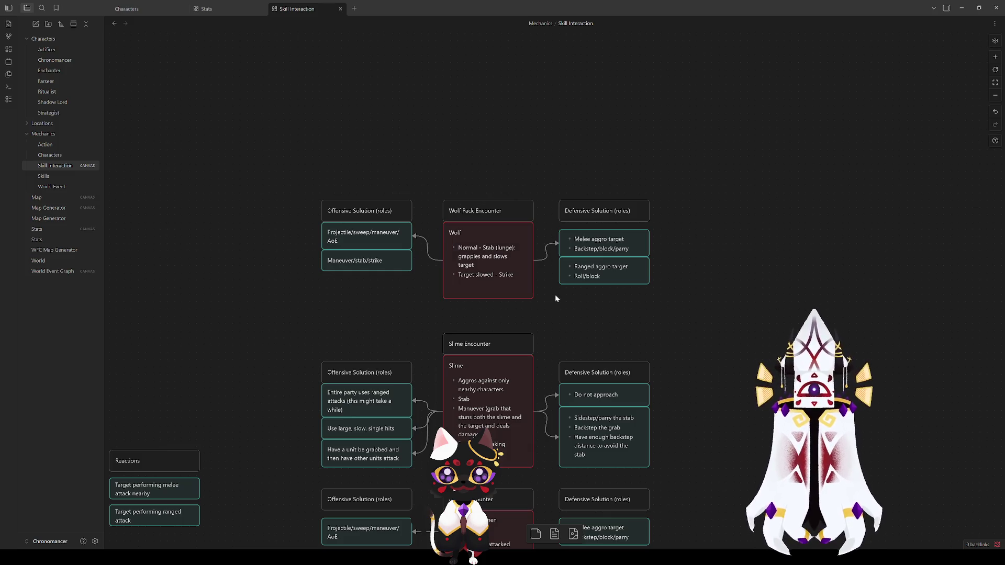
left_click(518, 282)
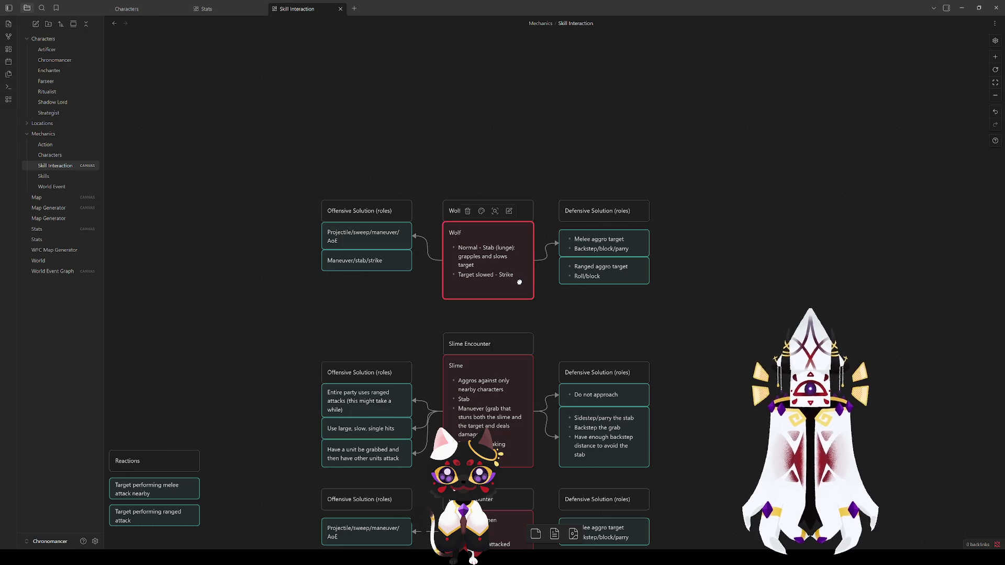
left_click(558, 307)
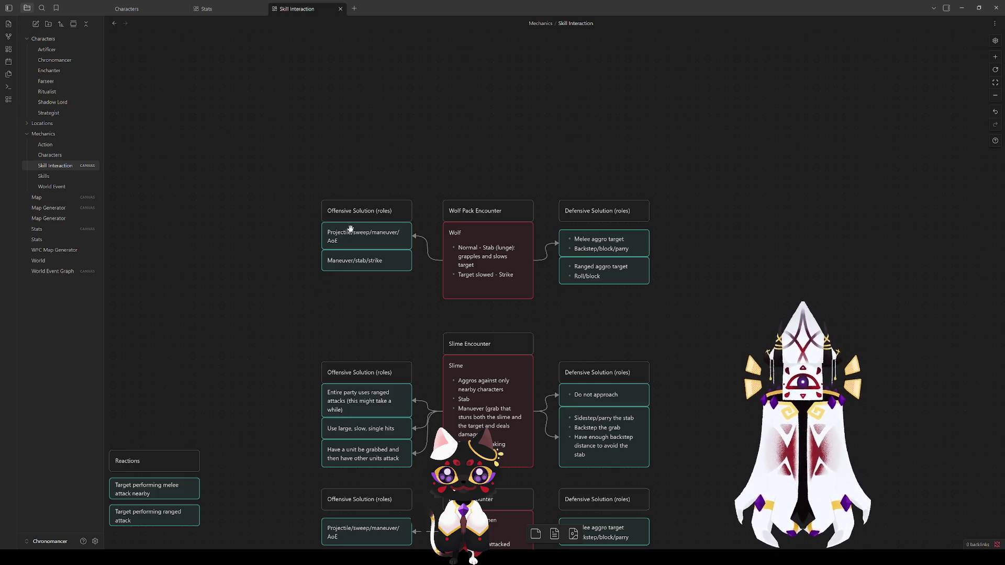
Raise the Melee aggro target defence card a few pixels on the canvas.
left_click(348, 209)
left_click(347, 233)
left_click(301, 265)
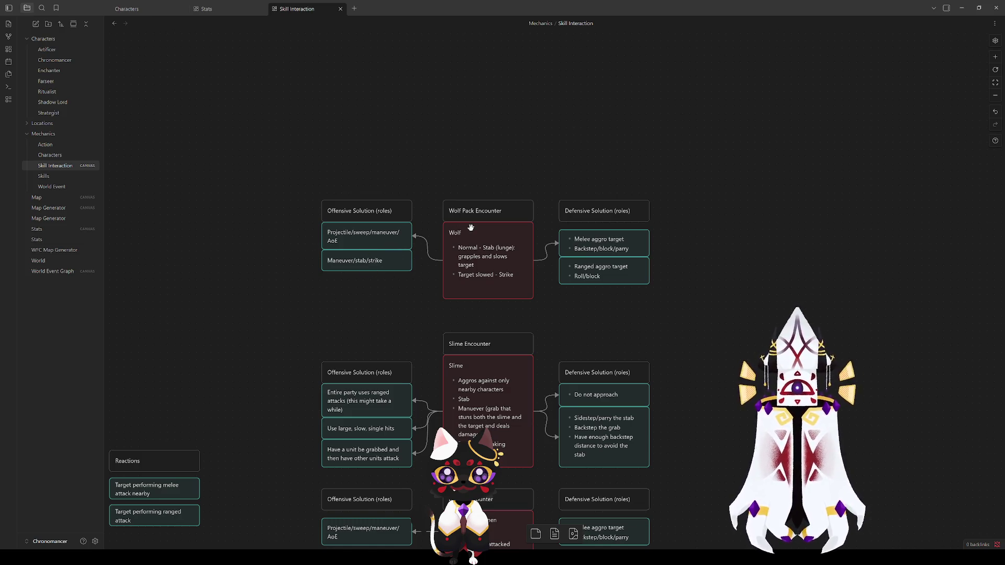
left_click_drag(593, 243, 593, 235)
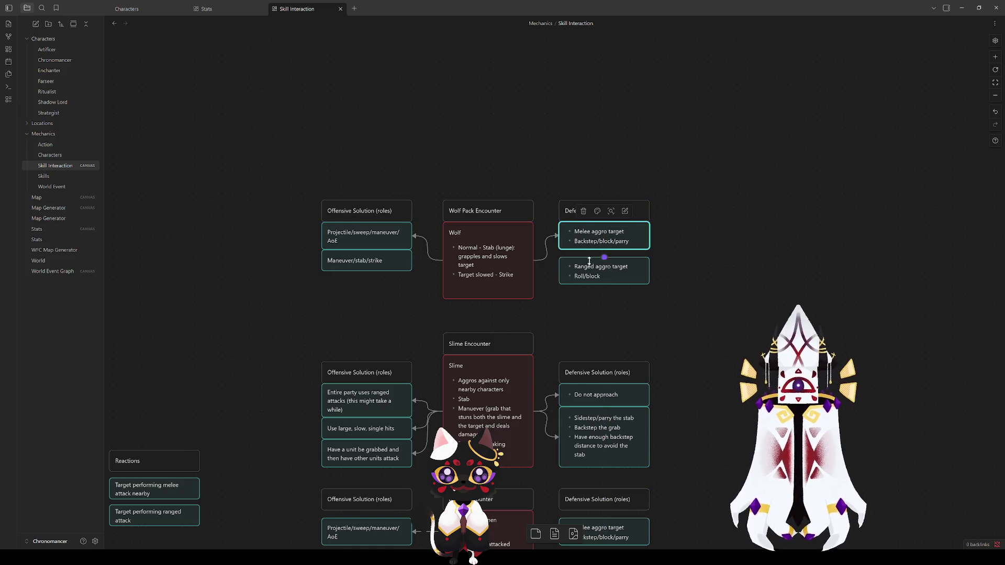
Move Ranged aggro up under Melee aggro and add an empty bullet after Strike in the Wolf card.
left_click_drag(589, 273, 588, 265)
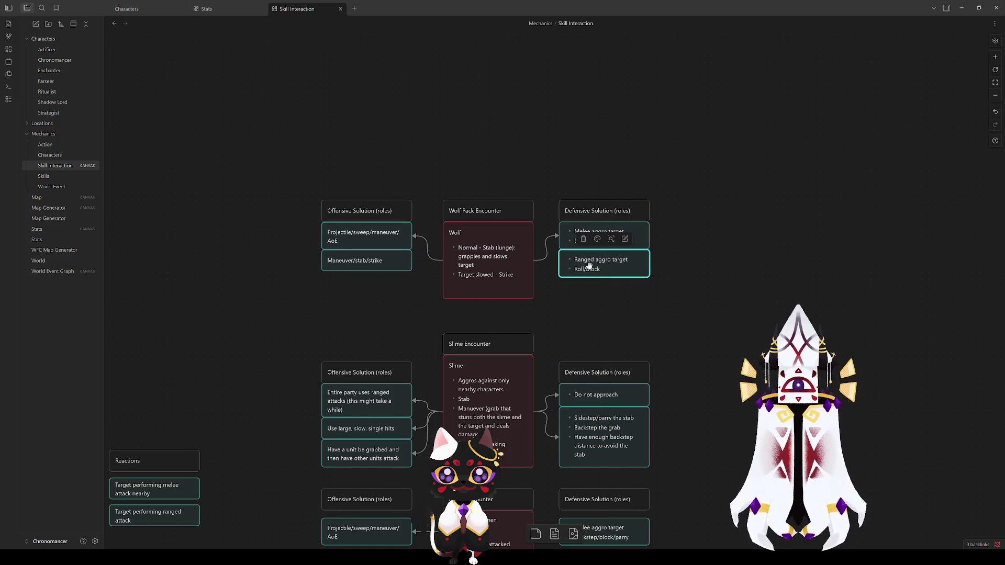
double_click(502, 289)
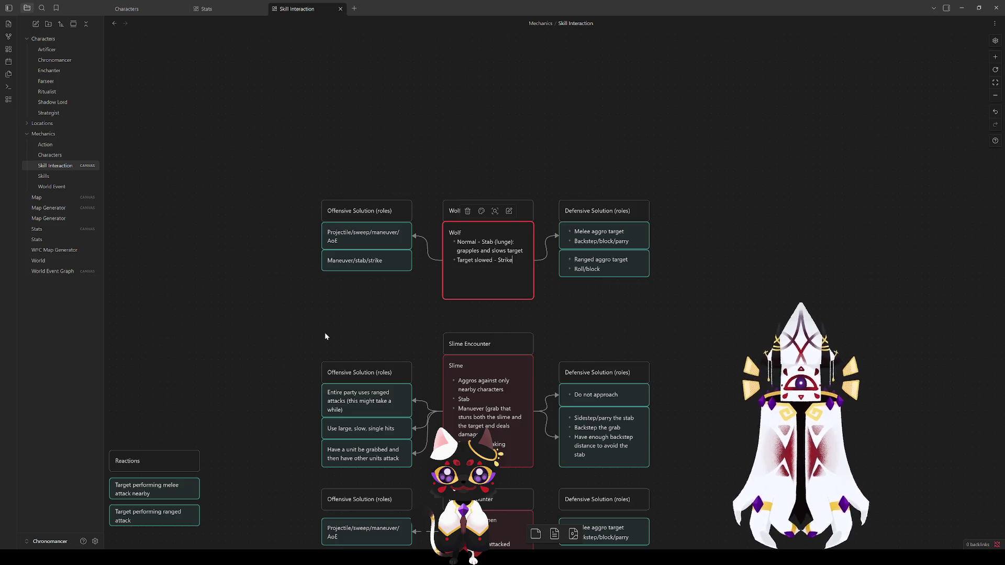
key("Return")
left_click(309, 356)
Pan over the Slime and Bandit encounters, reopen the Wolf card, and scroll toward Attack Chains.
left_click_drag(302, 364, 343, 185)
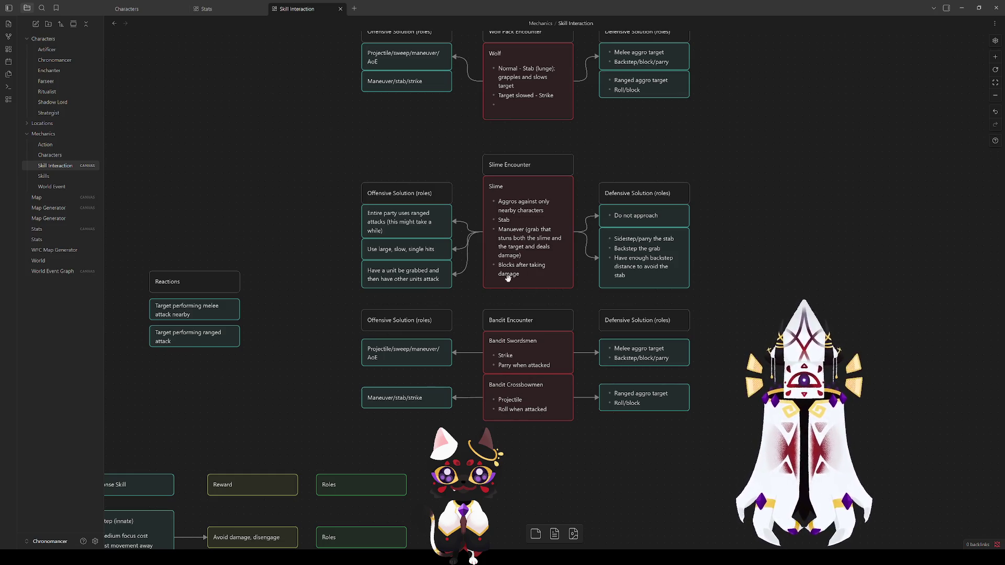
double_click(514, 107)
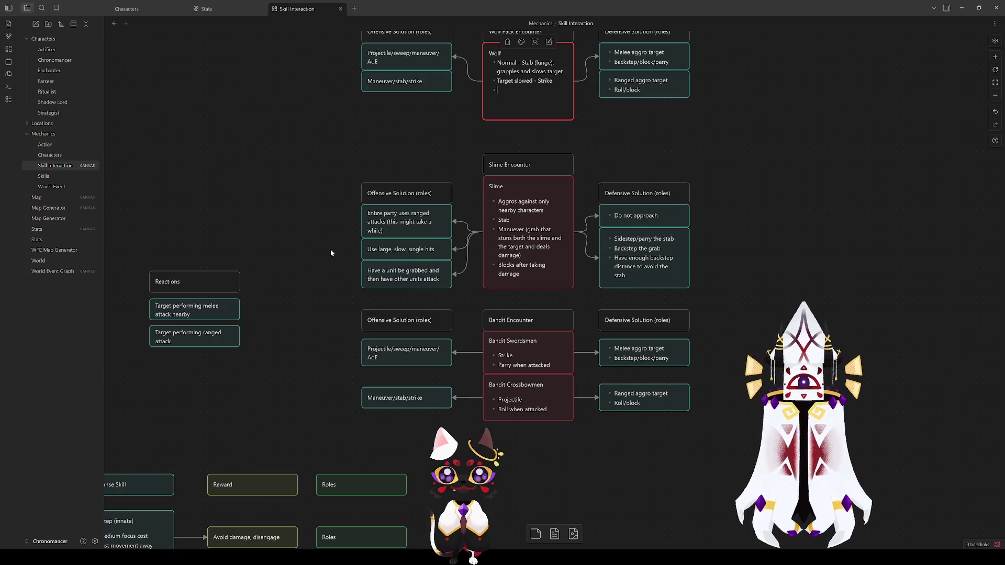
scroll(336, 241, "down", 5)
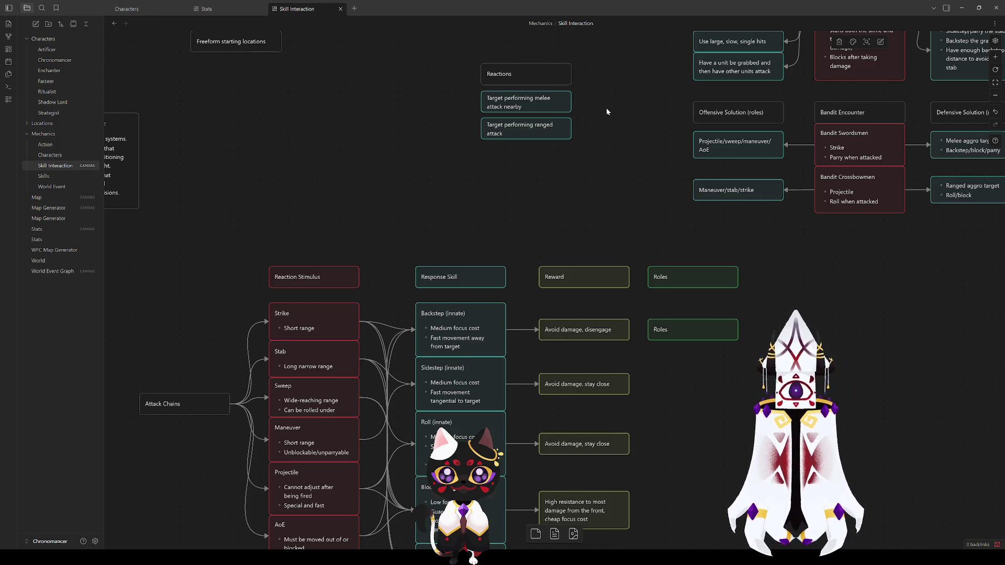
Browse the Response Skill chart and Sidestep card, then pan back to the Wolf, Slime and Bandit encounters.
mouse_move(600, 140)
left_mouse_down()
mouse_move(497, 283)
mouse_move(455, 377)
mouse_move(603, 166)
left_mouse_up()
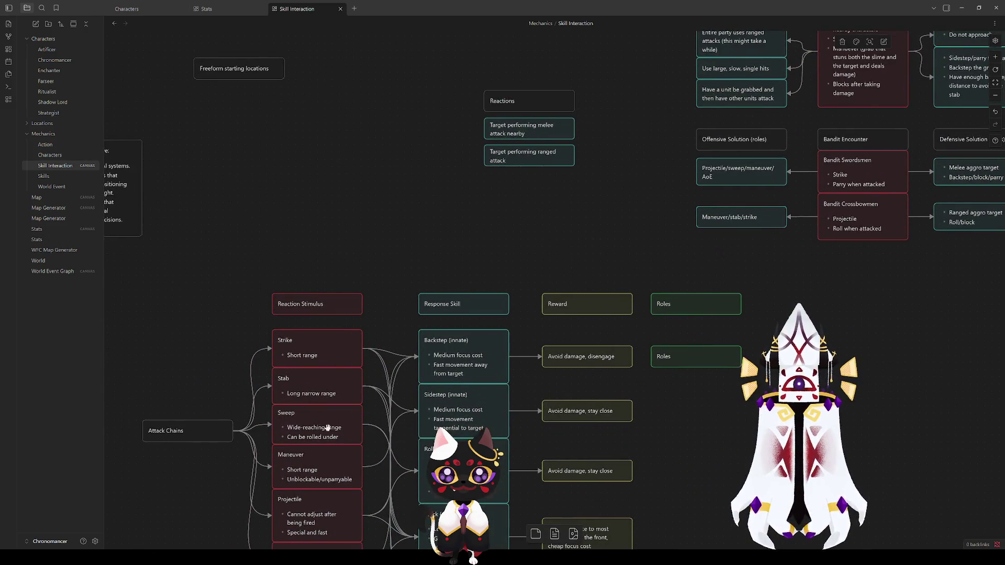
scroll(518, 354, "down", 3)
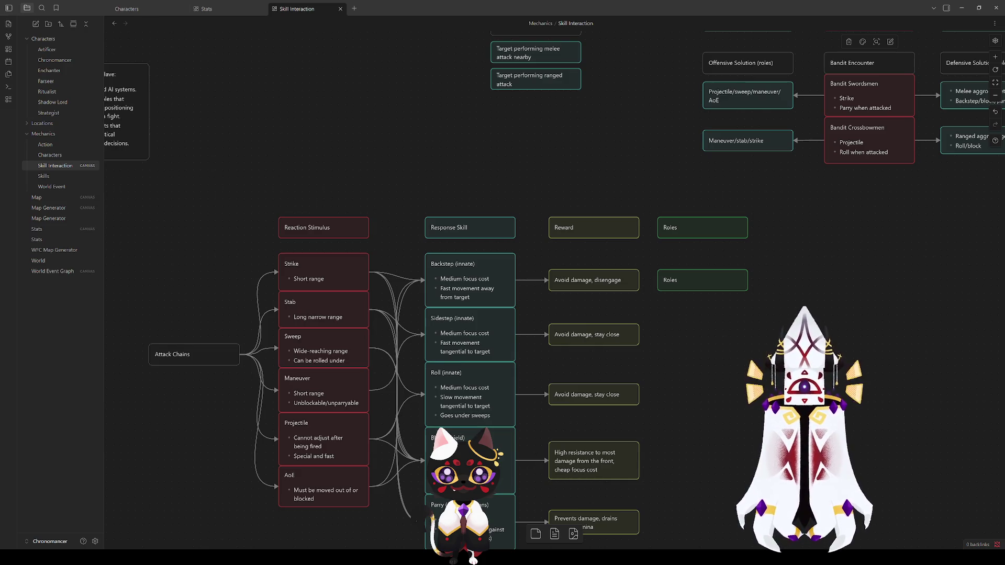
left_click(446, 345)
left_click(430, 265)
left_click(406, 260)
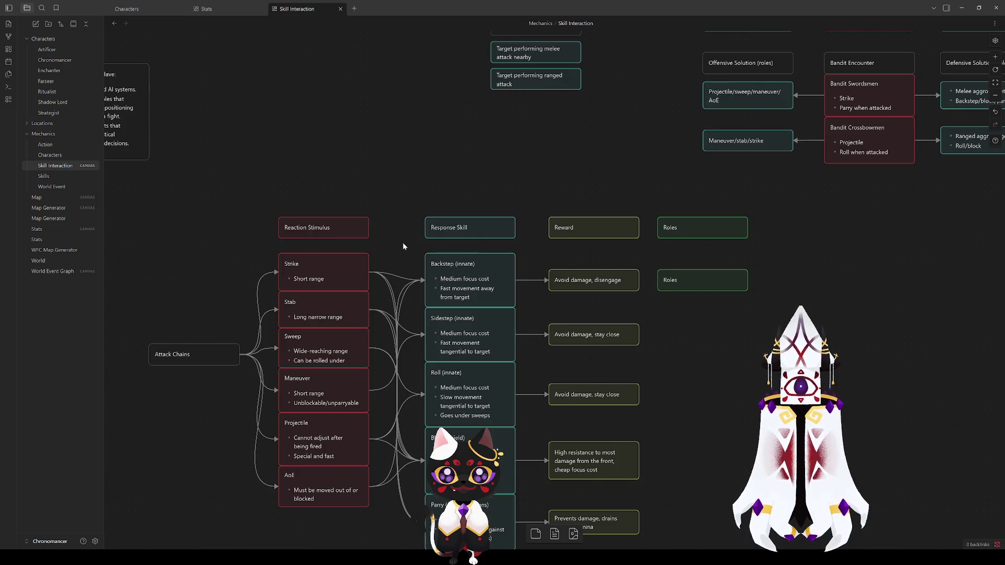
left_click_drag(551, 140, 283, 404)
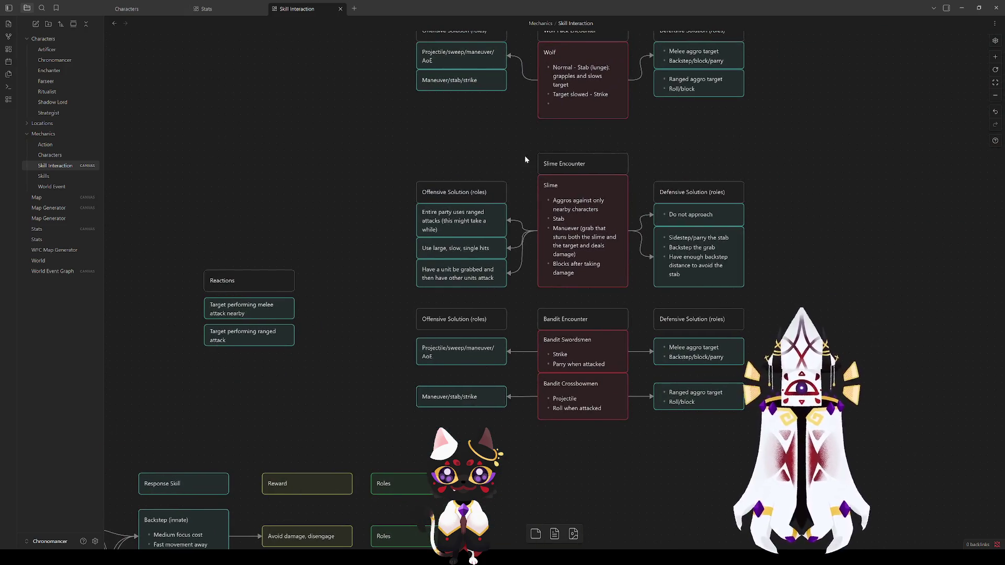
Write 'Sidestep' on the Wolf card's empty bullet, then scroll back toward the Attack Chains chart.
double_click(562, 111)
type("idestep")
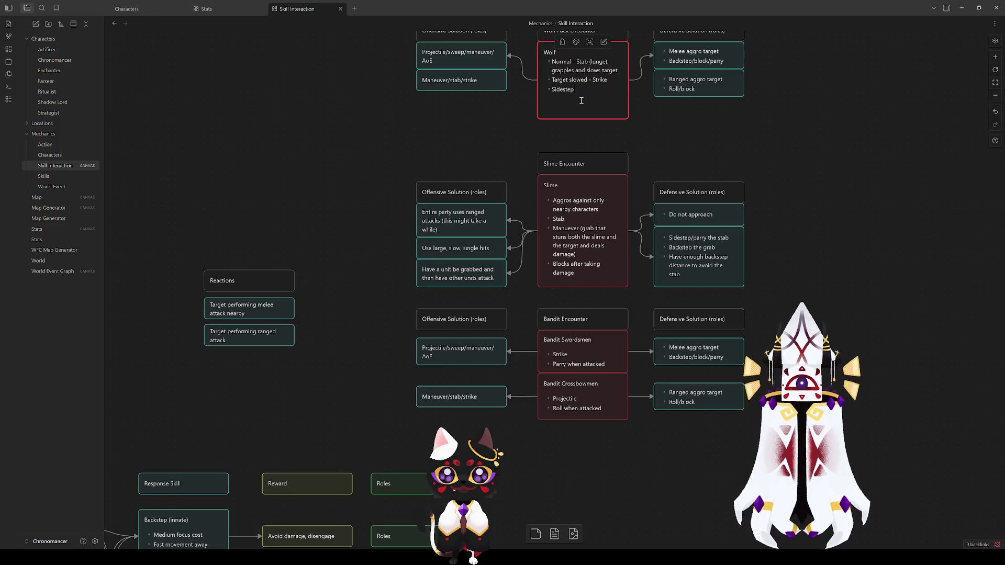
left_click(503, 140)
scroll(292, 257, "down", 5)
scroll(452, 298, "left", 6)
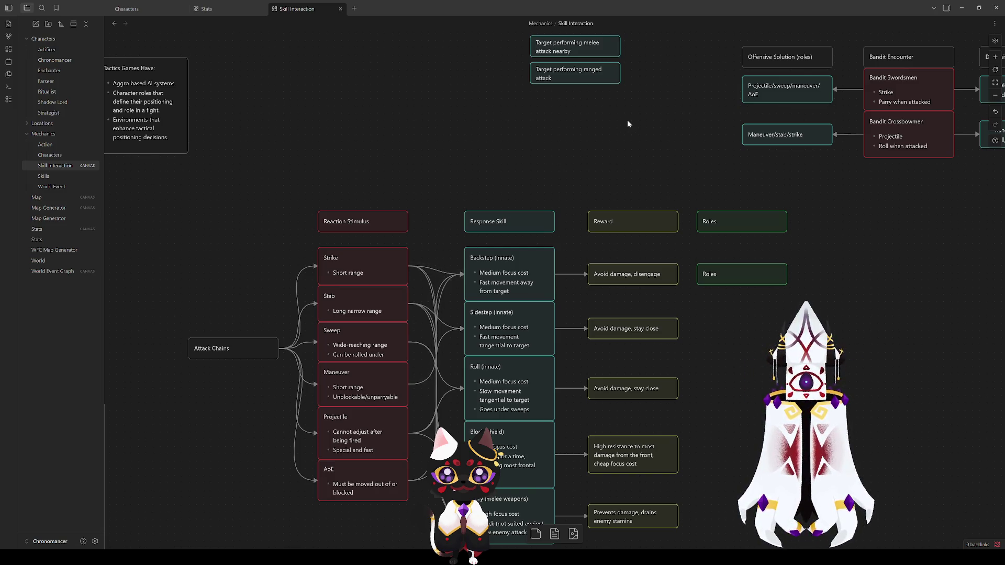
Delete the Wolf's Ranged aggro target defence card.
scroll(635, 120, "up", 6)
scroll(635, 120, "right", 5)
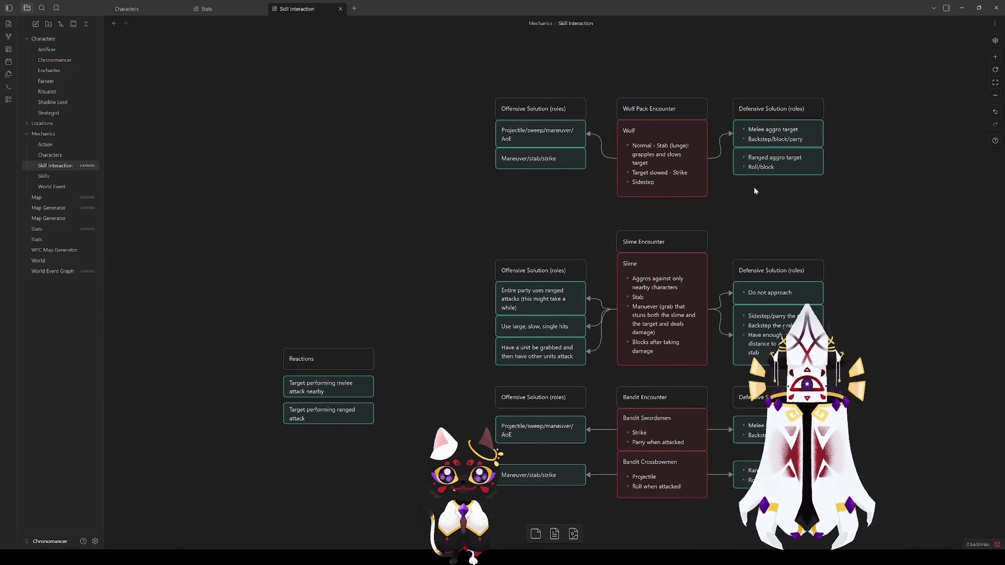
scroll(749, 194, "down", 1)
left_click(747, 146)
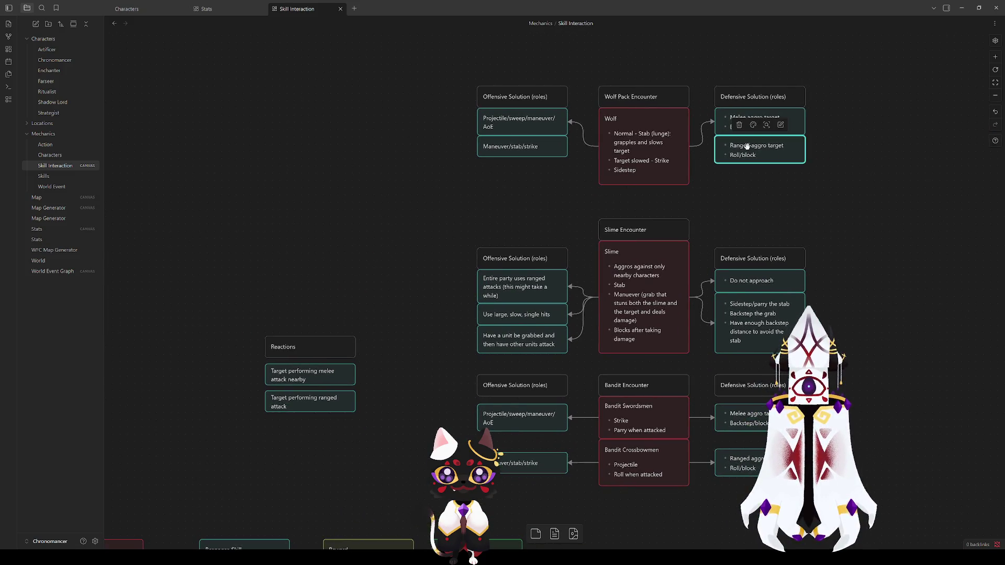
key("Delete")
Make the Melee card taller, change Backstep to Sidestep, and remove its Melee aggro target line.
left_click_drag(745, 134, 746, 147)
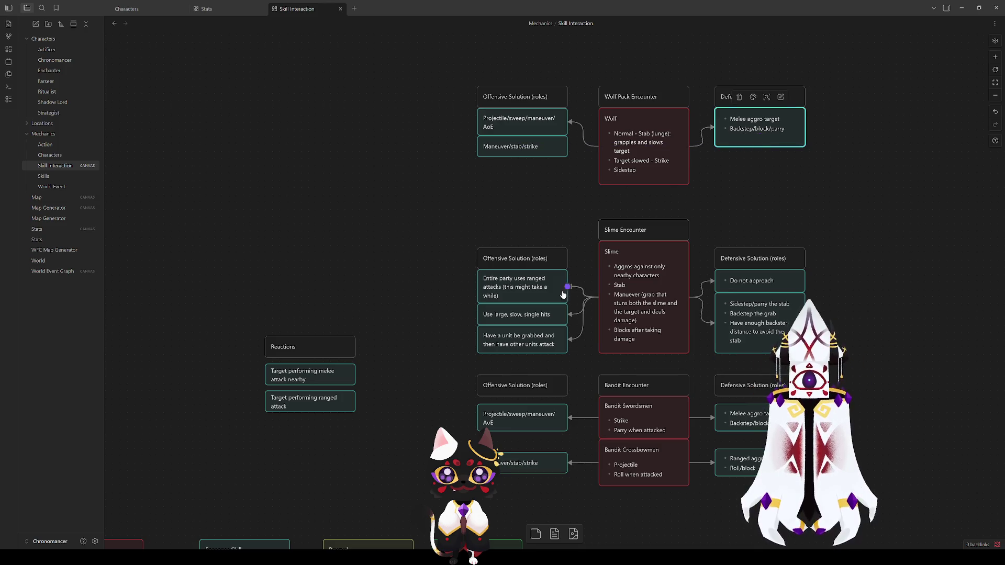
left_click_drag(408, 351, 644, 102)
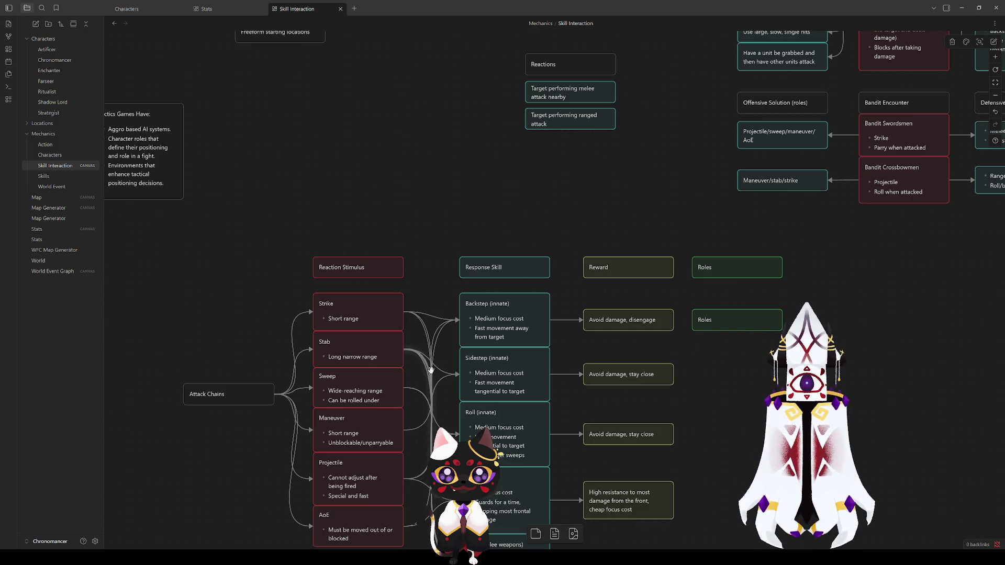
left_click_drag(444, 412, 433, 240)
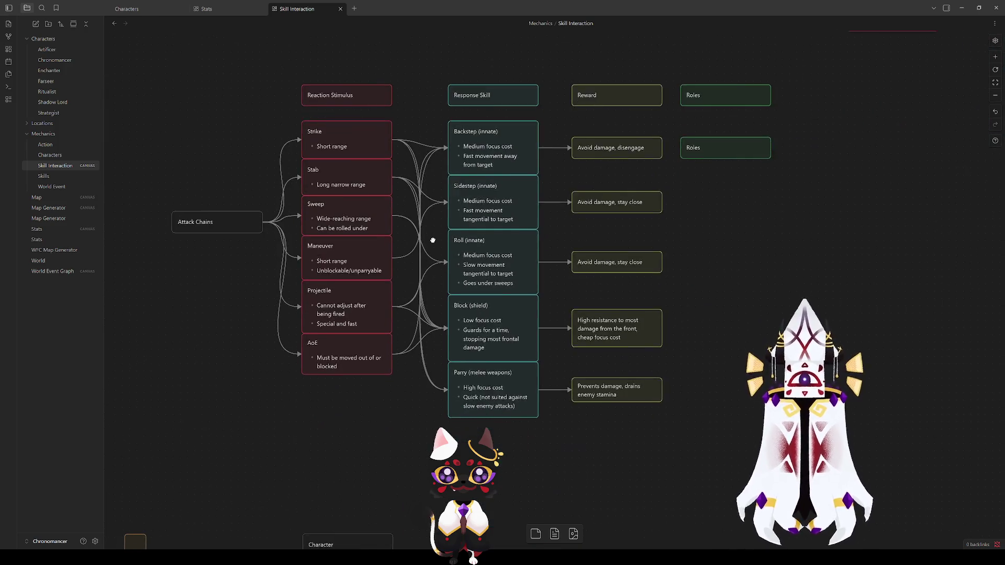
scroll(433, 240, "up", 10)
left_click(647, 205)
double_click(647, 205)
double_click(593, 214)
type("Sidestep")
left_click_drag(631, 205, 547, 206)
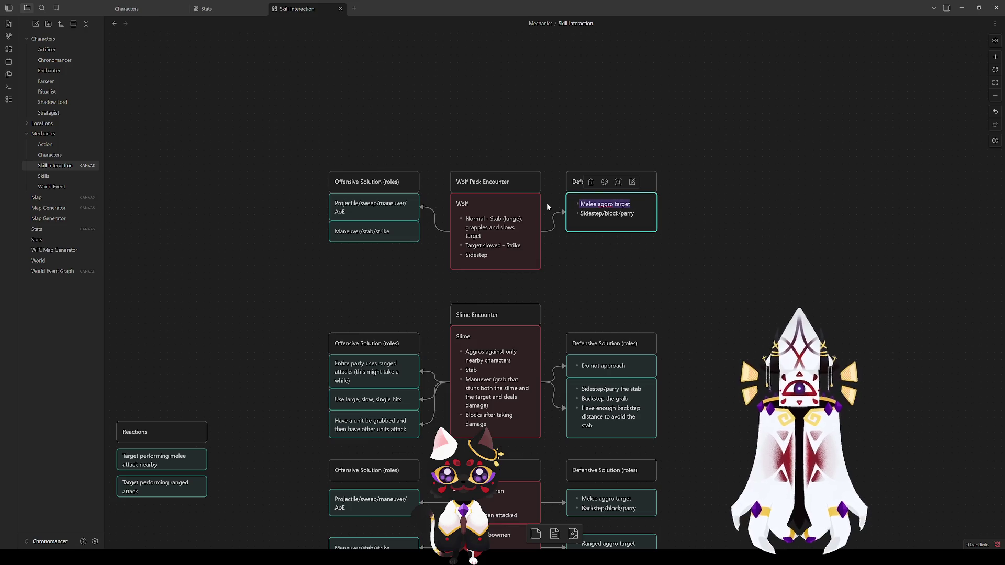
key("BackSpace")
key("BackSpace")
left_click(750, 254)
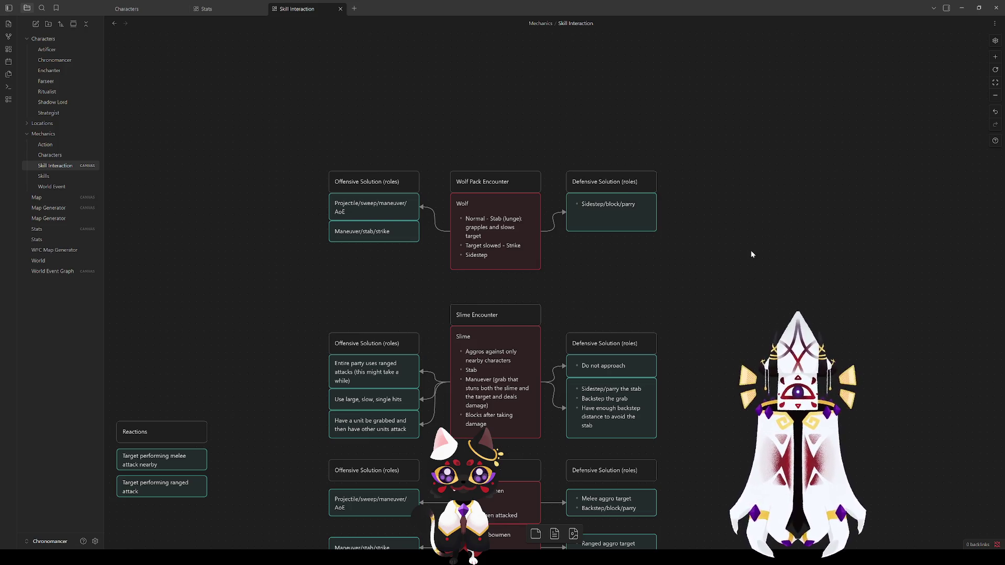
Pan over the Bandit encounter and lower charts, then back to the Wolf Pack encounter.
mouse_move(741, 422)
left_mouse_down()
mouse_move(733, 244)
mouse_move(737, 291)
left_mouse_up()
mouse_move(751, 516)
left_mouse_down()
mouse_move(706, 471)
mouse_move(292, 314)
mouse_move(509, 420)
mouse_move(550, 473)
left_mouse_up()
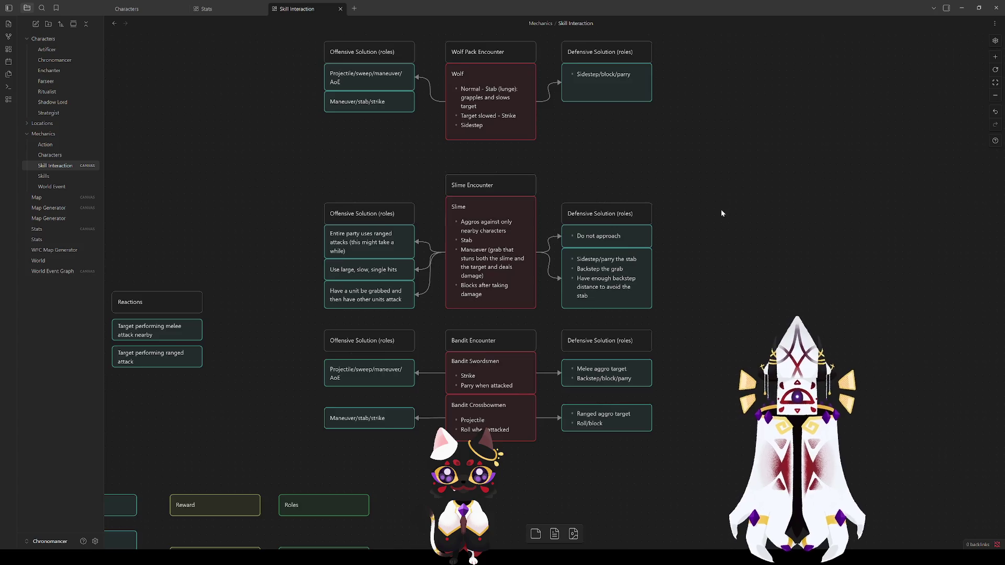
left_click_drag(721, 212, 734, 323)
mouse_move(764, 425)
left_mouse_down()
mouse_move(320, 307)
mouse_move(299, 278)
left_mouse_up()
left_click(309, 293)
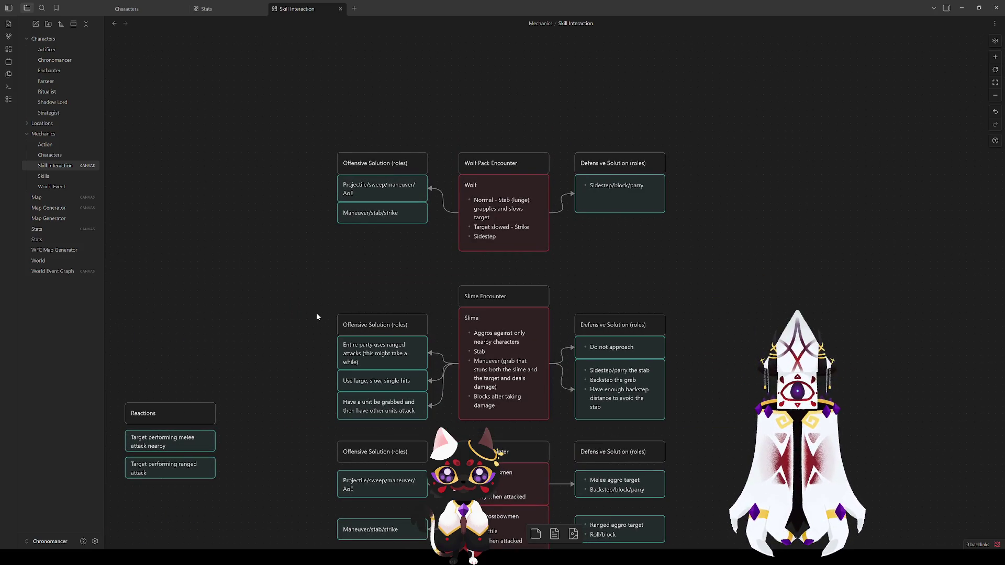
Shift the whole Wolf Pack encounter group slightly down.
left_click_drag(711, 259, 290, 117)
left_click_drag(381, 176, 381, 190)
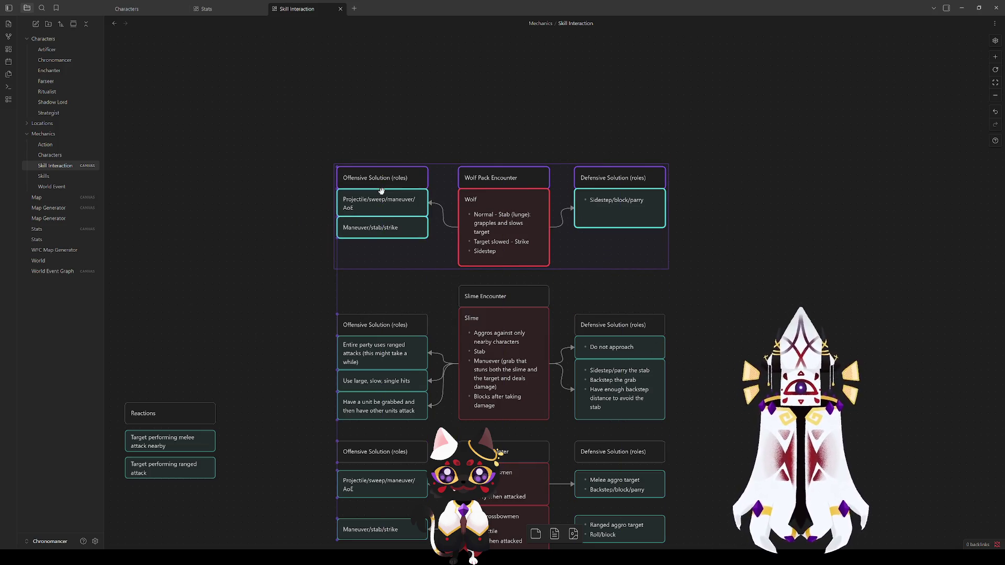
left_click(761, 239)
scroll(724, 257, "down", 1)
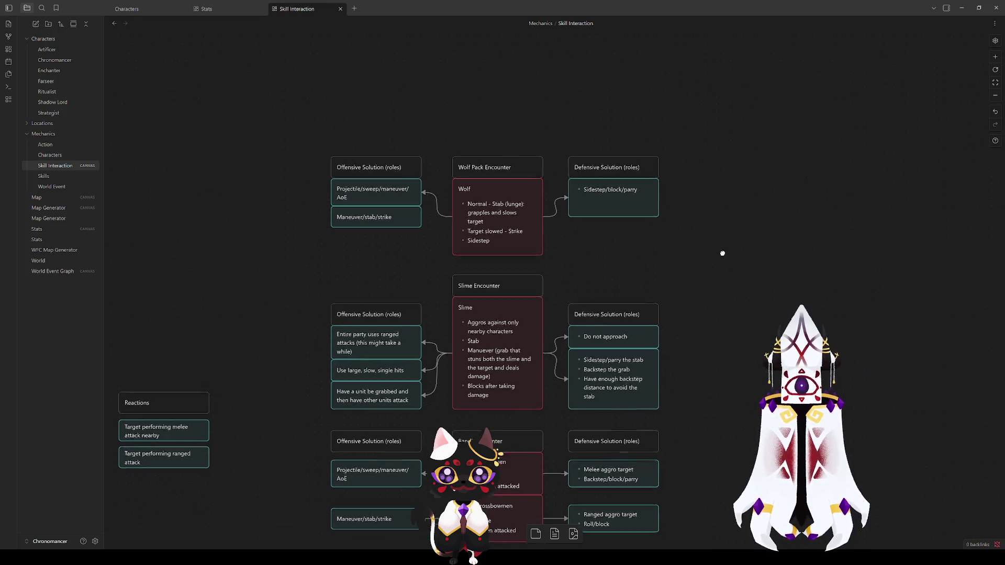
scroll(723, 258, "up", 5)
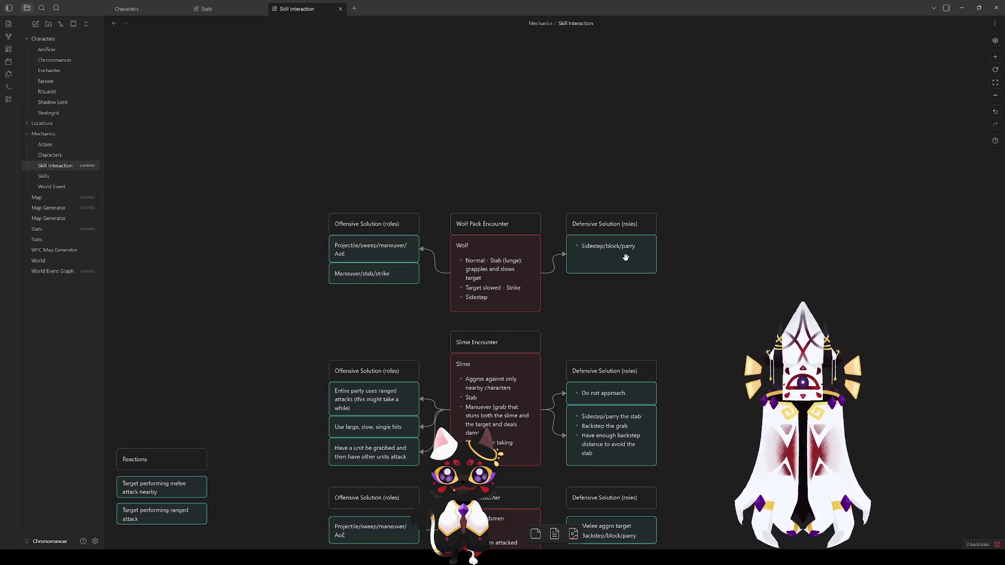
Shorten the Sidestep/block/parry card, discarding a misplaced pasted copy and stray text edits.
left_click_drag(630, 272, 630, 257)
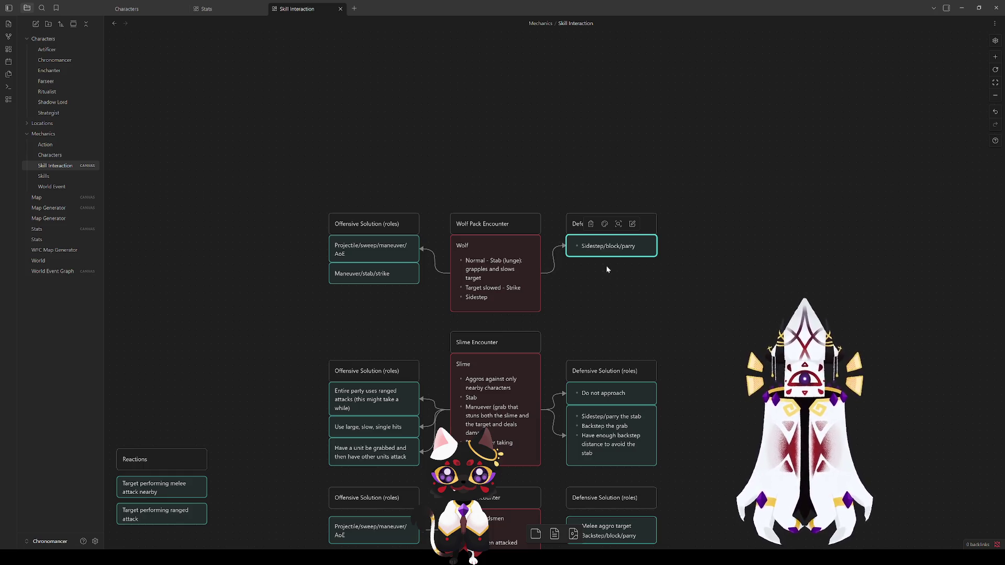
key("ctrl+c")
key("ctrl+v")
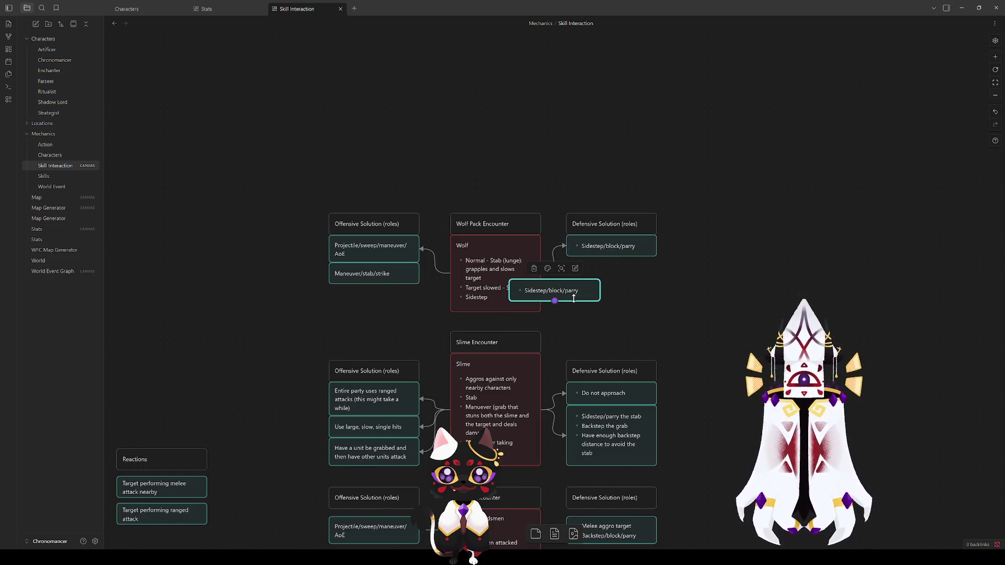
key("Delete")
left_click(586, 255)
left_click(582, 246)
type("tab -")
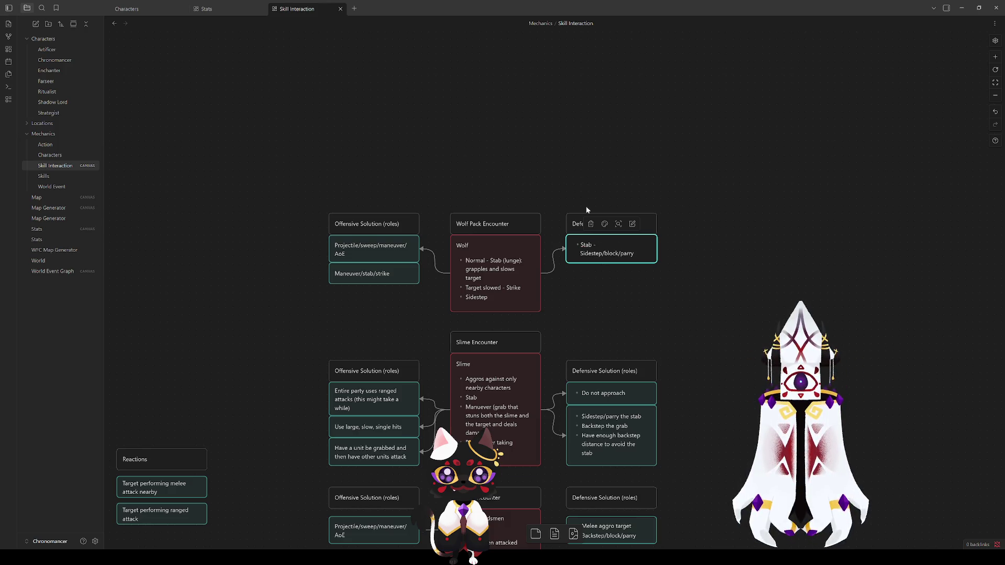
key("BackSpace")
key("BackSpace")
key("BackSpace")
left_click(633, 279)
Place a duplicate of the Sidestep/block/parry card directly below the original.
mouse_move(624, 261)
left_mouse_down()
mouse_move(624, 278)
mouse_move(624, 266)
left_mouse_up()
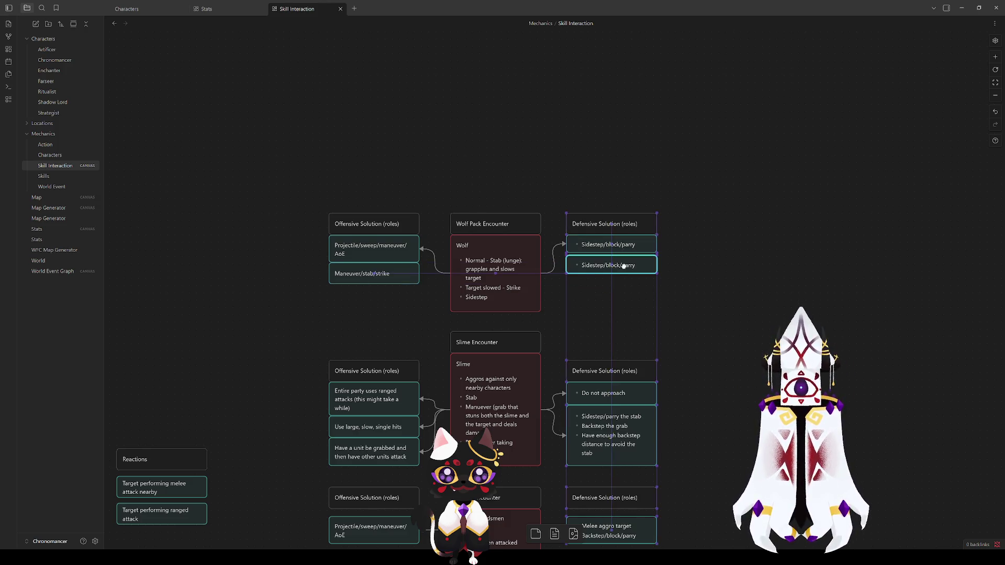
scroll(595, 299, "down", 4)
scroll(595, 300, "left", 4)
mouse_move(450, 393)
left_mouse_down()
mouse_move(655, 171)
mouse_move(646, 172)
left_mouse_up()
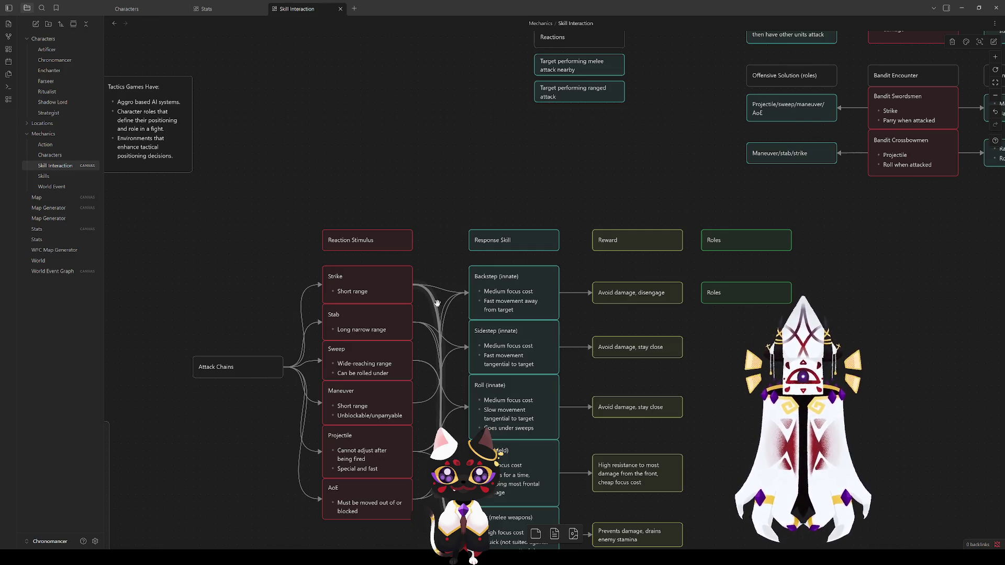
scroll(435, 304, "up", 5)
scroll(435, 304, "right", 5)
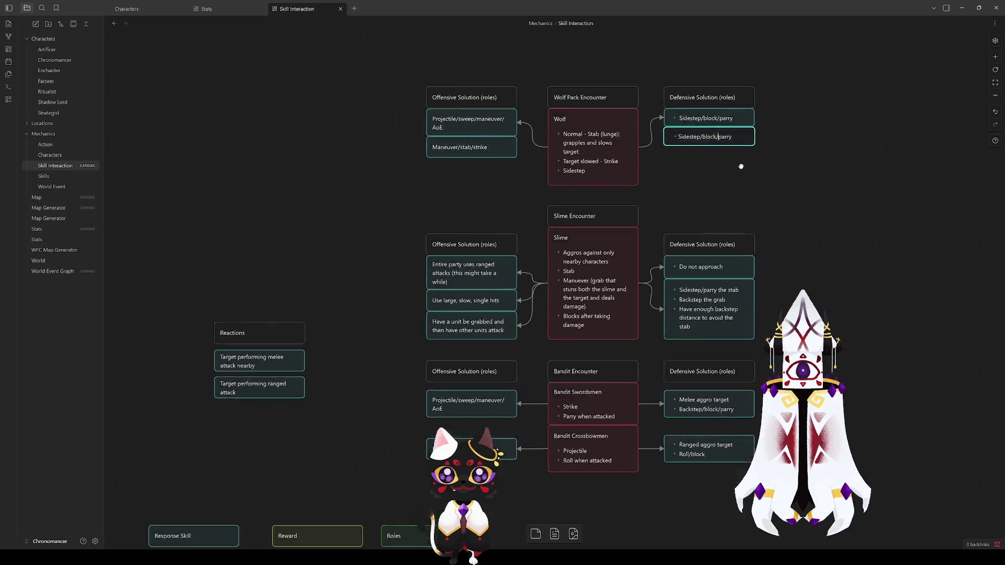
Change the copied card's text from 'Sidestep/block/parry' to 'Block/parry'.
scroll(741, 162, "up", 3)
scroll(740, 162, "right", 1)
left_click_drag(671, 275, 647, 276)
type("B")
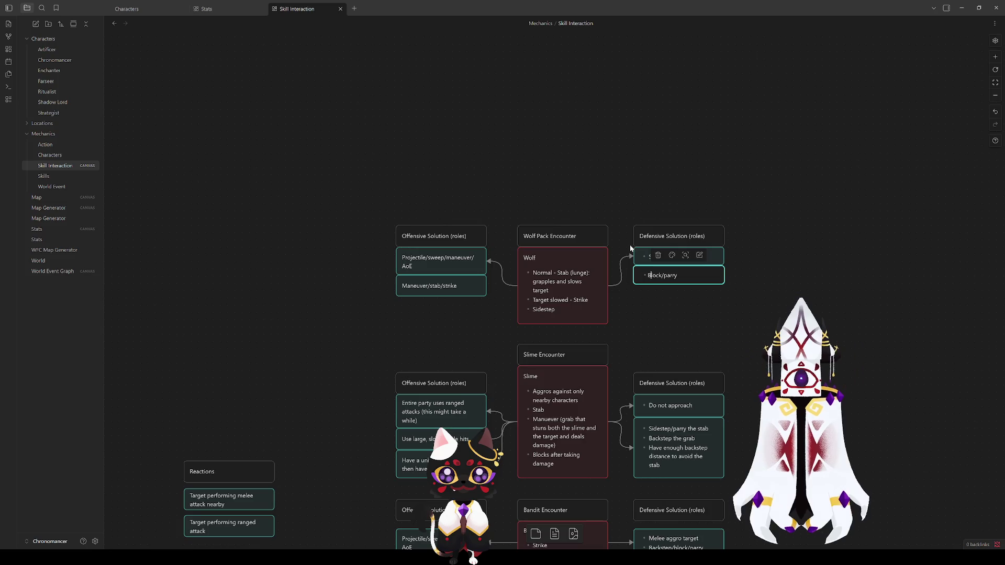
left_click(709, 339)
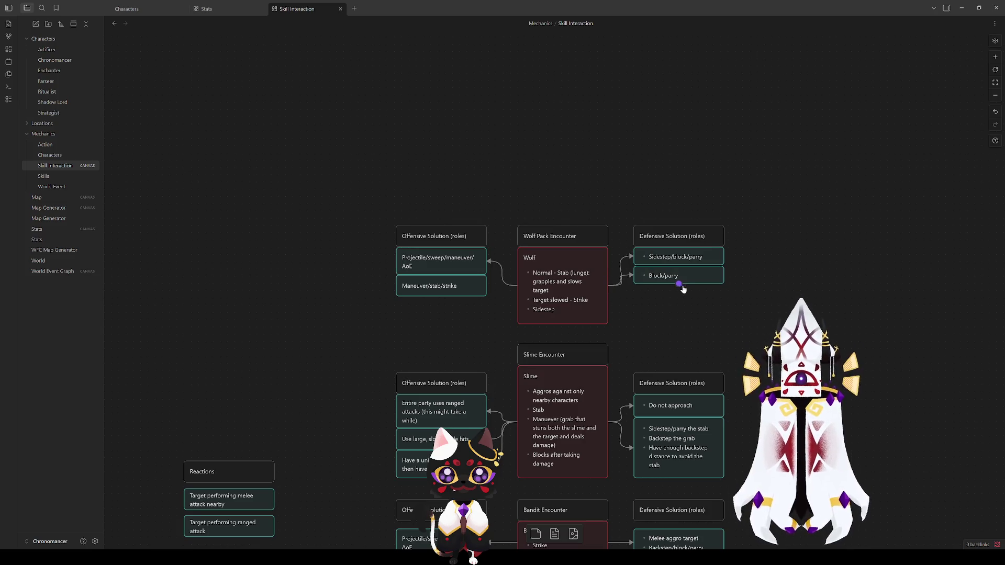
Snap the Block/parry card neatly beneath the Sidestep/block/parry card.
mouse_move(695, 272)
left_mouse_down()
mouse_move(696, 292)
mouse_move(709, 270)
left_mouse_up()
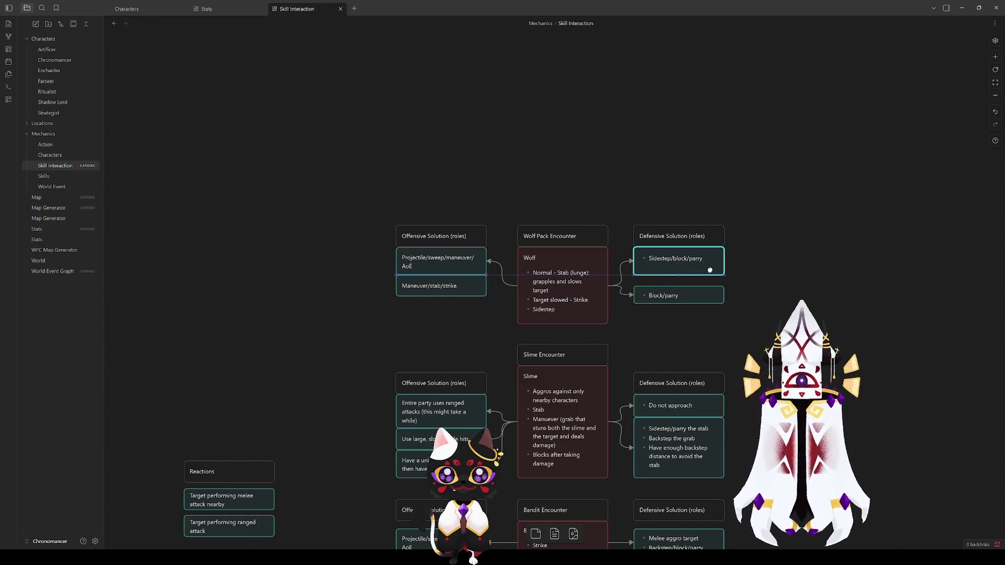
left_click_drag(699, 305, 698, 284)
left_click(699, 315)
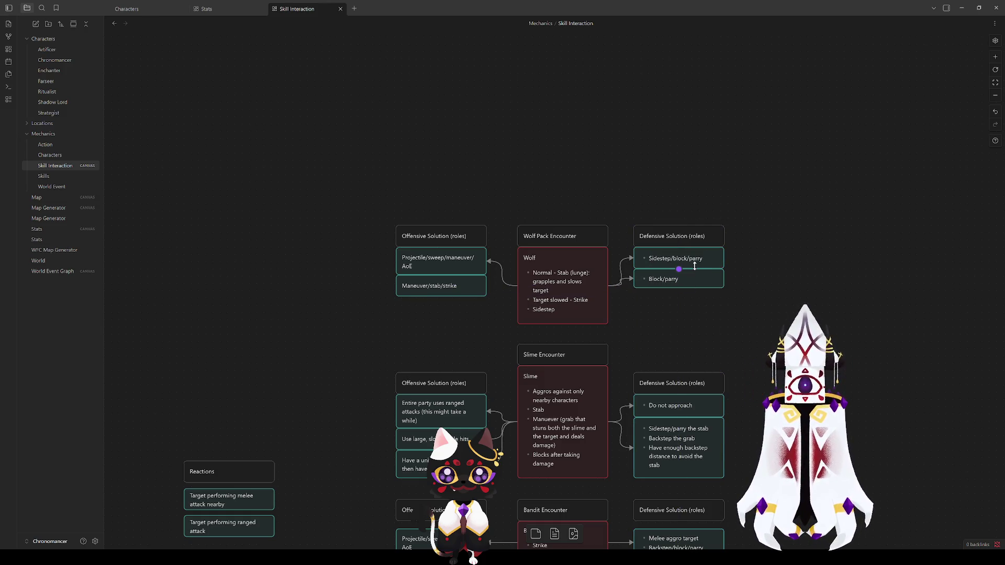
scroll(276, 350, "down", 5)
left_click_drag(276, 350, 455, 79)
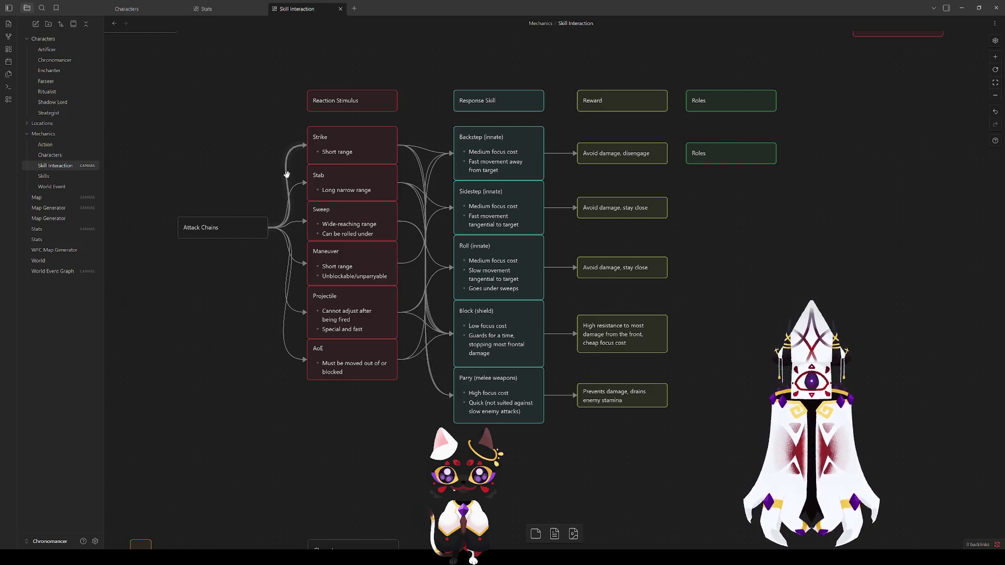
left_click_drag(794, 229, 582, 508)
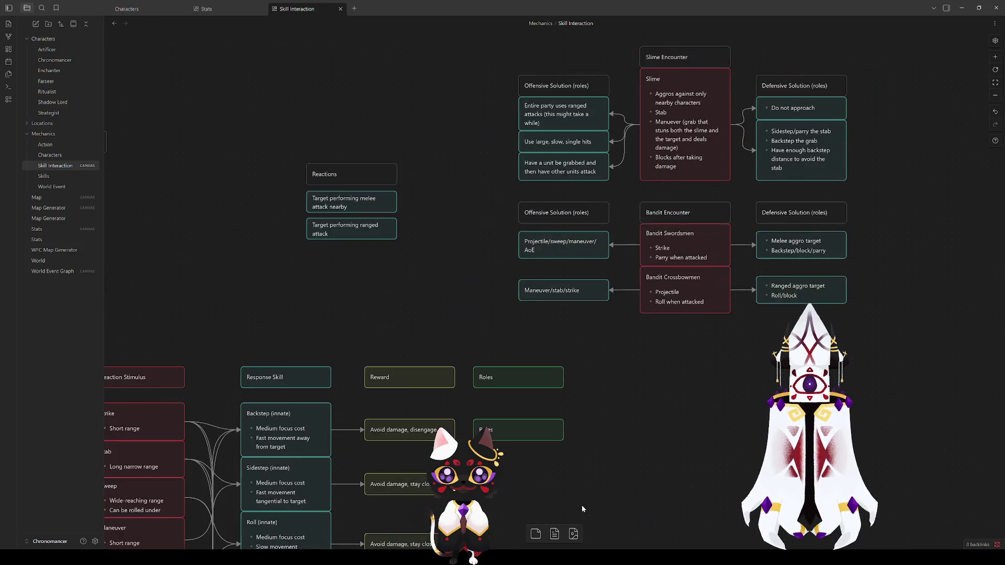
double_click(675, 111)
type("(unparryable")
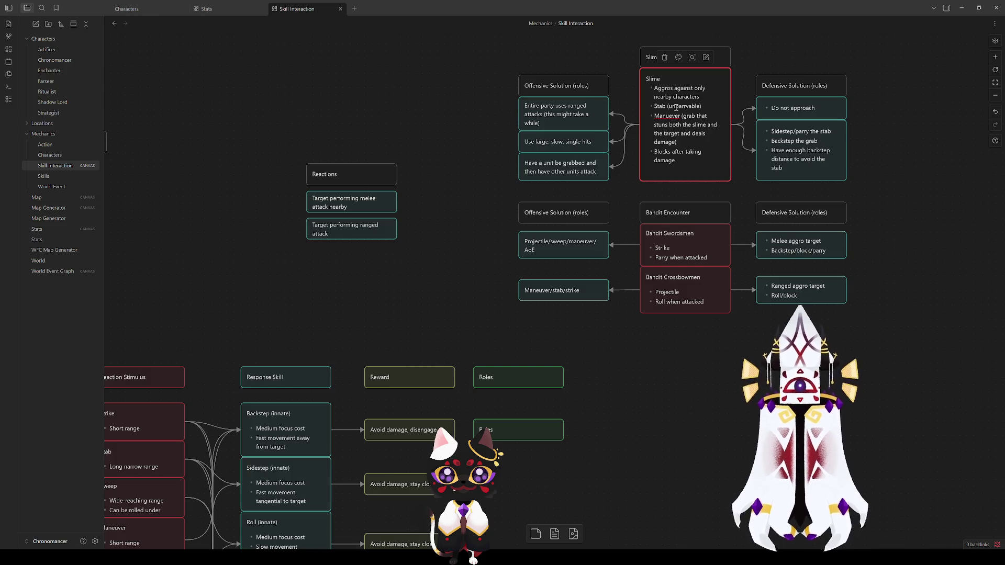
left_click(671, 357)
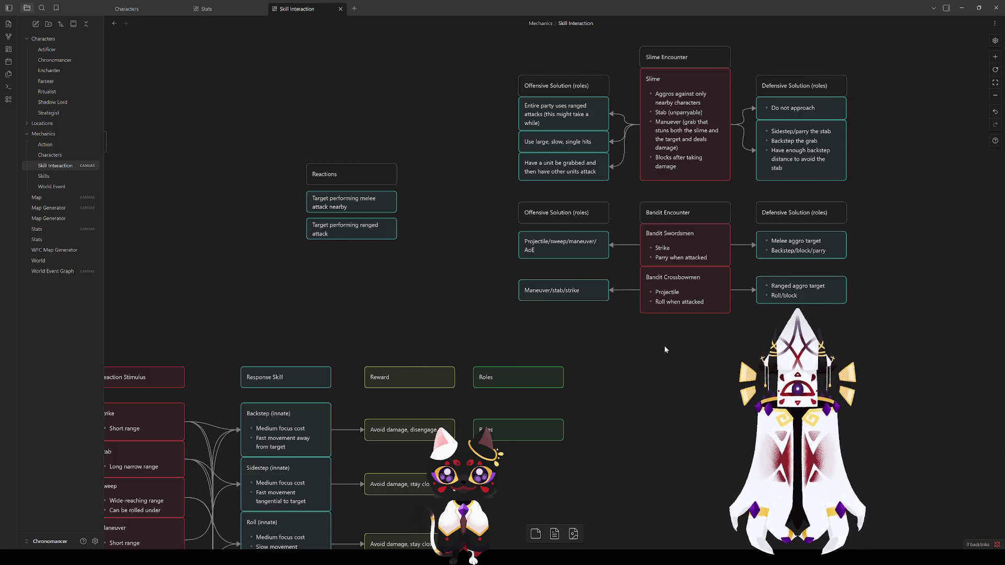
key("ctrl+z")
key("ctrl+z")
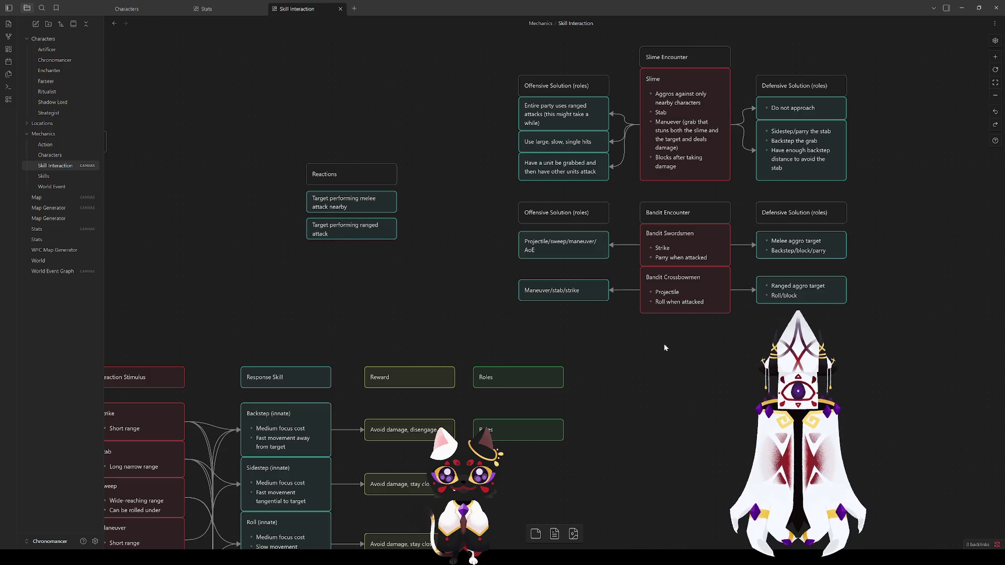
key("ctrl+z")
key("ctrl+z")
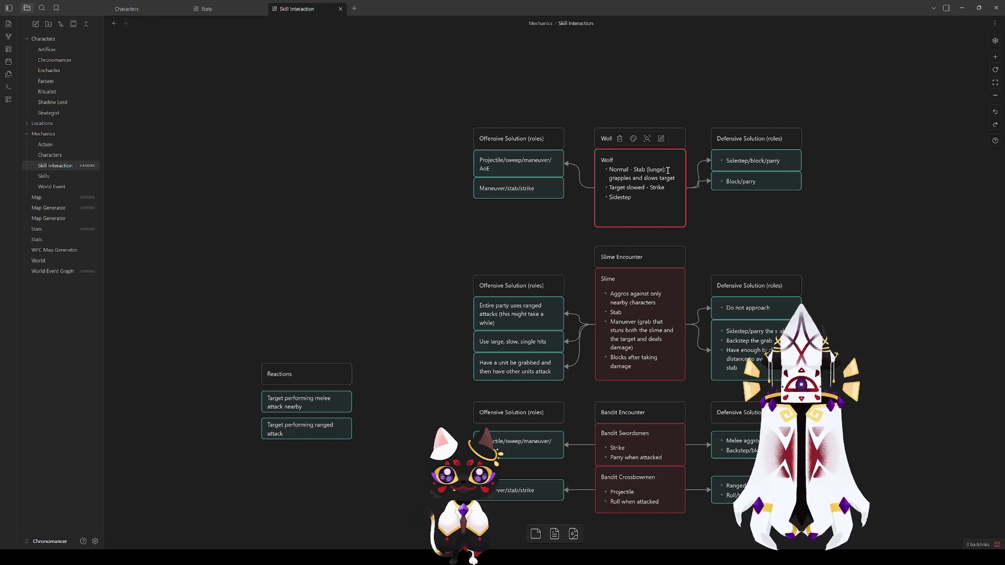
Insert 'Unparryable' before 'grapples' in the Wolf card's Stab (lunge) line.
key("ctrl+shift+z")
key("ctrl+shift+z")
key("ctrl+z")
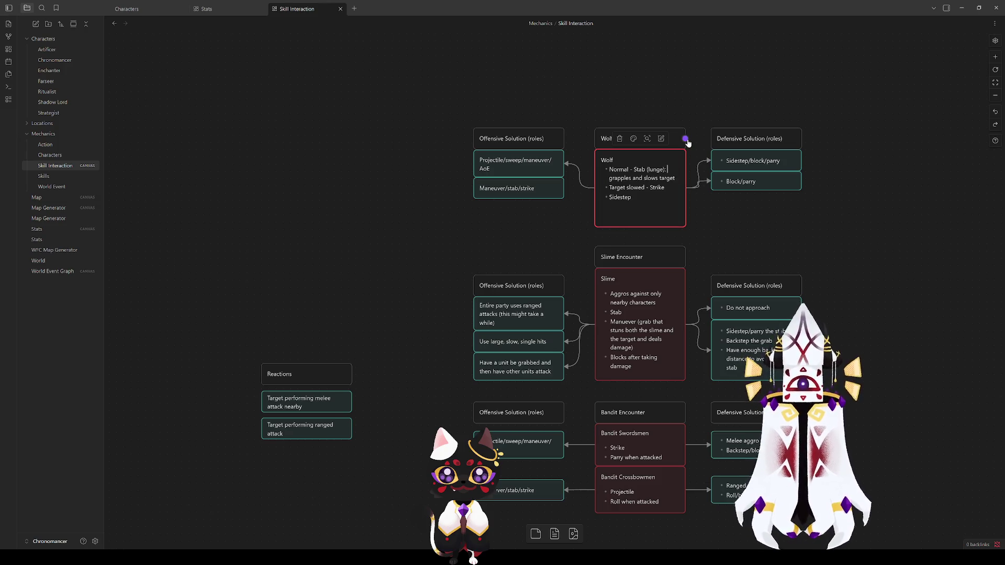
key("ctrl+shift+z")
key("ctrl+shift+z")
type("parayab")
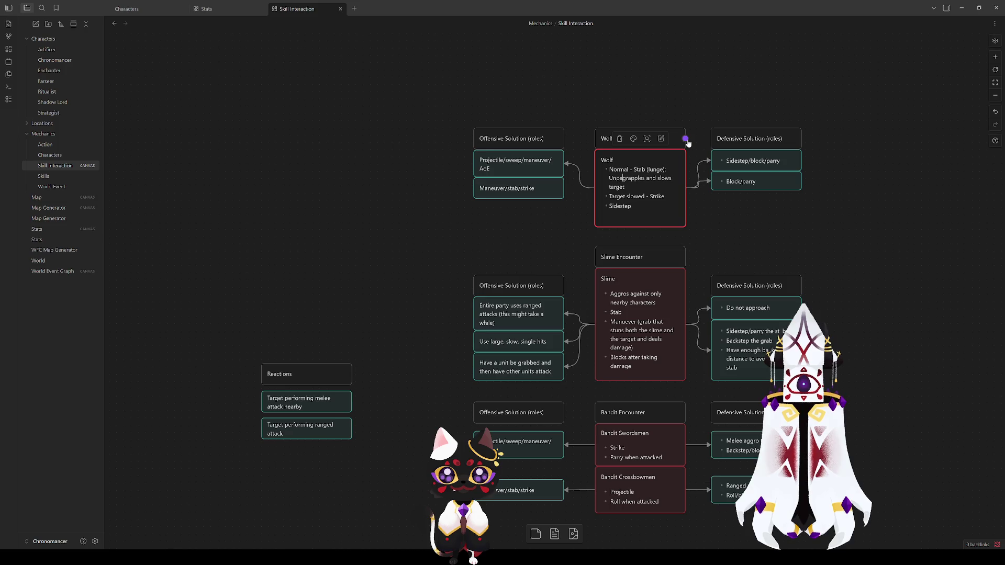
key("BackSpace")
key("BackSpace")
key("BackSpace")
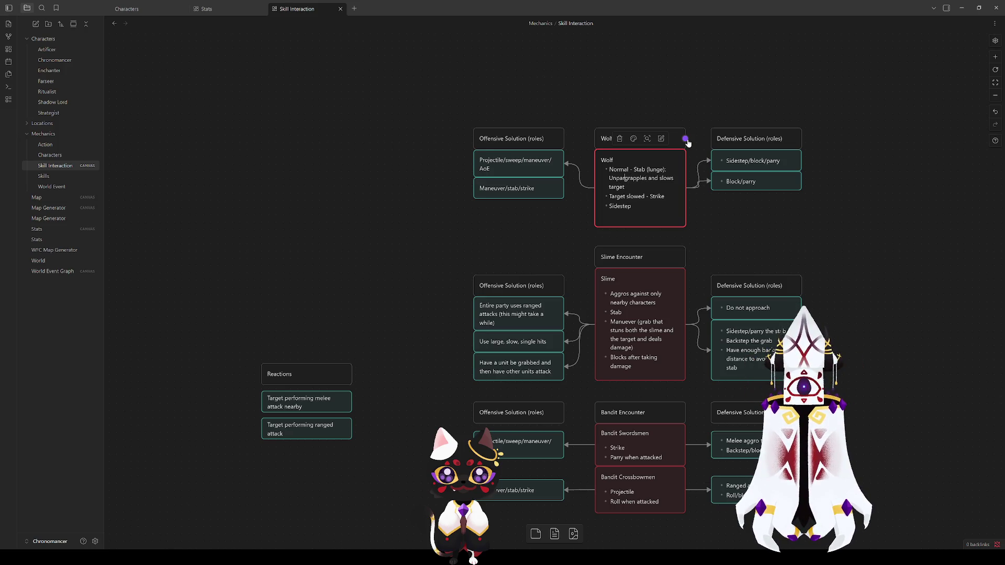
type("rryable")
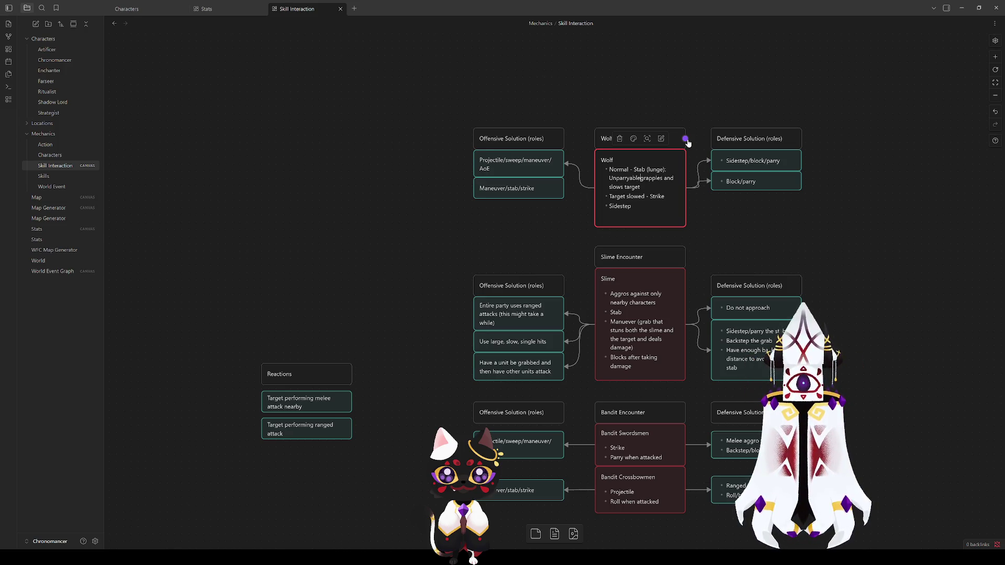
left_click(692, 220)
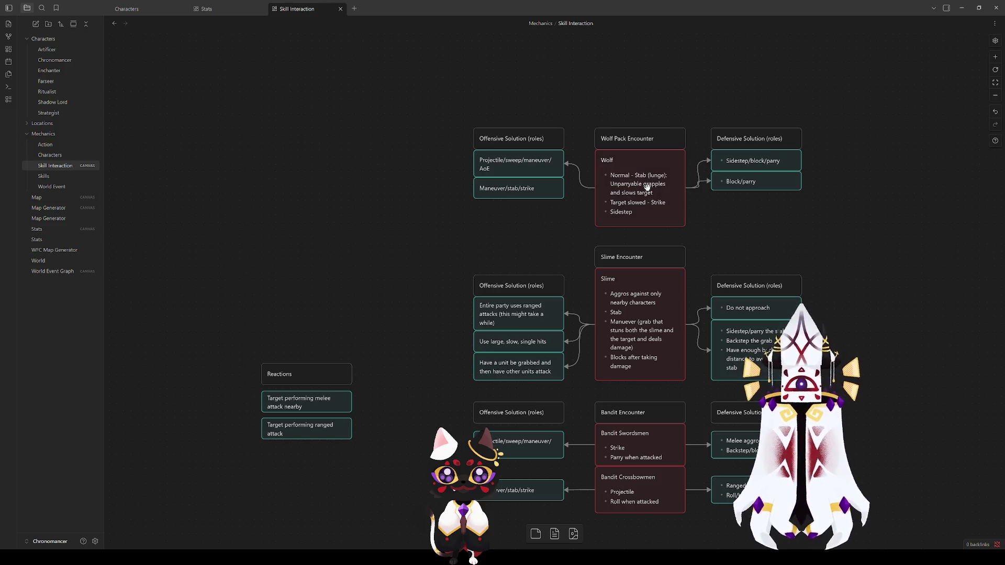
Look over the Maneuver and Projectile stimulus cards, then return to the Wolf card.
scroll(424, 99, "down", 6)
scroll(455, 89, "left", 3)
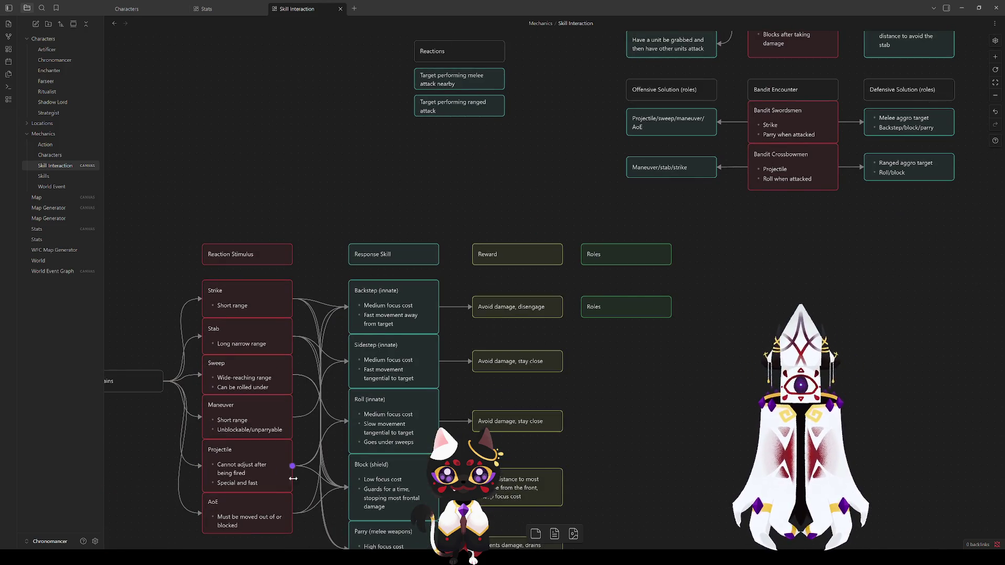
left_click(230, 421)
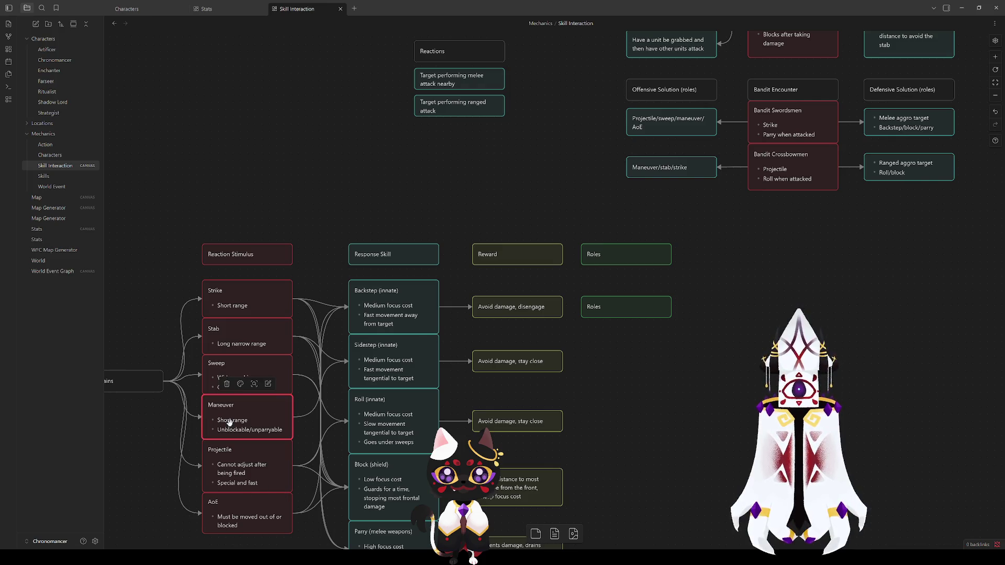
left_click(180, 461)
left_click(235, 474)
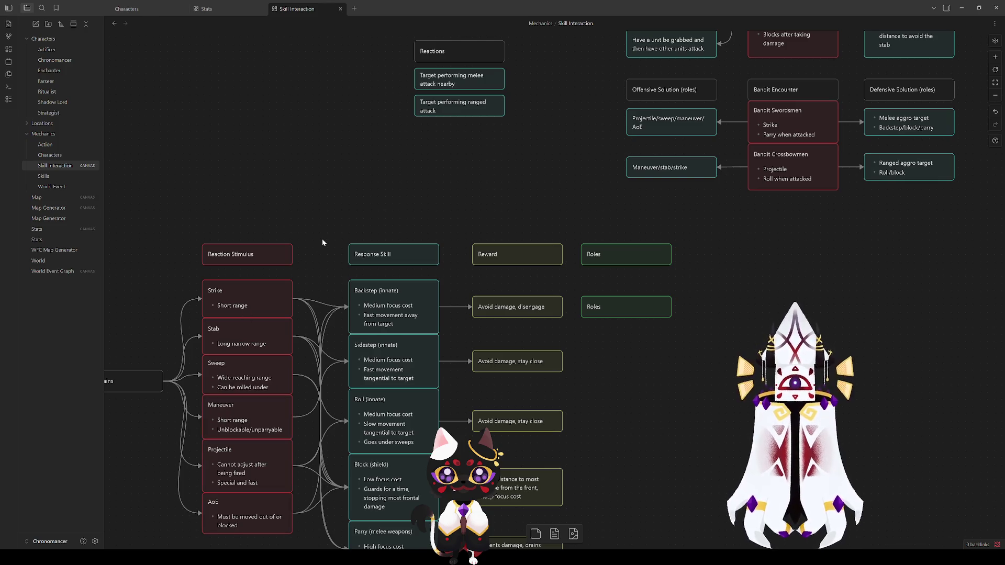
scroll(321, 238, "up", 7)
scroll(321, 239, "right", 6)
left_click(502, 253)
left_click(549, 267)
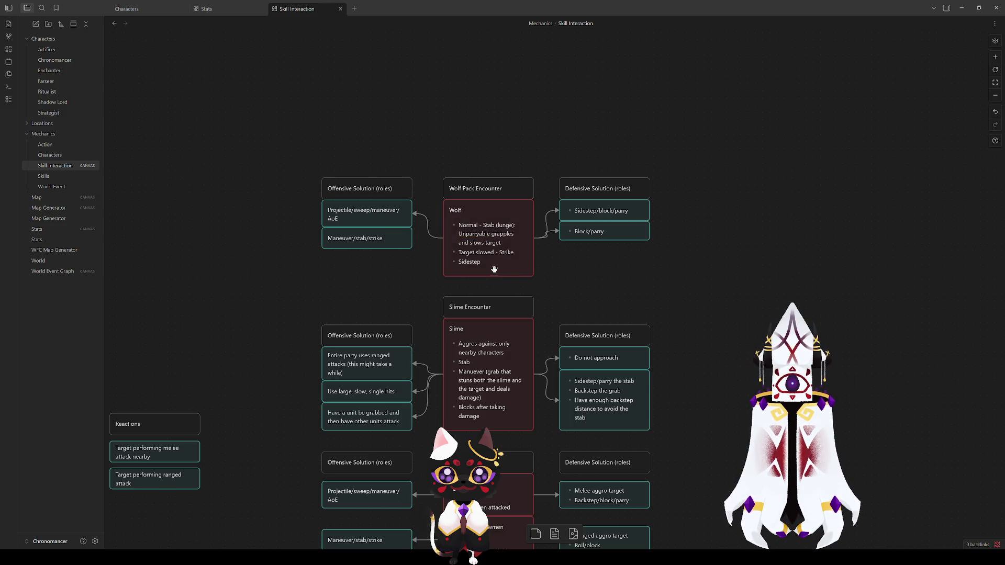
Replace 'Projectile/sweep/maneuver/AoE' with 'Strike/sweep/AoE' and delete the Maneuver/stab/strike card.
double_click(372, 212)
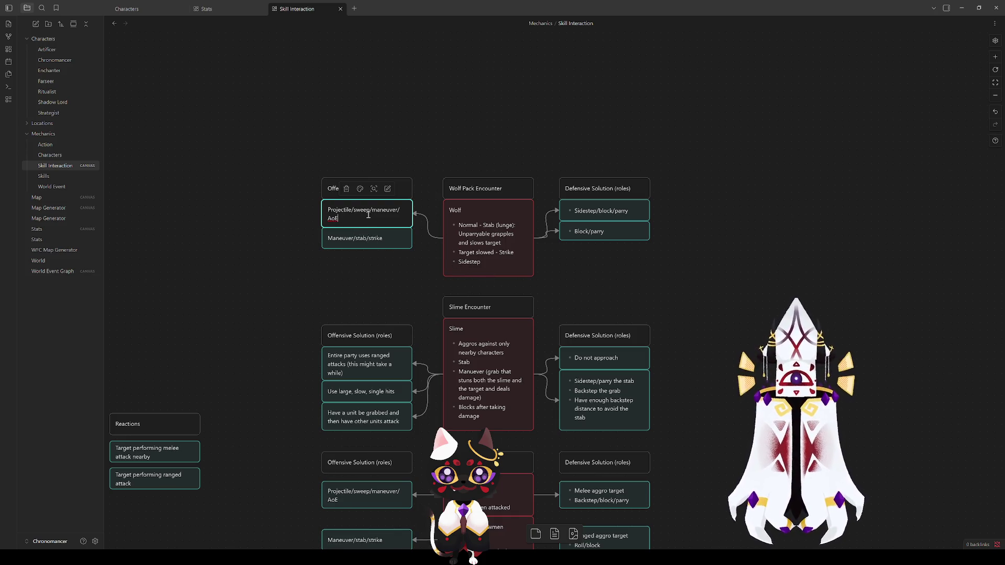
left_click_drag(339, 218, 324, 213)
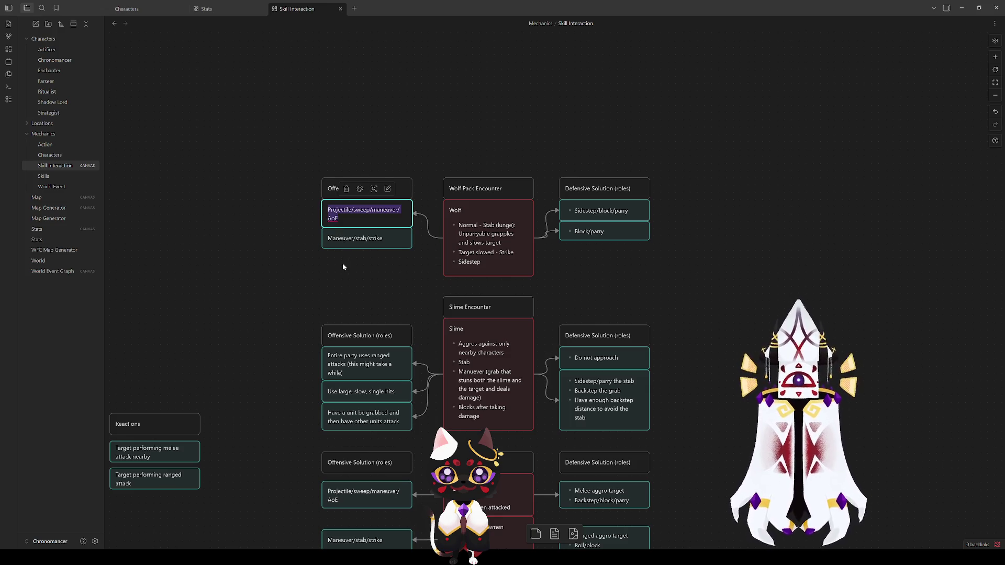
type("St")
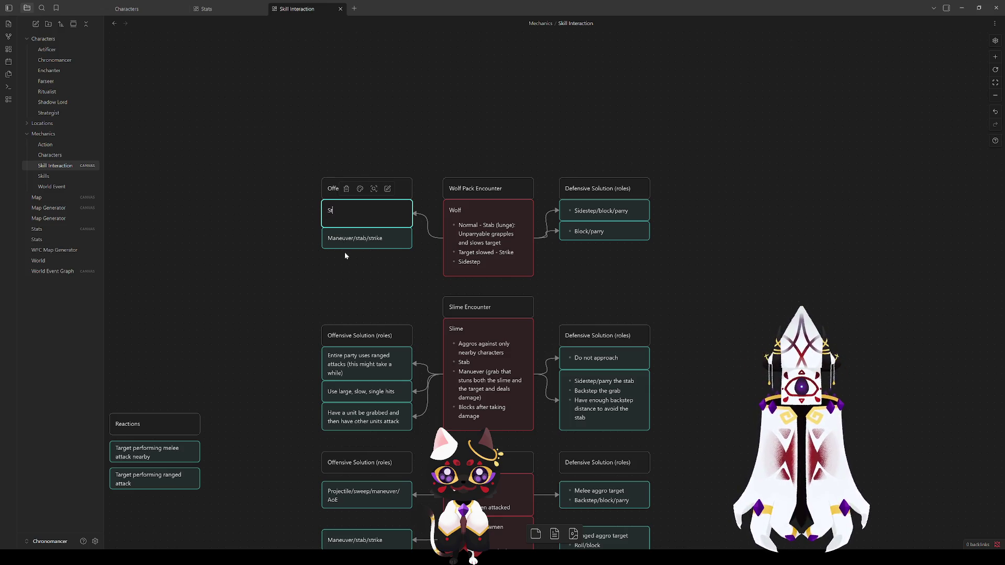
type("rike/")
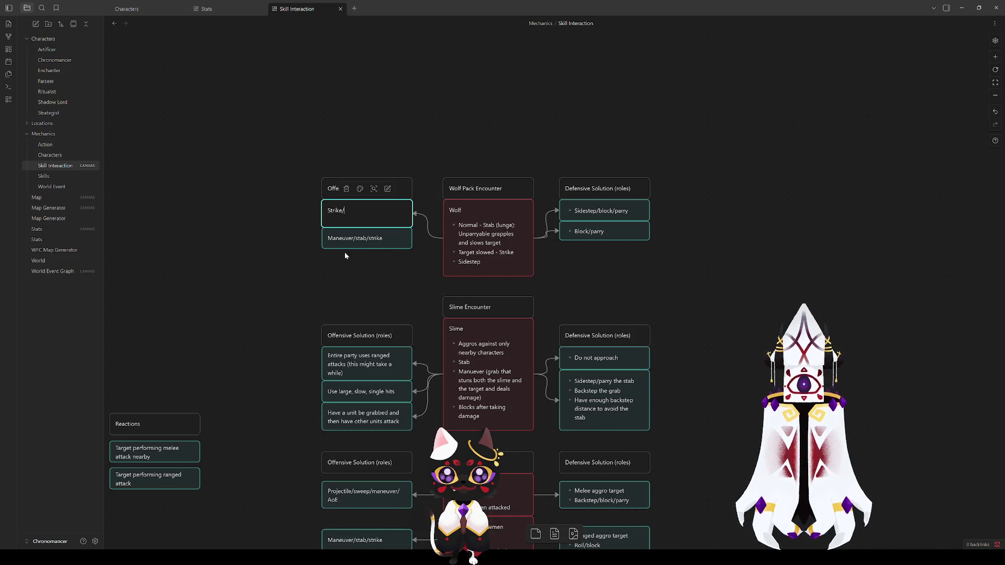
type("swe")
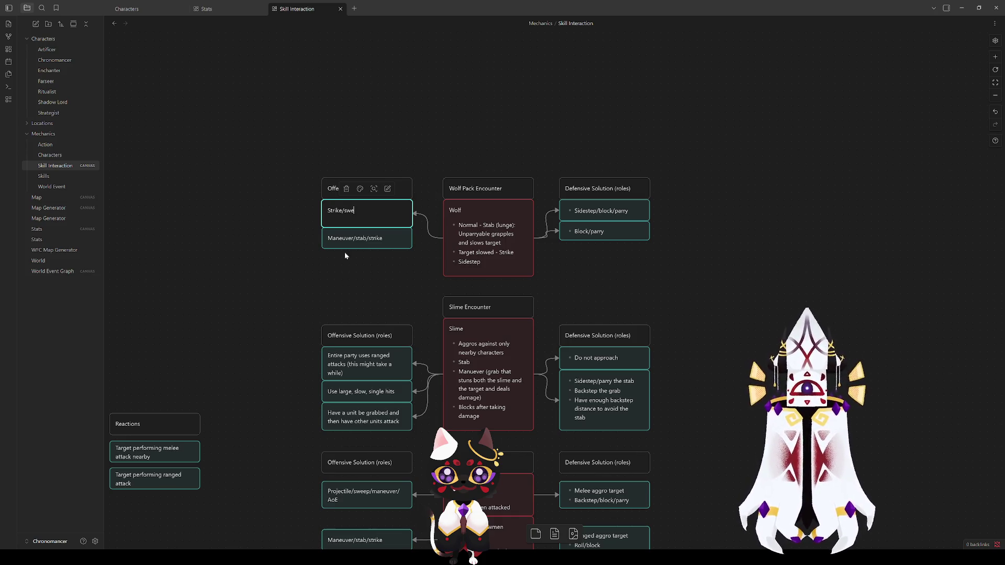
type("ep/Ai")
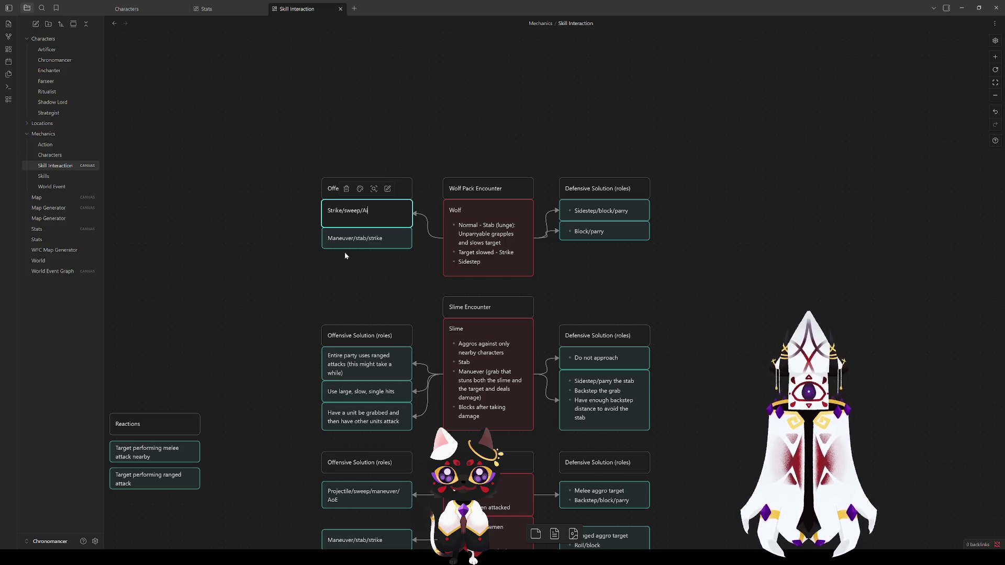
key("BackSpace")
type("oE")
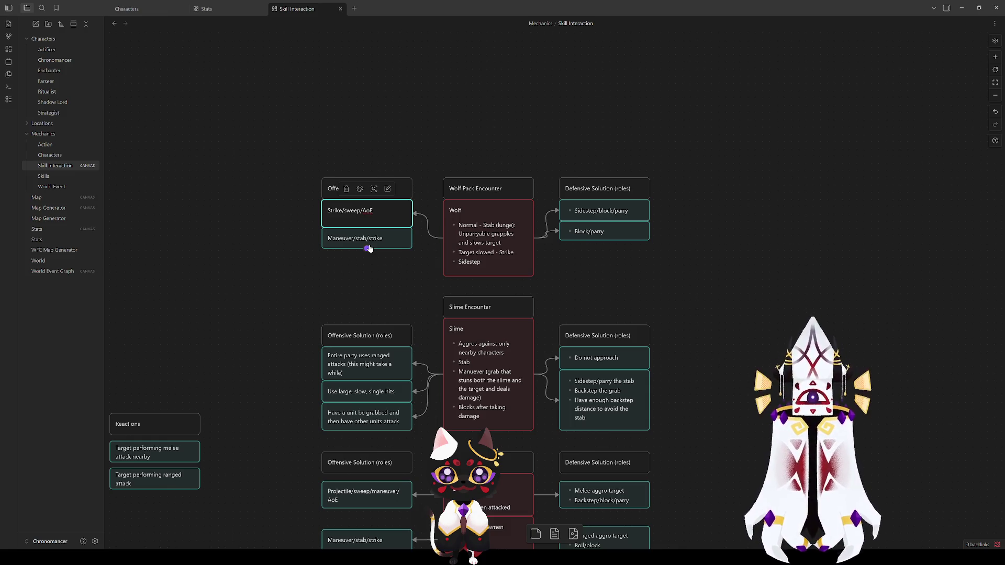
left_click(276, 238)
left_click(376, 222)
left_click(381, 214)
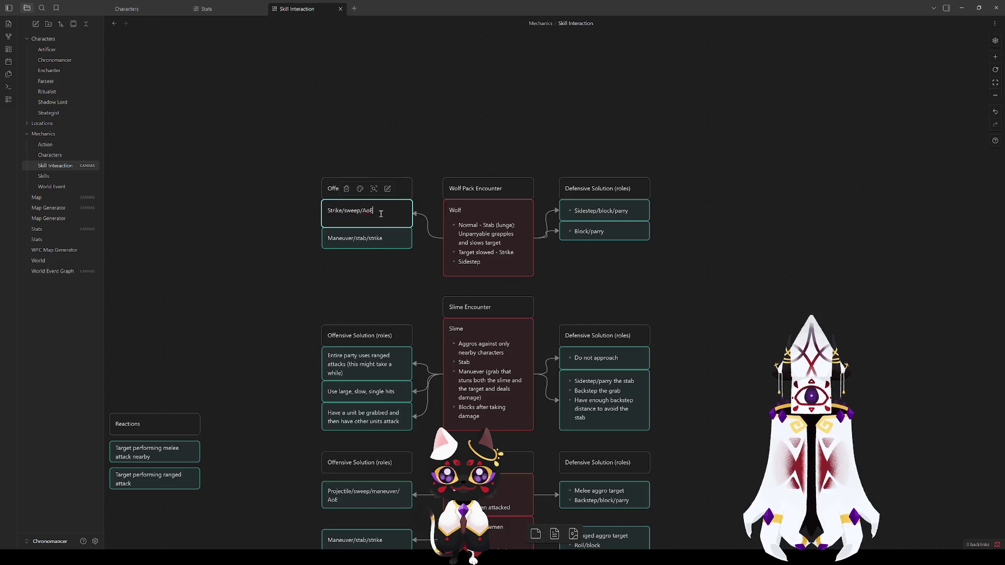
left_click(351, 324)
left_click(368, 238)
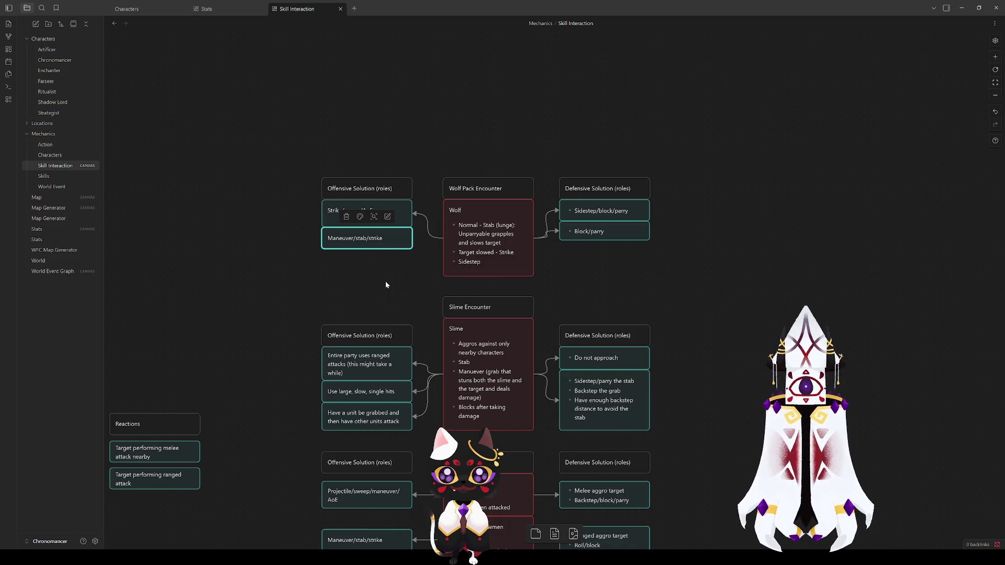
key("Delete")
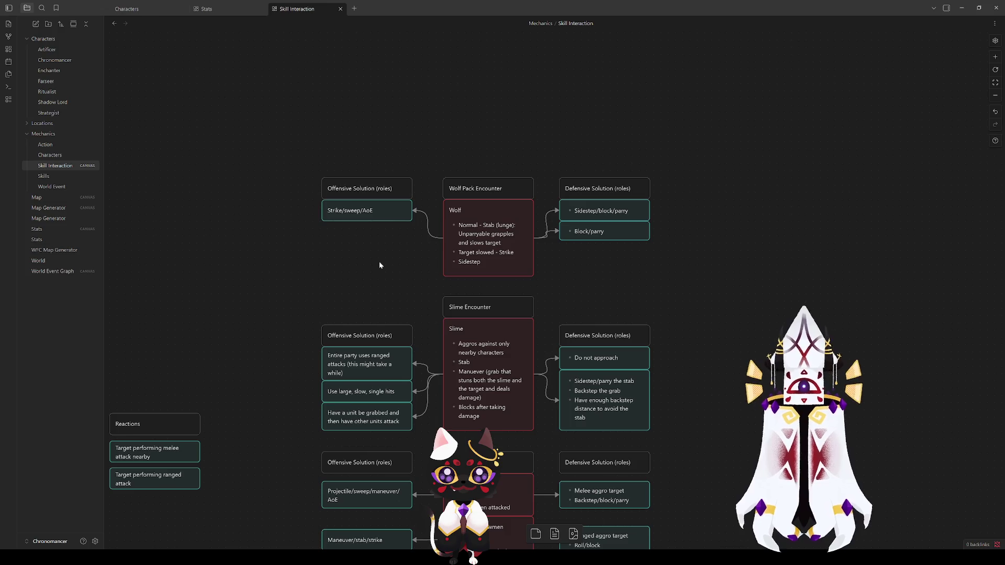
Append ' x5' to the Wolf card's title so it reads 'Wolf x5'.
double_click(460, 217)
type("x5")
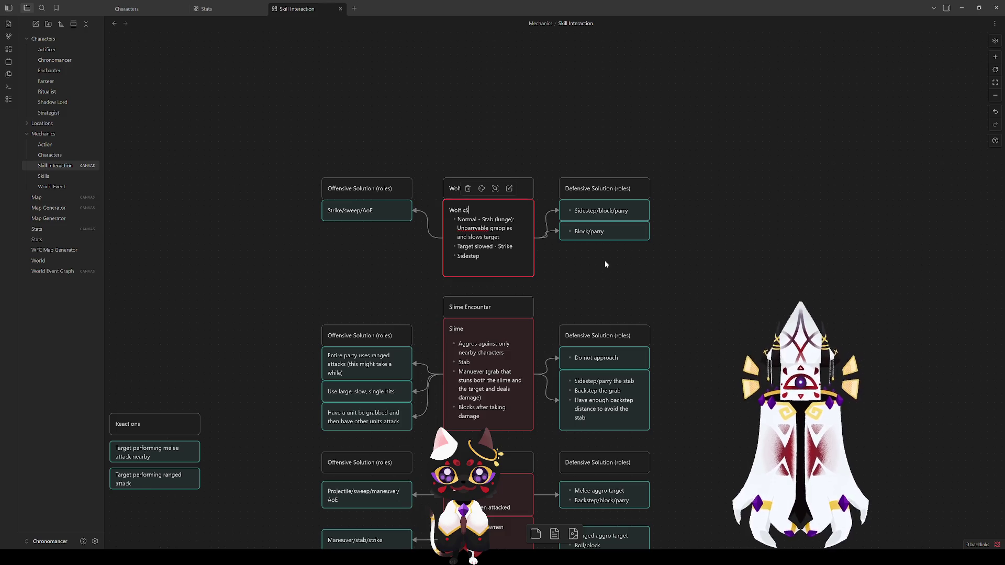
left_click(598, 277)
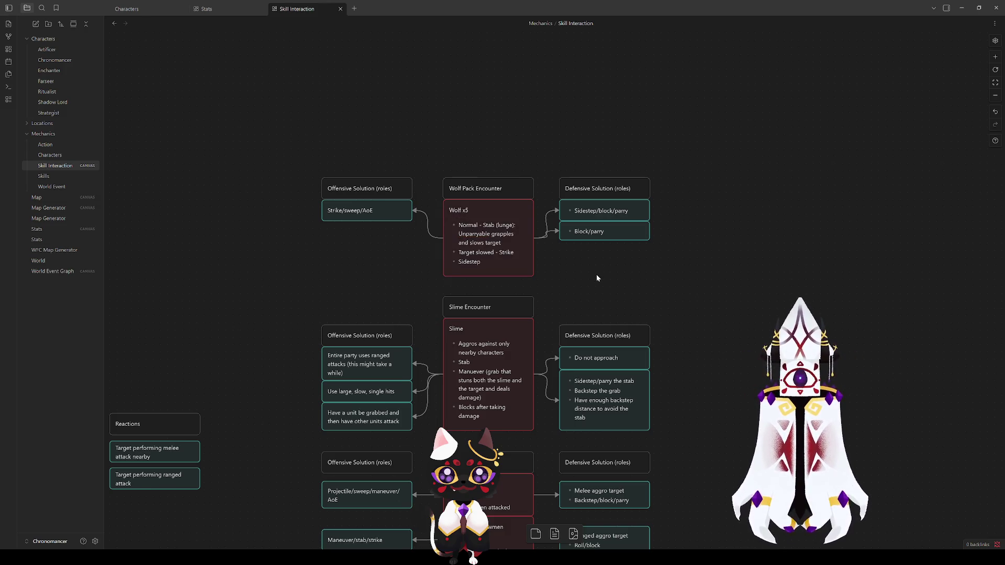
left_click(500, 483)
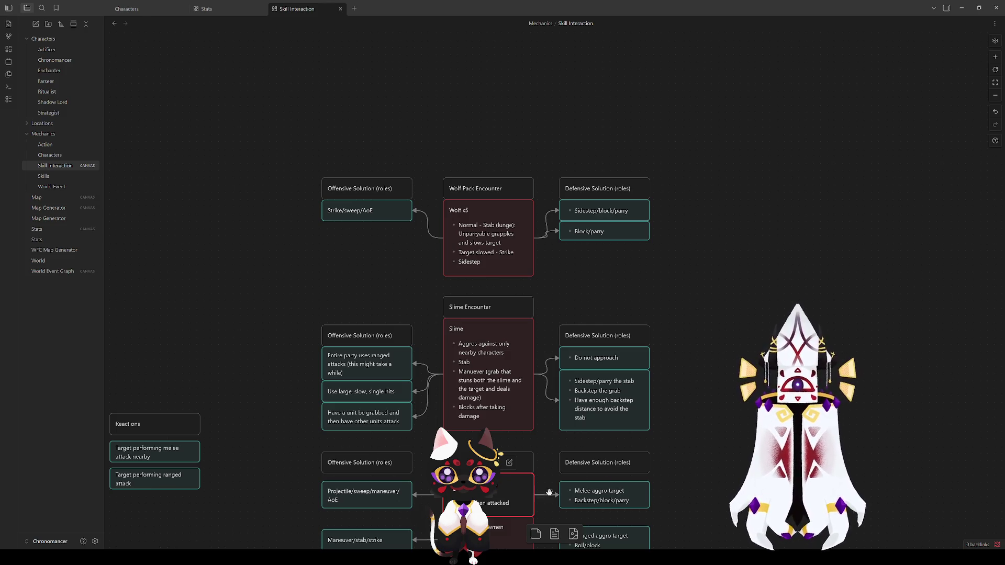
left_click(488, 219)
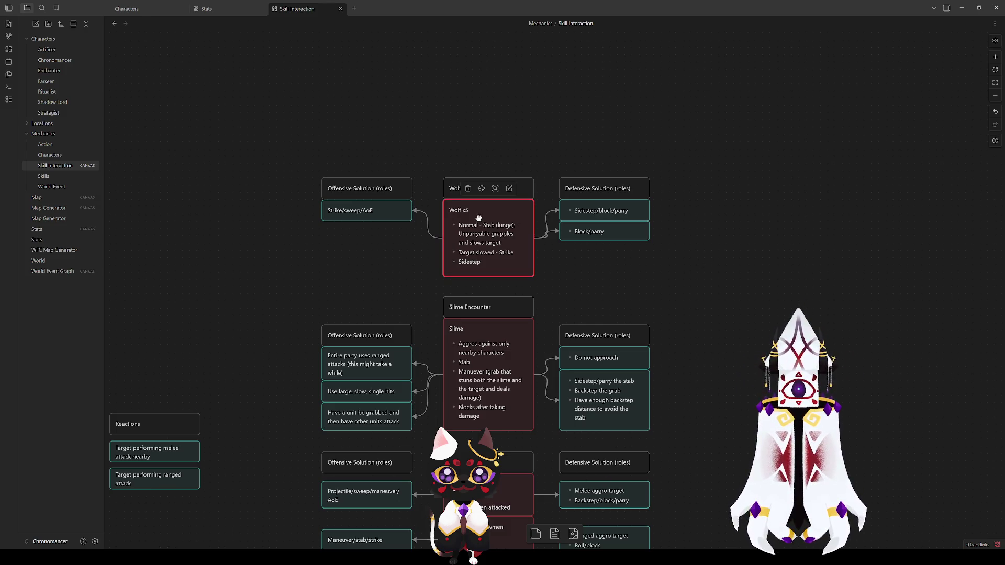
left_click(672, 276)
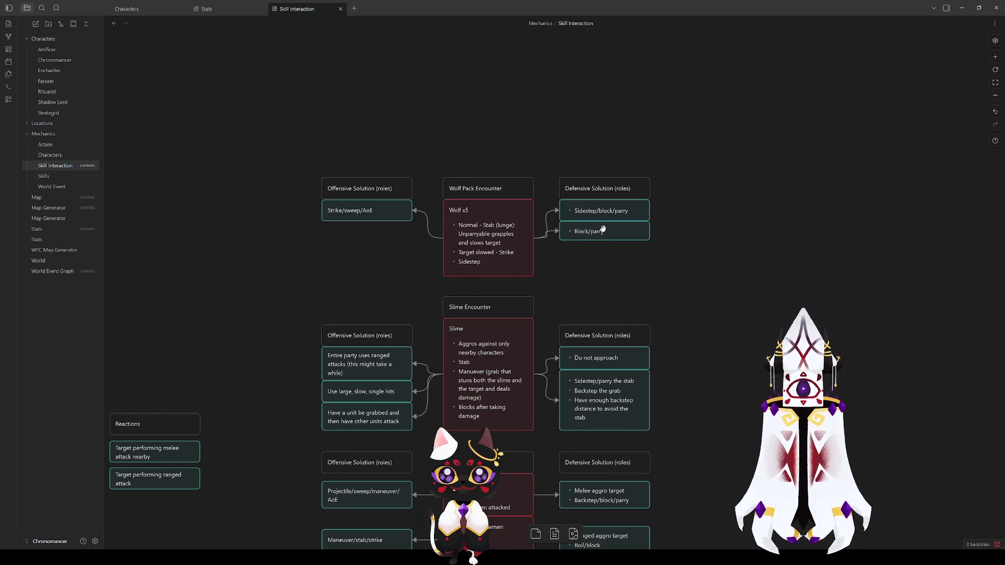
Move the Wolf defensive cards down and add a 'Split aggro to each party member' bullet to the first.
mouse_move(641, 270)
left_mouse_down()
mouse_move(596, 204)
mouse_move(597, 234)
left_mouse_up()
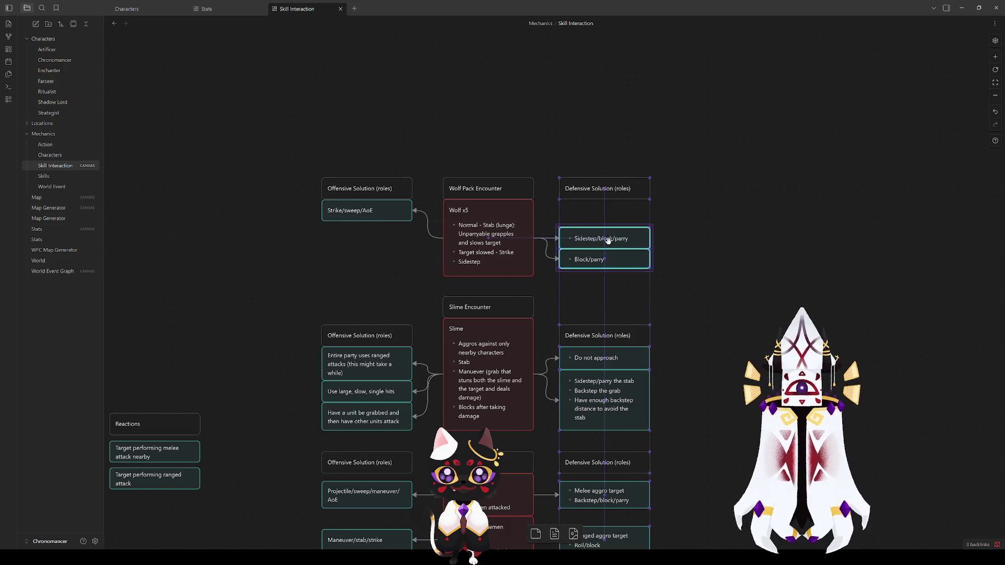
left_click(625, 239)
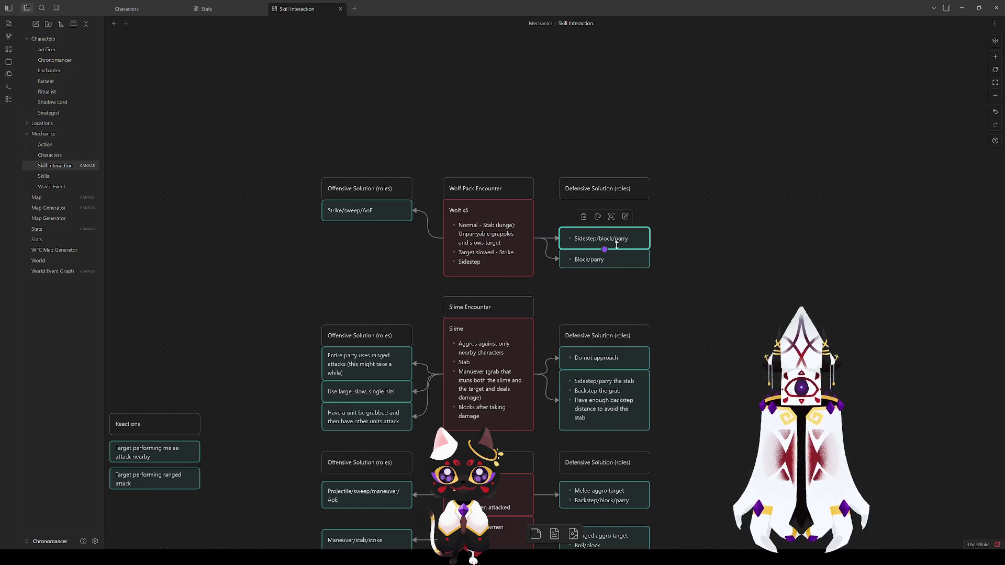
left_click_drag(614, 230, 623, 215)
left_click(587, 222)
key("Return")
type("Split aggro")
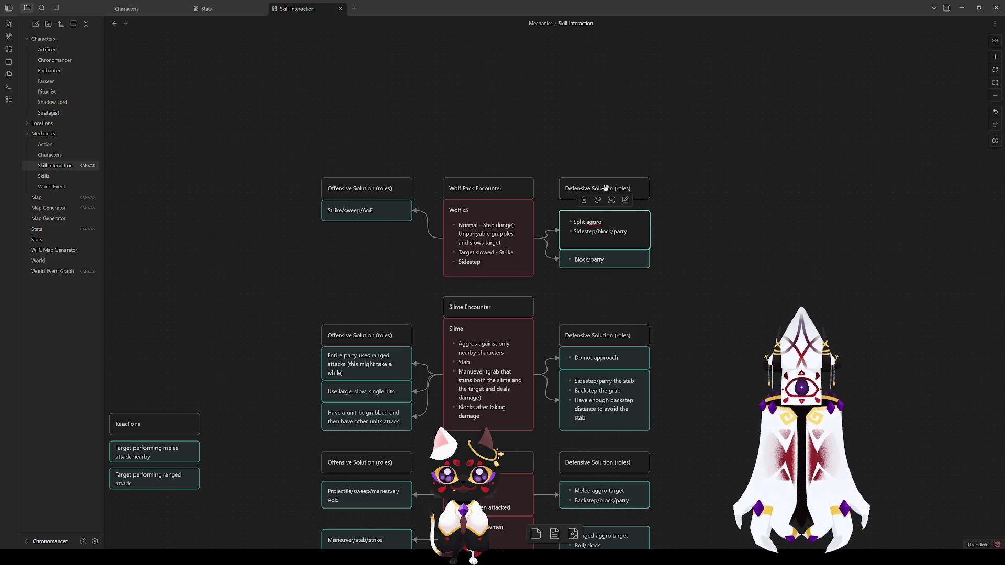
type("to each party")
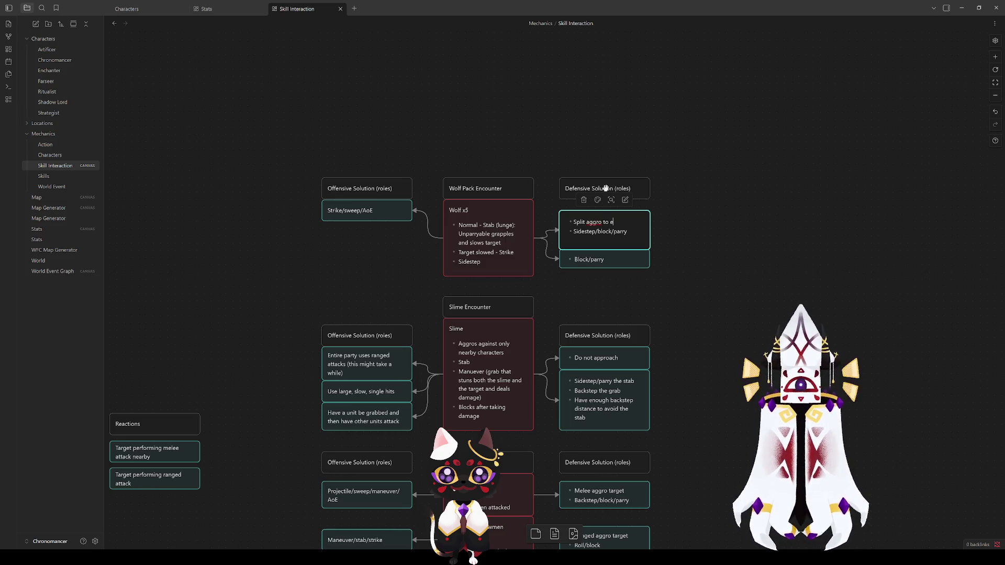
type(" member")
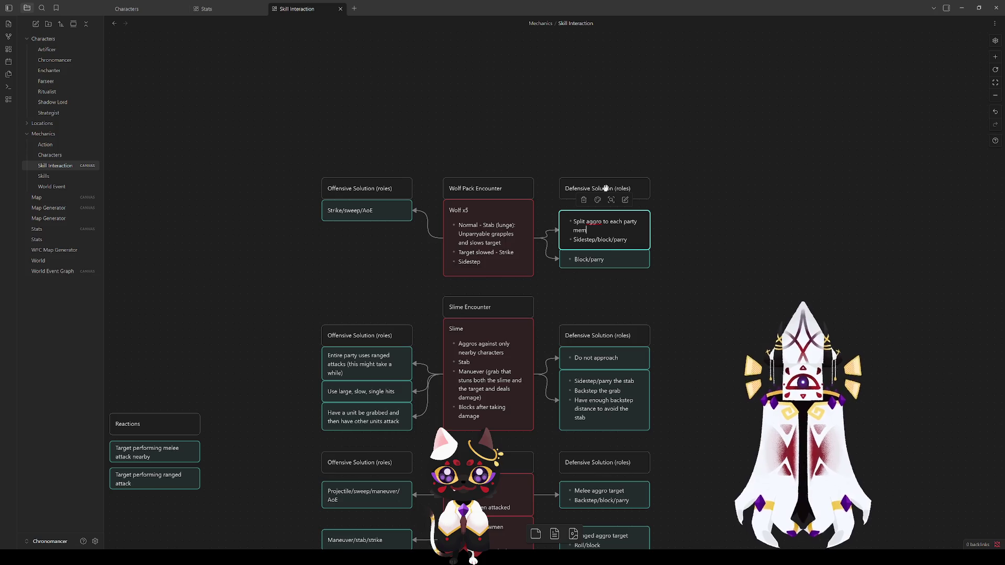
left_click(659, 216)
Shorten the 'Sidestep/block/parry' line to 'Sidestep/block'.
left_click_drag(608, 237, 608, 225)
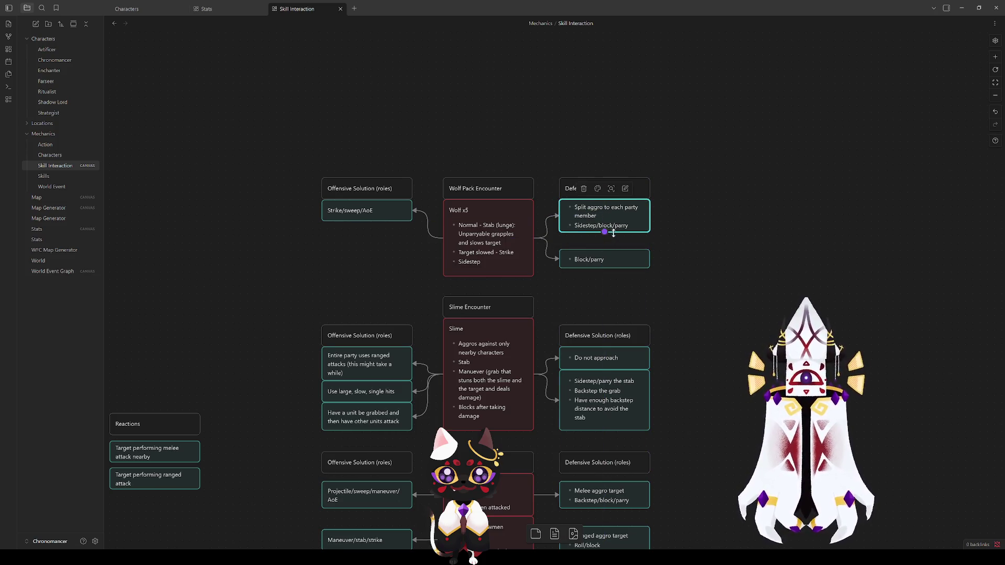
double_click(616, 228)
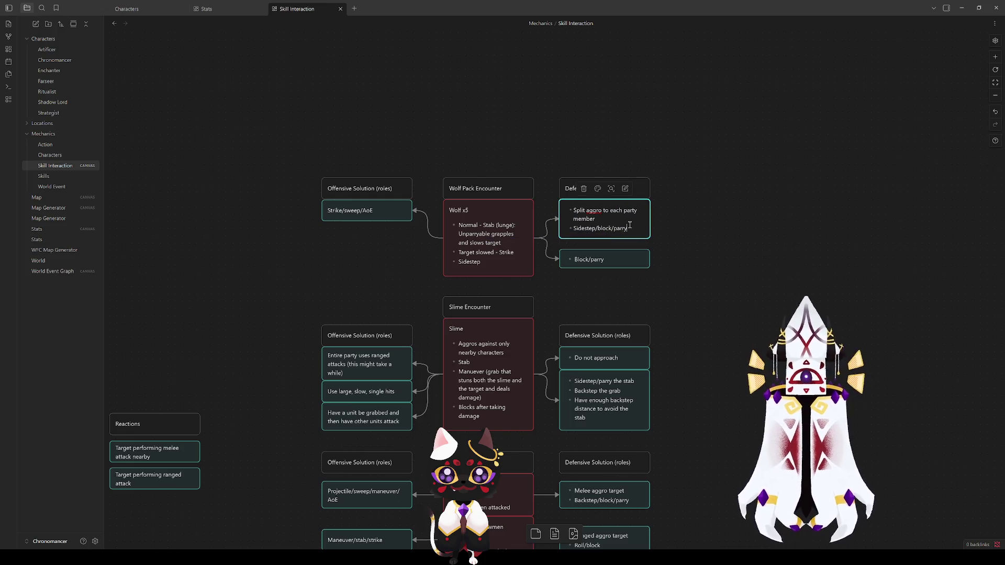
left_click_drag(627, 229, 612, 229)
key("BackSpace")
key("BackSpace")
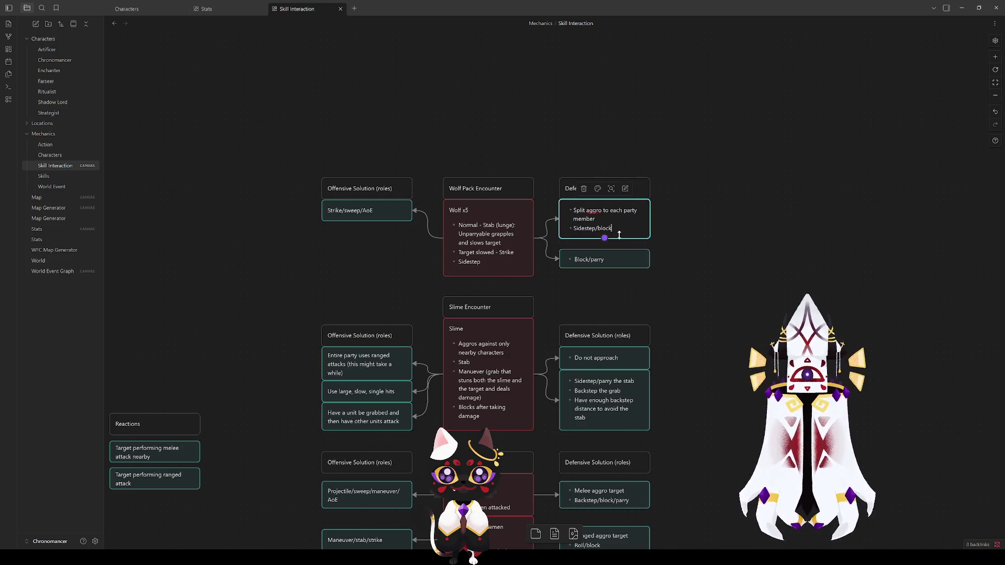
double_click(605, 228)
key("BackSpace")
key("BackSpace")
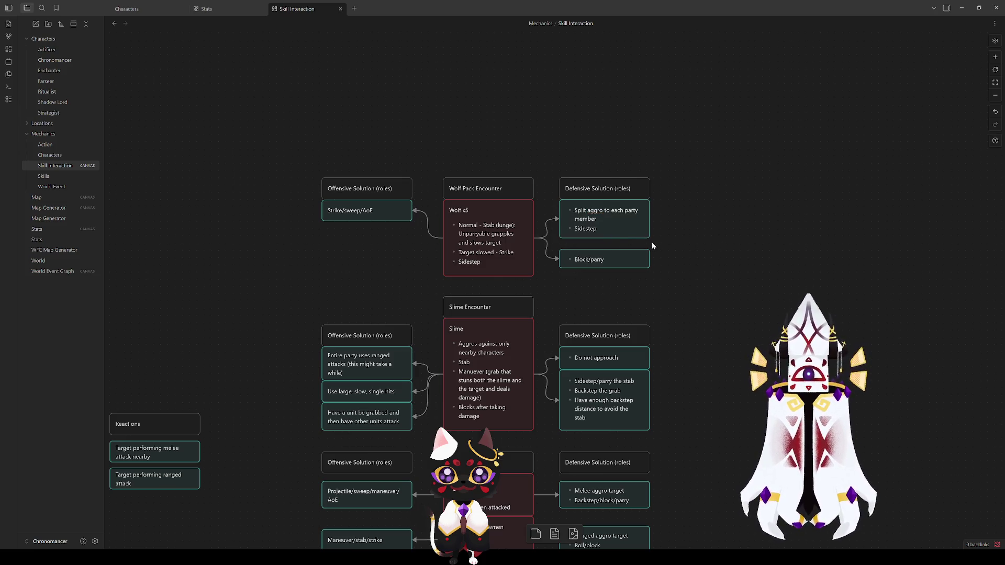
type("/")
key("ctrl+z")
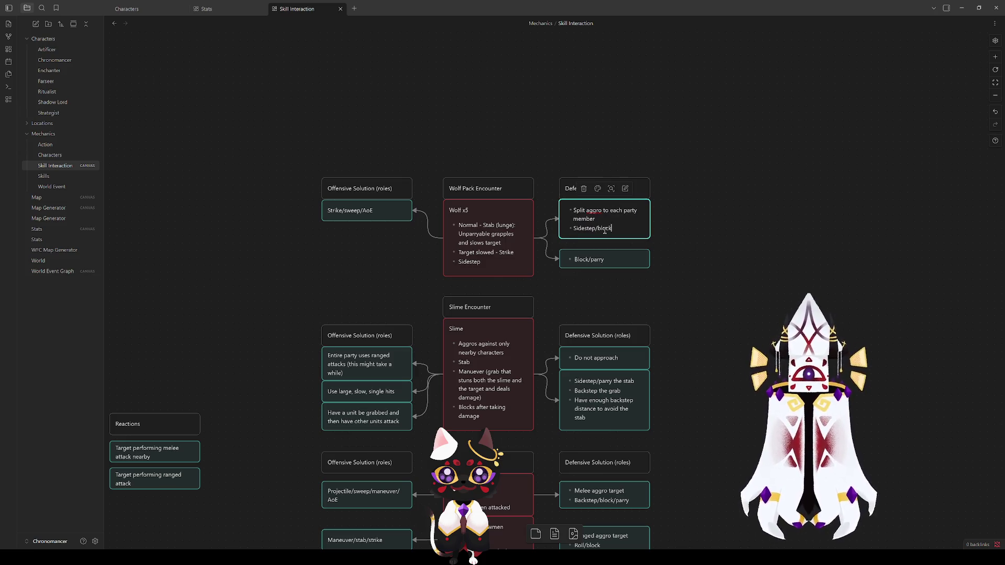
left_click(652, 282)
Connect the Split aggro card to the Block/parry card with an arrow.
left_click(607, 261)
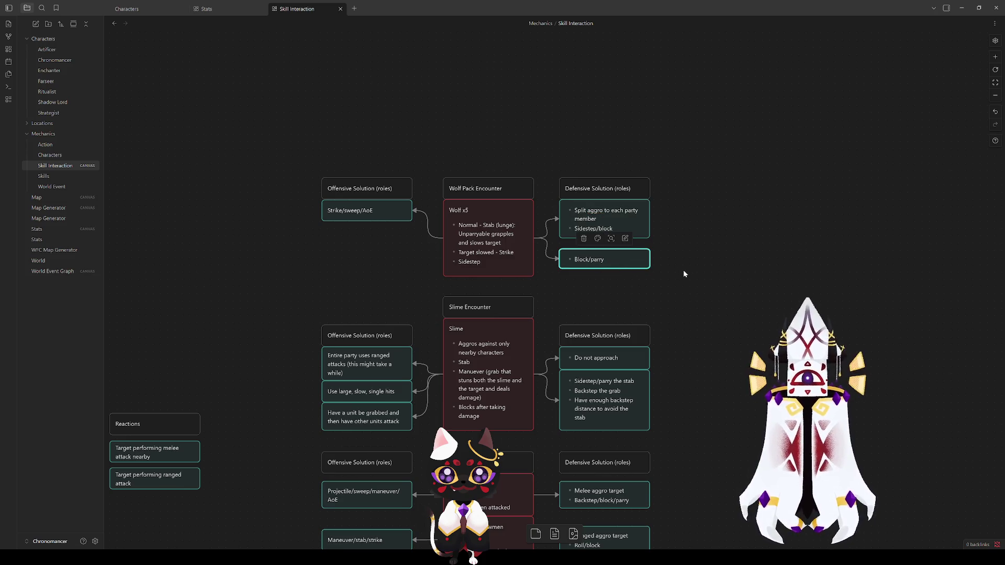
left_click(660, 263)
left_click_drag(605, 238, 605, 257)
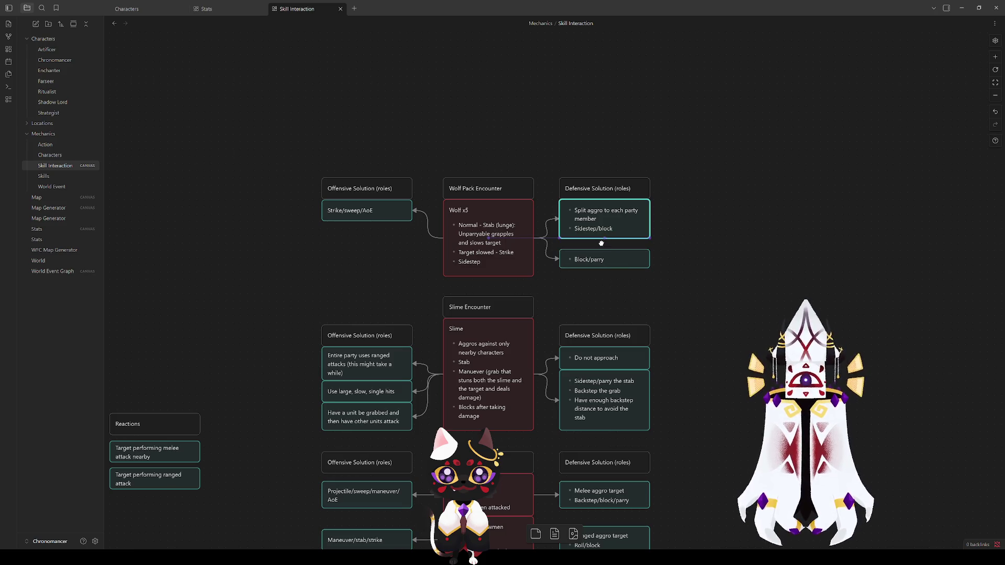
left_click(547, 255)
Delete the Wolf x5 to Block/parry arrow and nudge Block/parry slightly lower.
key("Delete")
left_click_drag(602, 251, 605, 258)
left_click(715, 276)
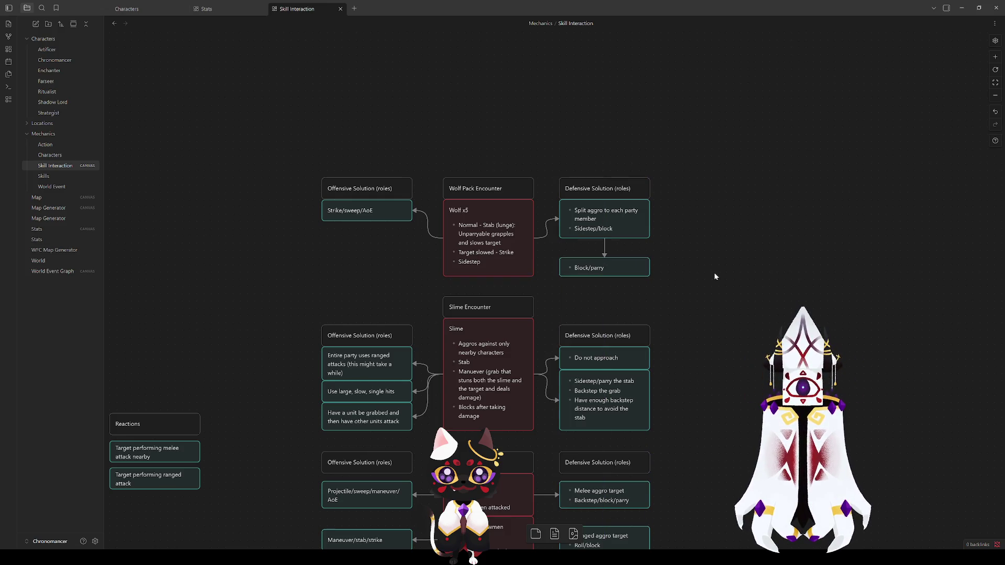
Label the Split aggro to Block/parry arrow 'Grappled'.
double_click(603, 245)
type("Grappled")
left_click(687, 279)
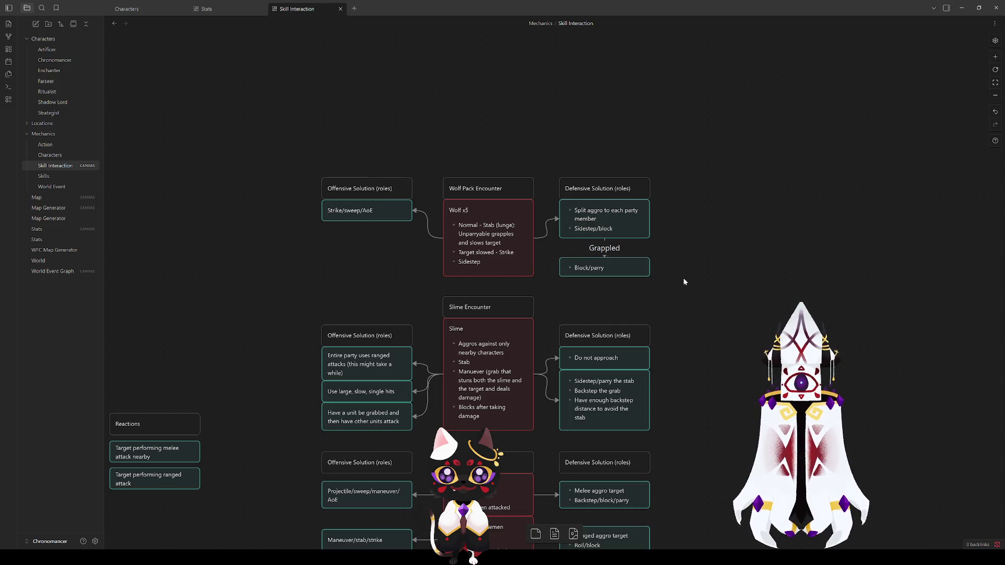
double_click(609, 270)
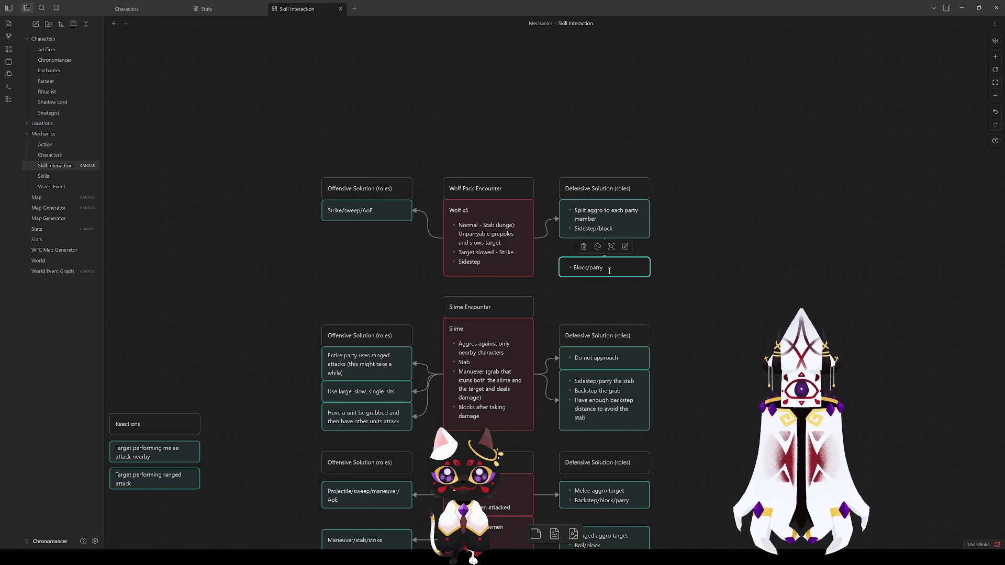
left_click(655, 272)
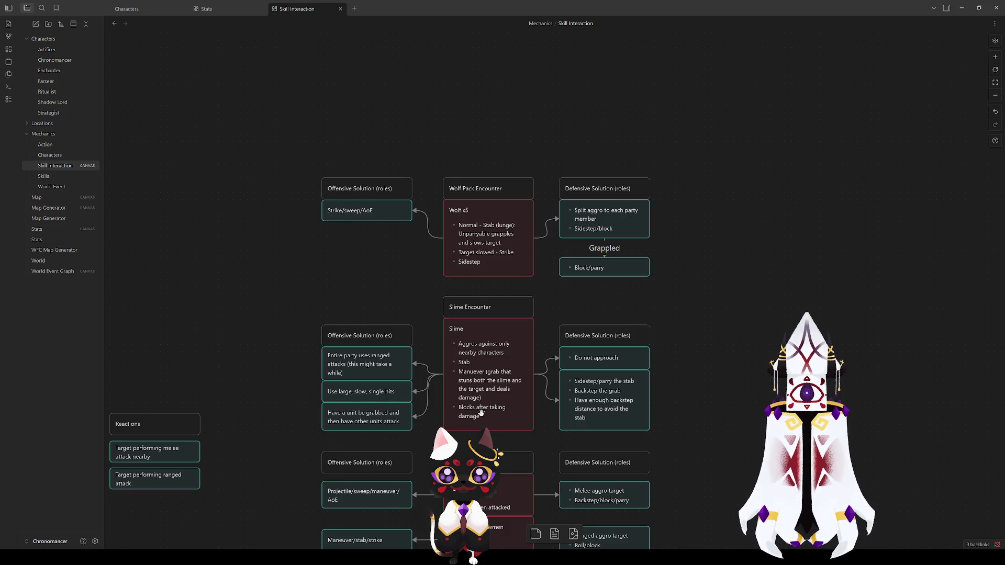
left_click(459, 356)
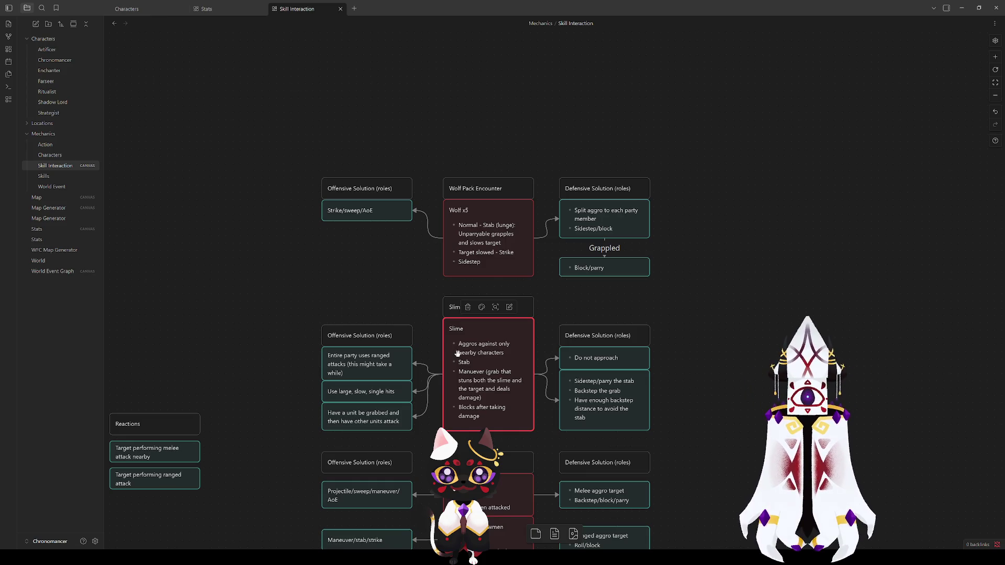
left_click(505, 242)
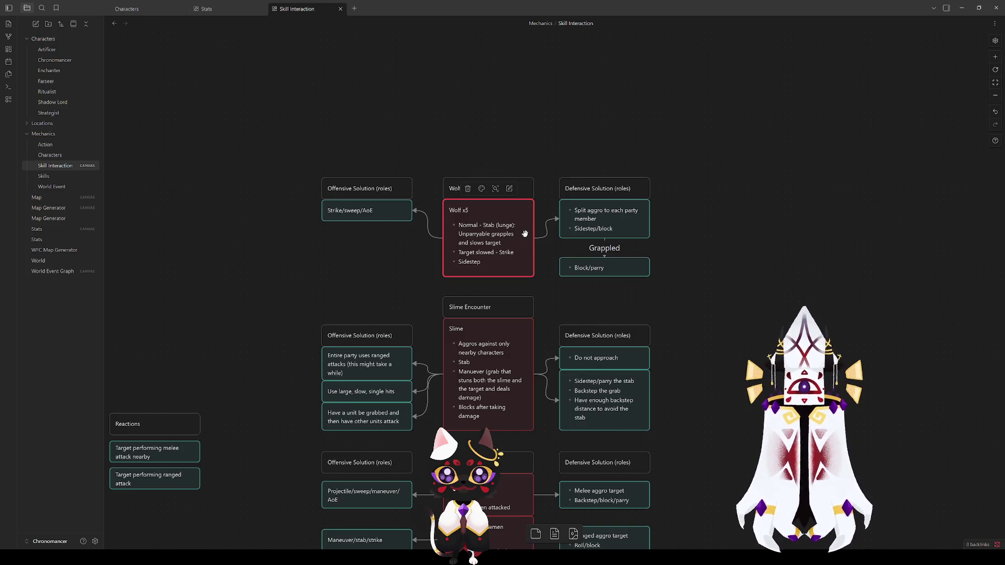
left_click(387, 254)
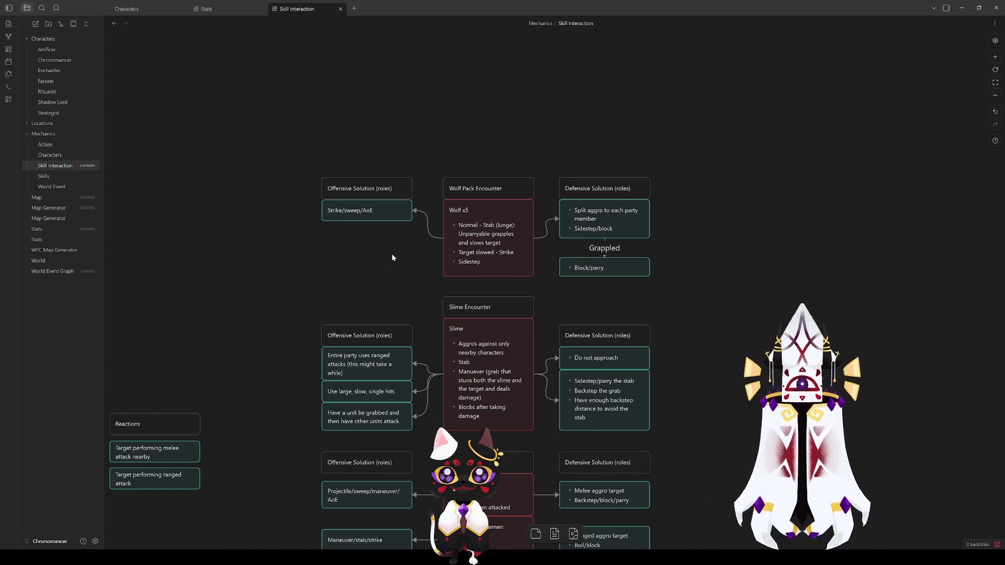
left_click(455, 366)
left_click(680, 289)
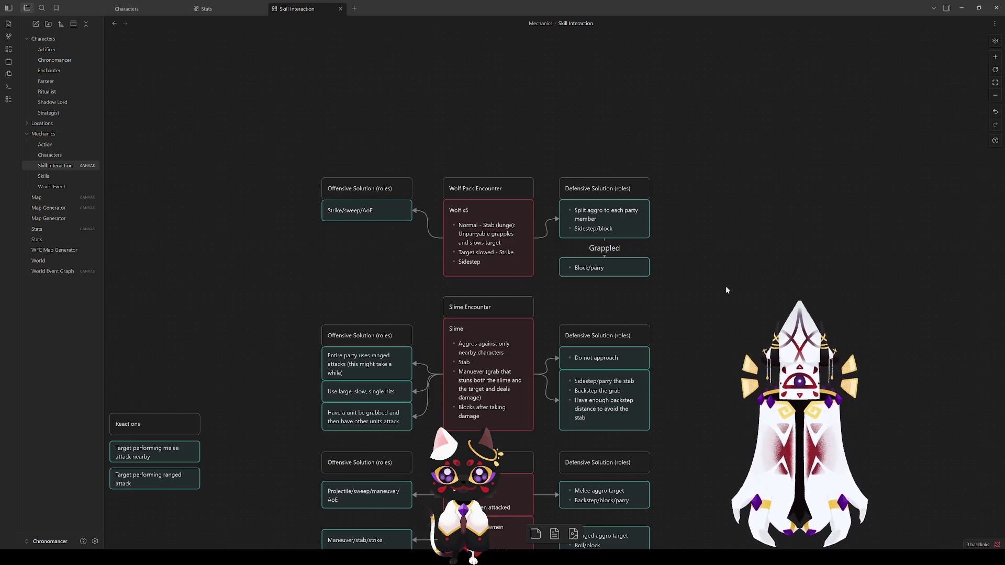
left_click_drag(745, 331, 738, 267)
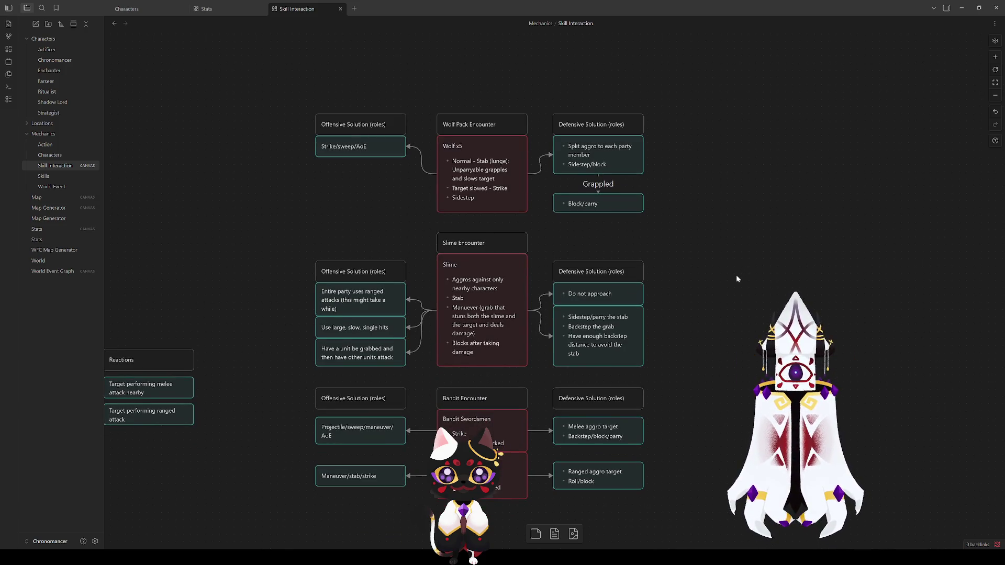
mouse_move(294, 212)
left_mouse_down()
mouse_move(349, 190)
mouse_move(613, 146)
mouse_move(355, 241)
mouse_move(320, 238)
left_mouse_up()
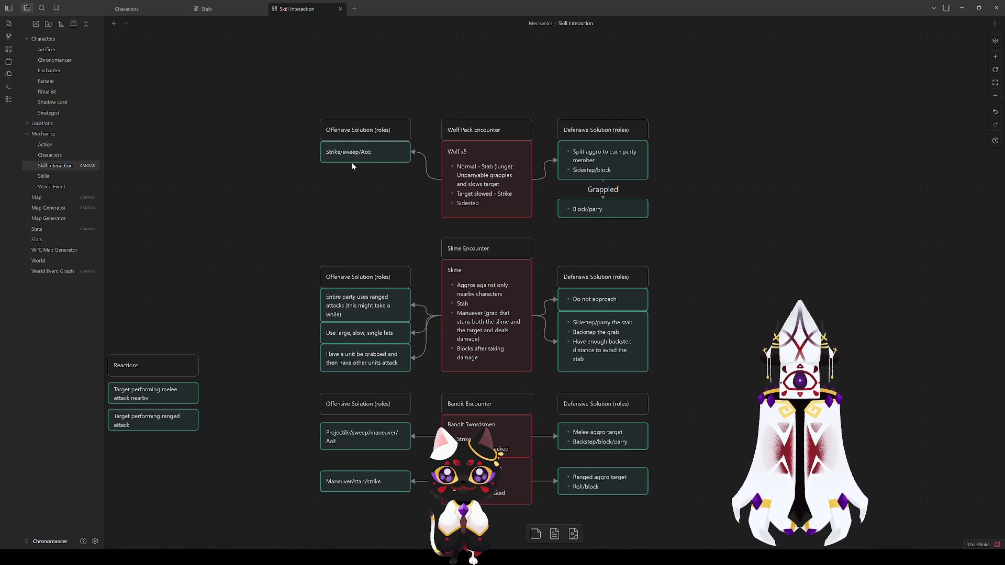
left_click(636, 176)
left_click(749, 181)
left_click(590, 432)
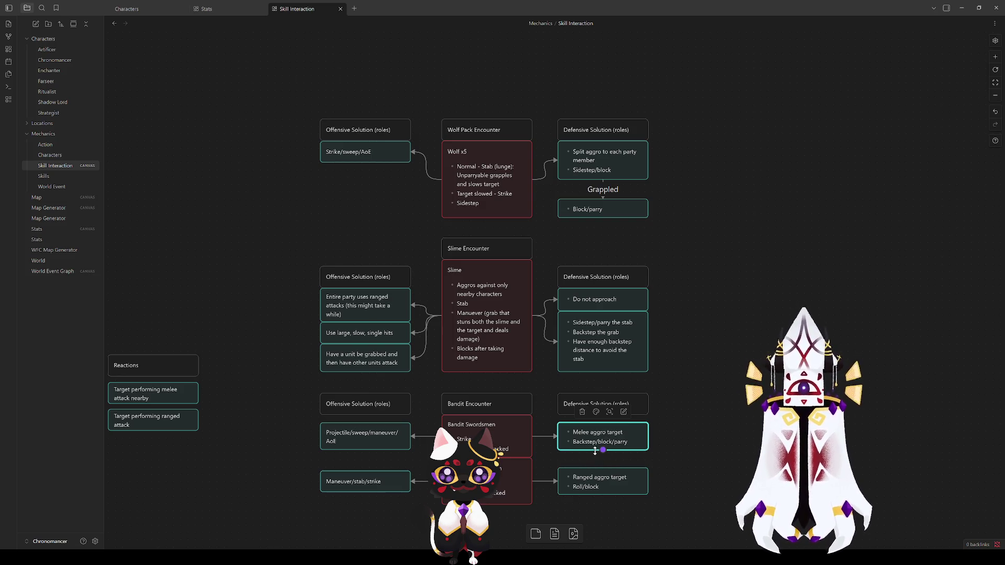
left_click(701, 358)
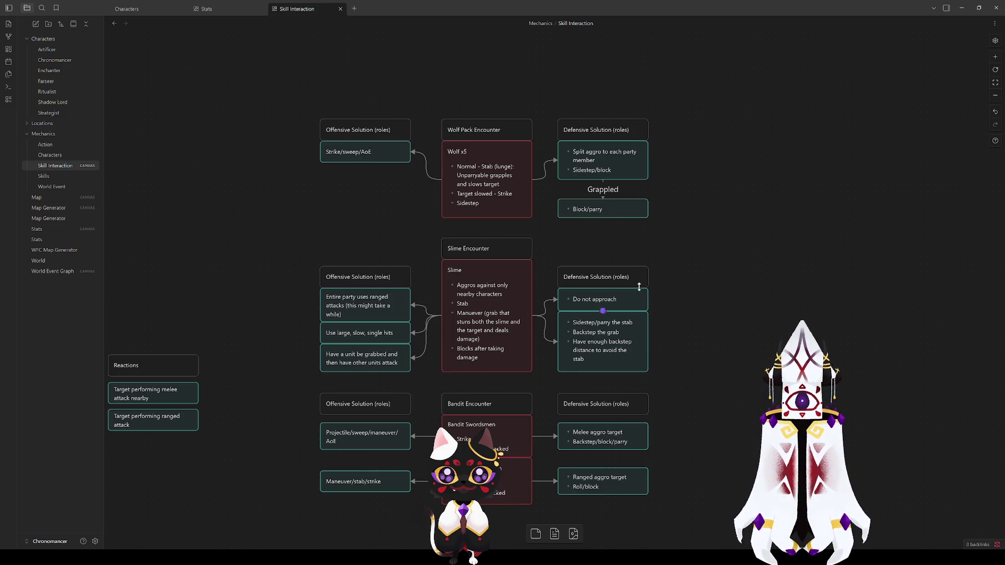
scroll(666, 328, "down", 5)
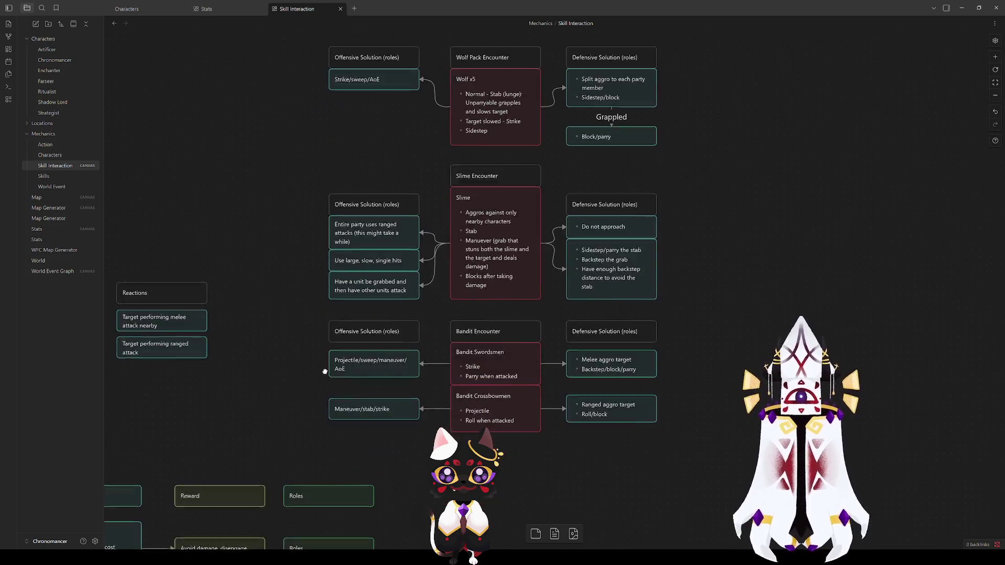
scroll(527, 194, "left", 4)
scroll(528, 197, "down", 3)
scroll(432, 236, "left", 4)
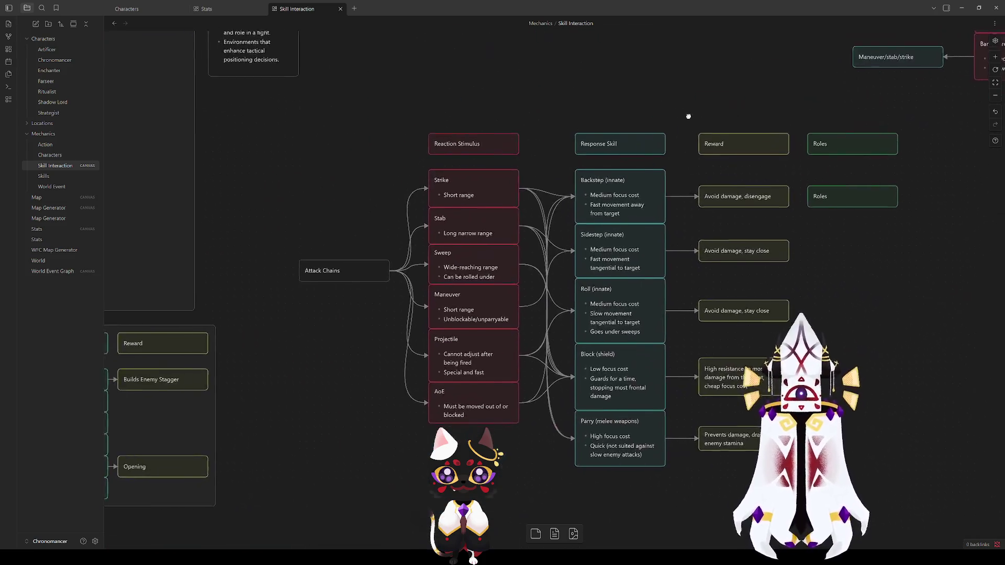
mouse_move(161, 467)
left_mouse_down()
mouse_move(796, 134)
mouse_move(796, 110)
mouse_move(794, 120)
mouse_move(785, 112)
mouse_move(790, 132)
left_mouse_up()
mouse_move(807, 482)
left_mouse_down()
mouse_move(489, 230)
mouse_move(137, 80)
mouse_move(152, 112)
left_mouse_up()
left_click(149, 112)
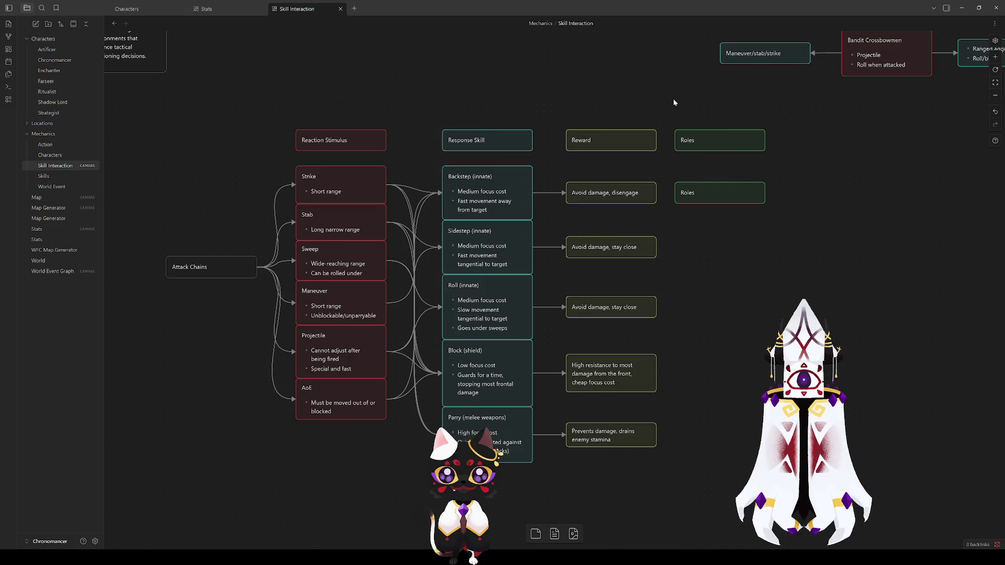
scroll(675, 103, "left", 10)
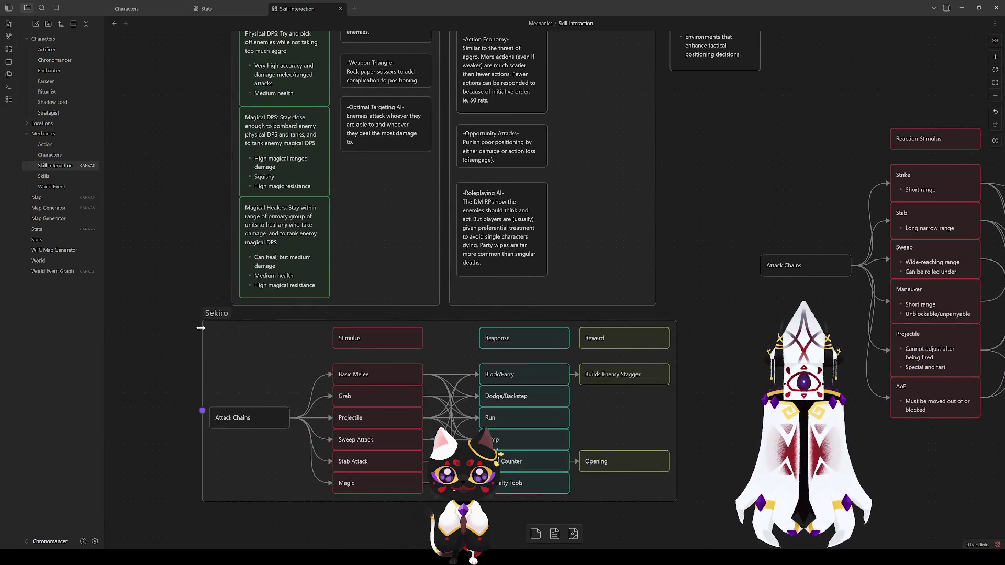
scroll(209, 201, "up", 5)
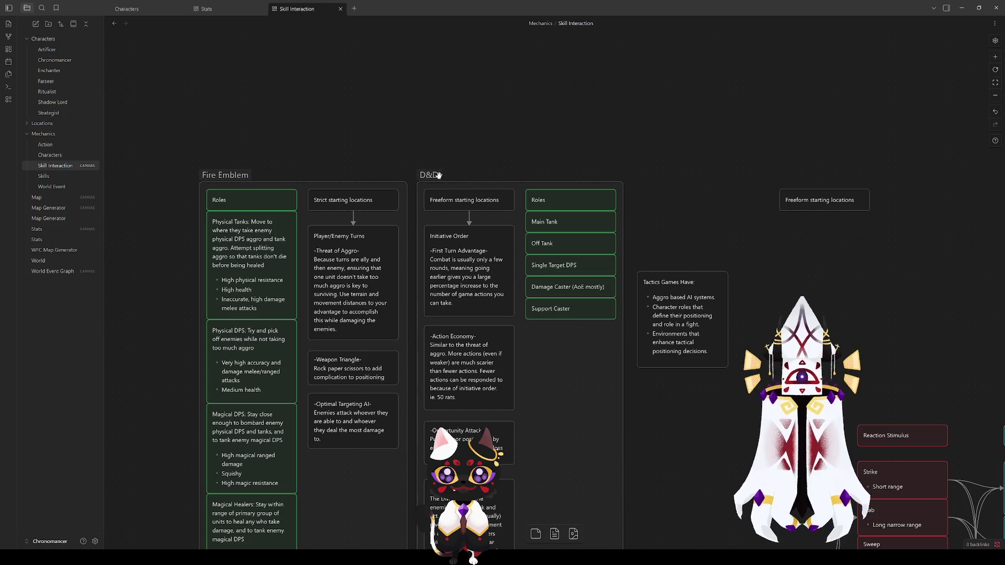
left_click_drag(744, 368, 341, 388)
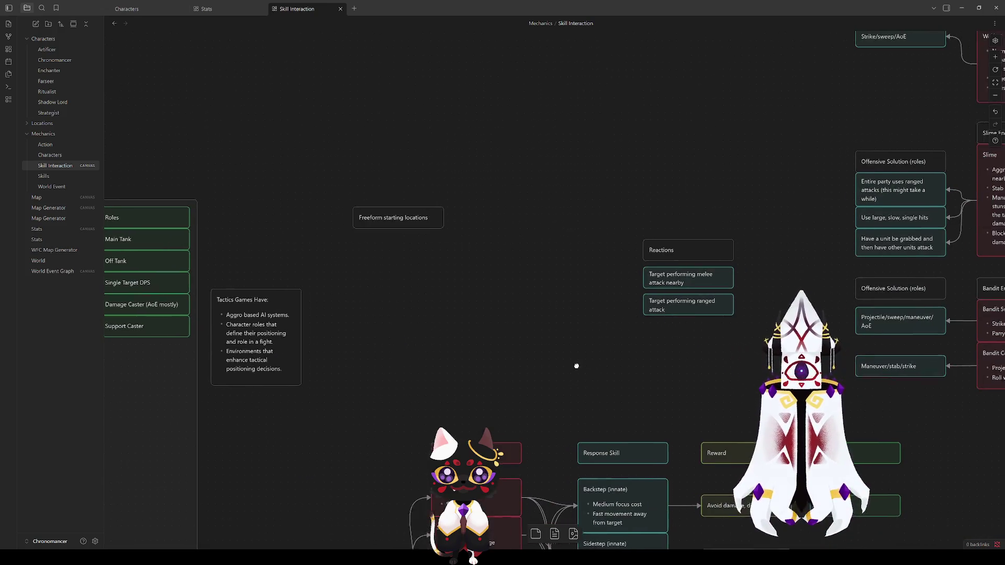
scroll(471, 372, "right", 5)
mouse_move(369, 291)
left_mouse_down()
mouse_move(187, 397)
mouse_move(241, 419)
left_mouse_up()
left_click(389, 402)
left_click(416, 239)
left_click(408, 122)
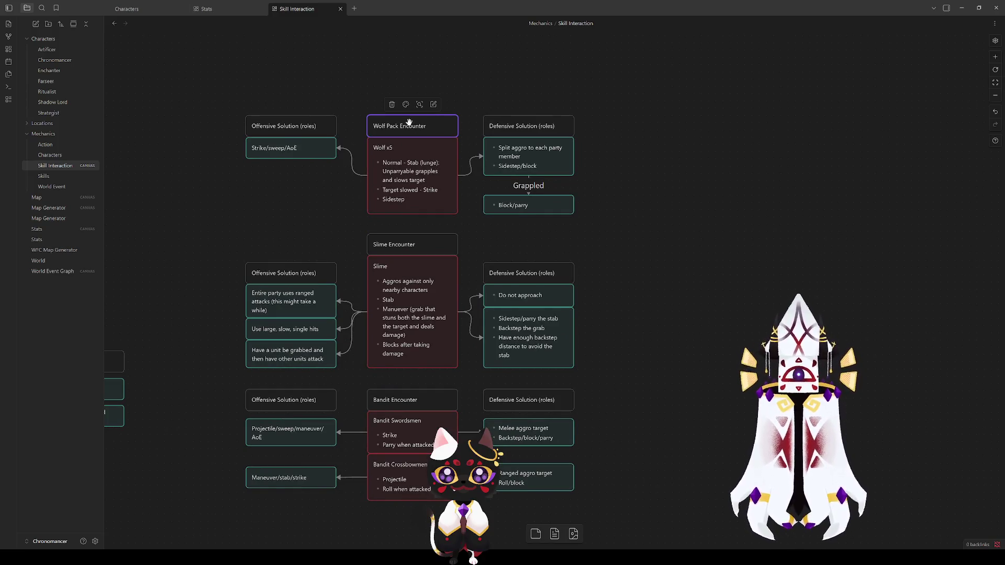
left_click(617, 234)
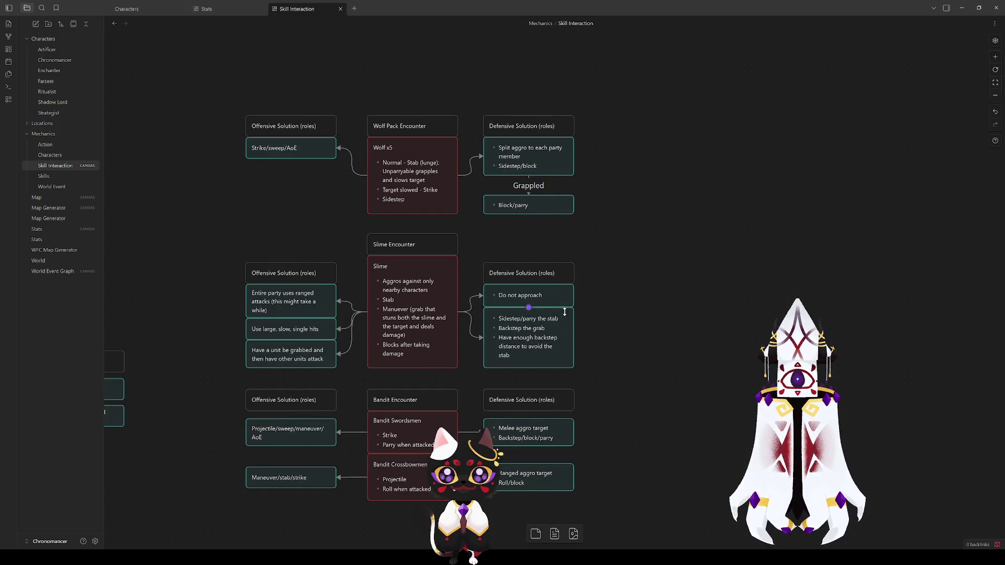
left_click(401, 306)
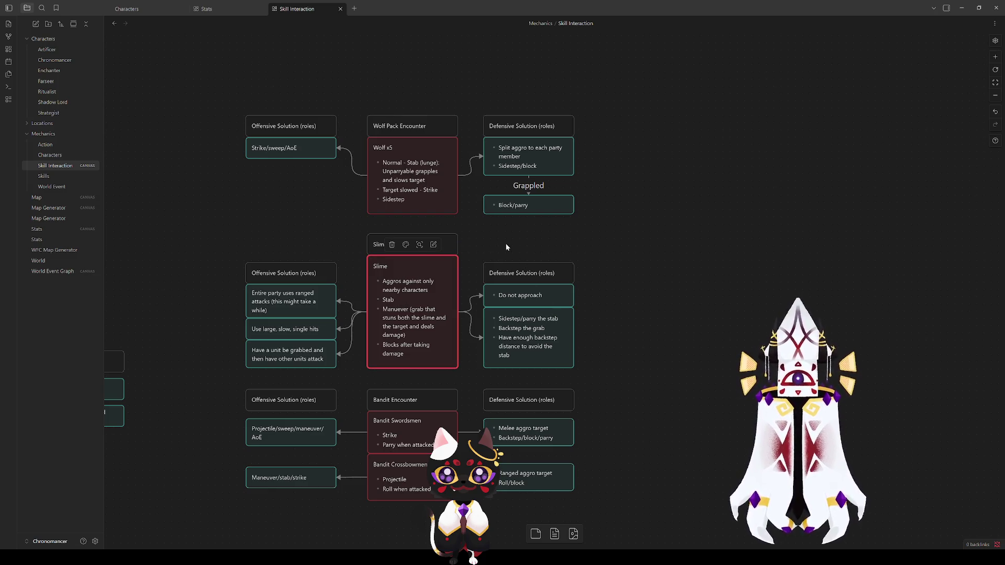
left_click(641, 341)
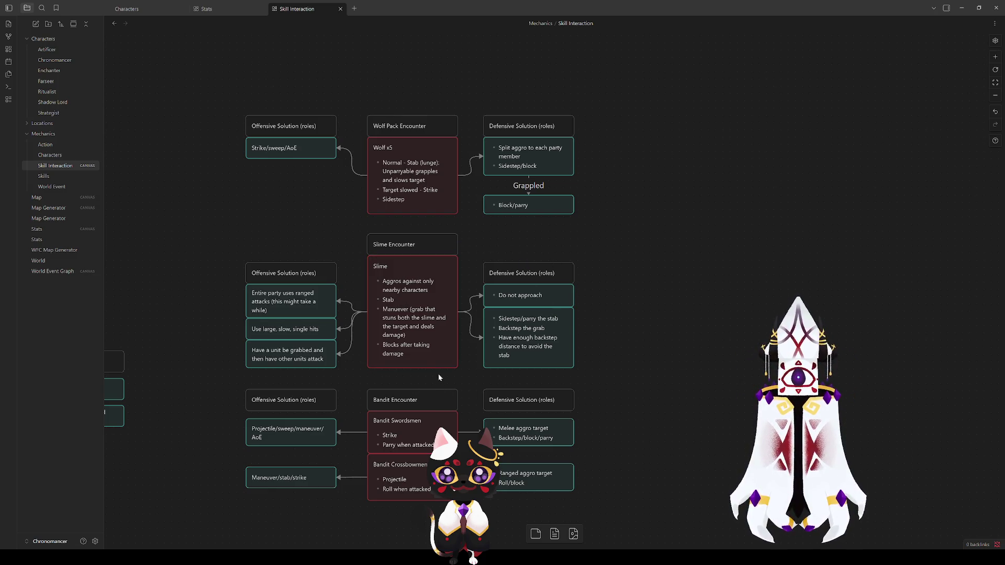
left_click(414, 326)
left_click(669, 281)
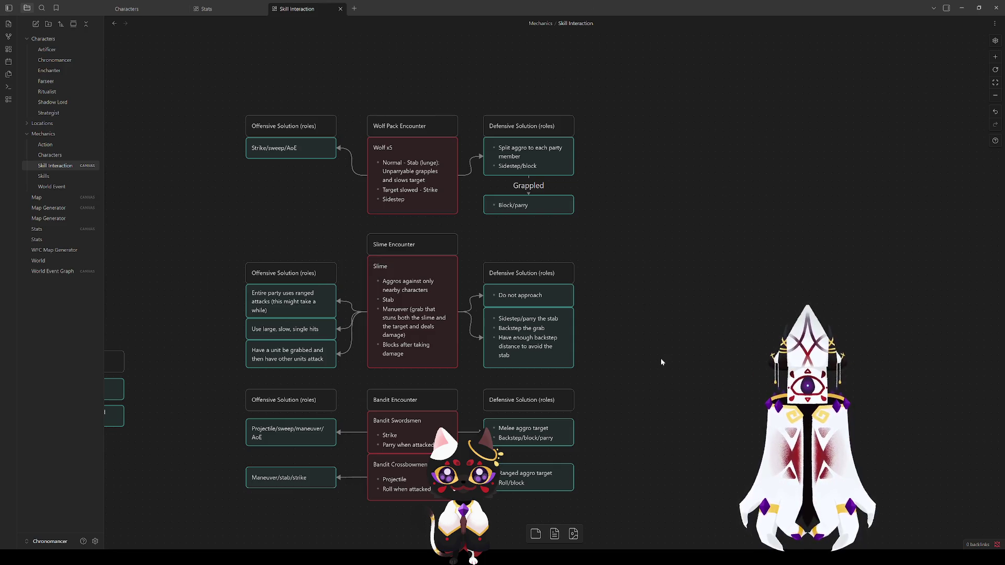
left_click(523, 205)
left_click(579, 192)
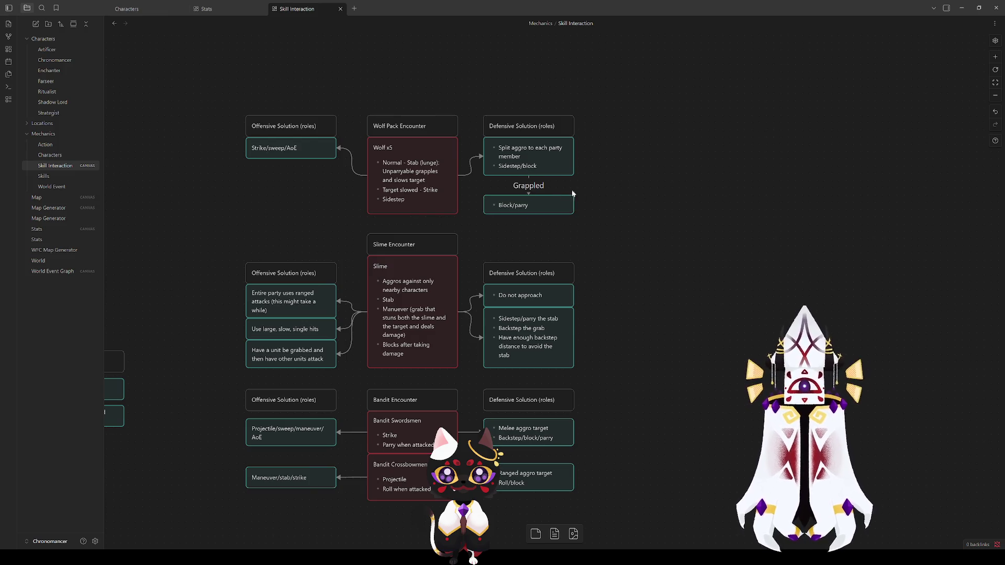
left_click(404, 182)
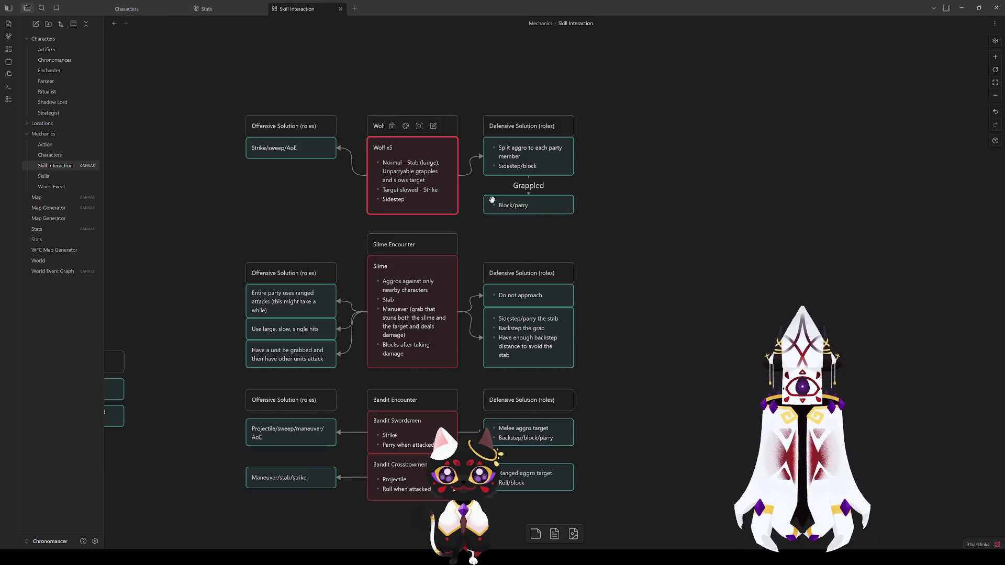
left_click(743, 271)
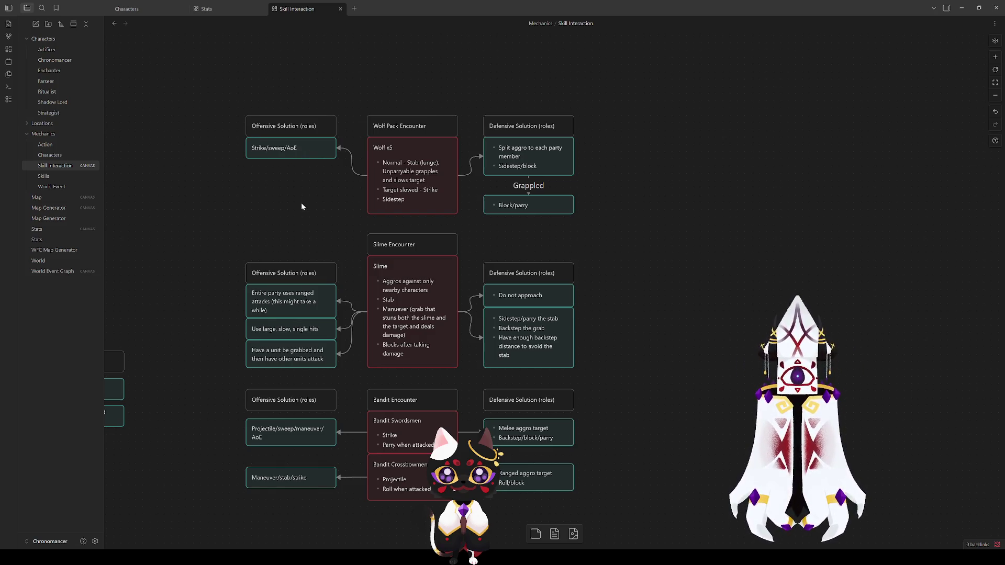
mouse_move(302, 207)
left_mouse_down()
mouse_move(400, 260)
mouse_move(412, 299)
left_mouse_up()
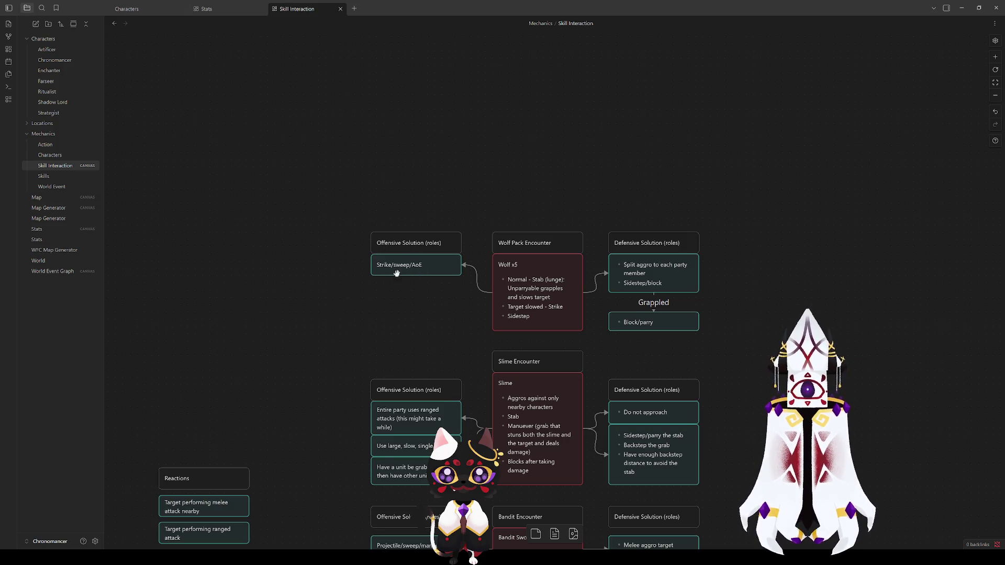
scroll(440, 297, "down", 10)
scroll(440, 297, "left", 6)
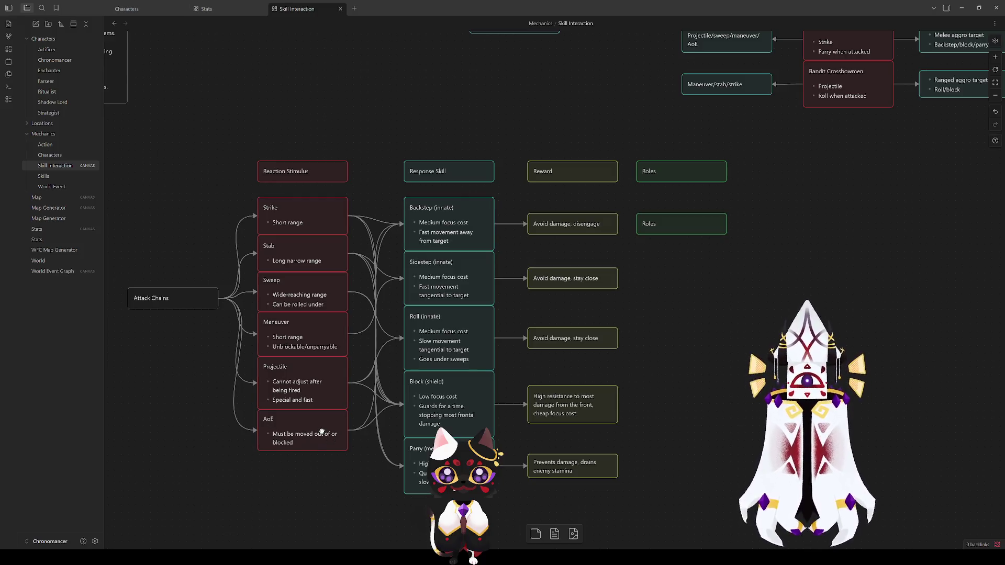
left_click(295, 329)
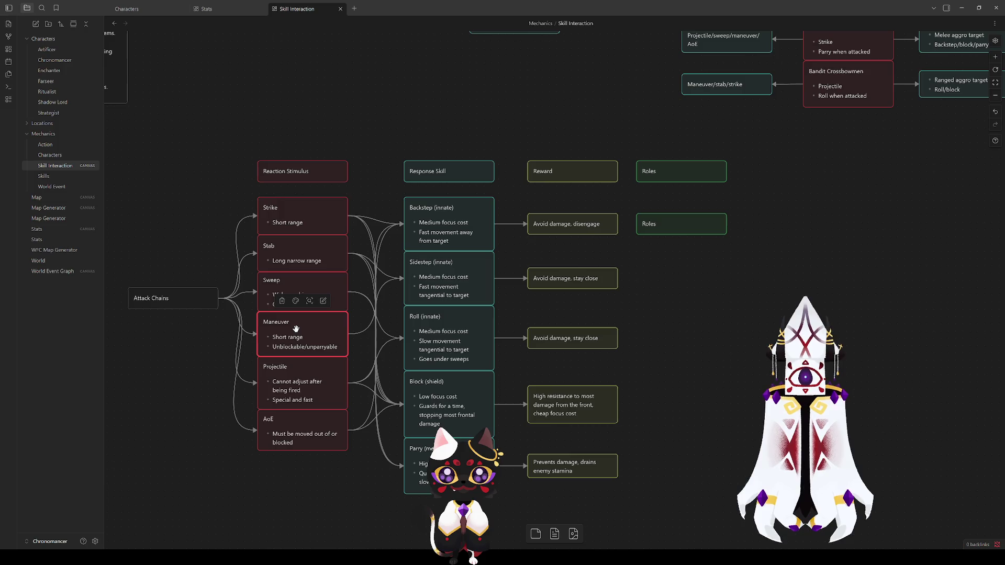
left_click(764, 282)
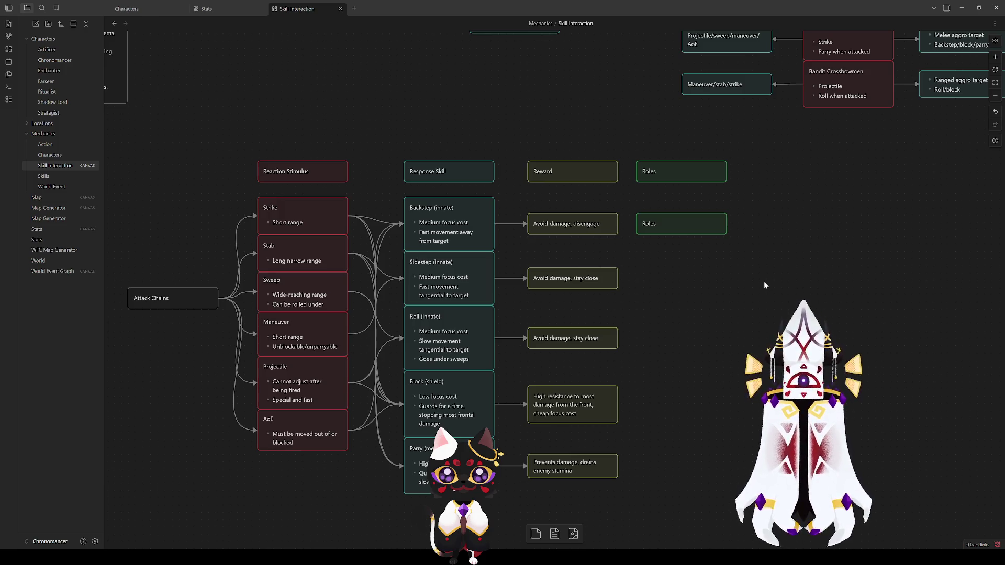
left_click_drag(789, 257, 531, 544)
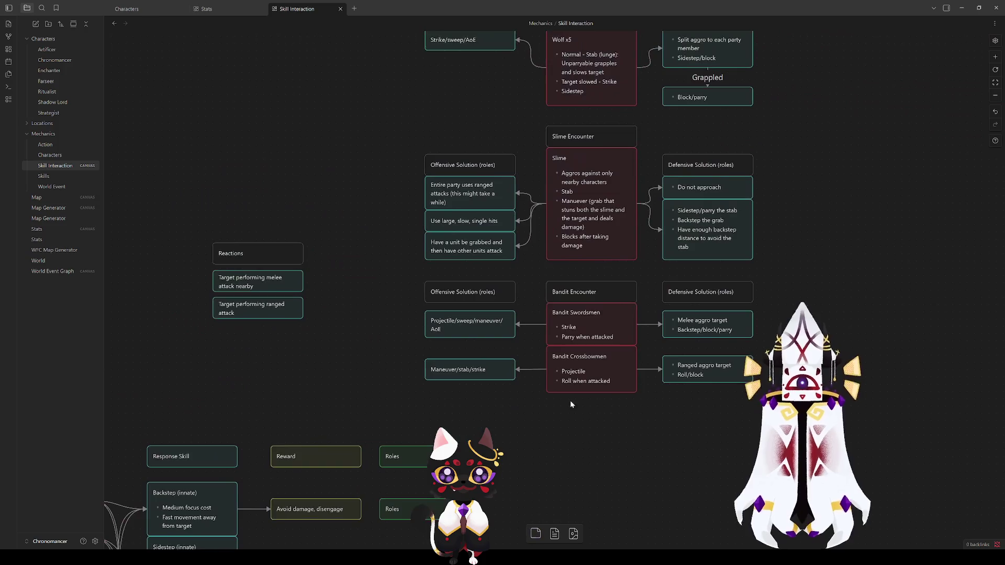
left_click_drag(721, 68, 689, 267)
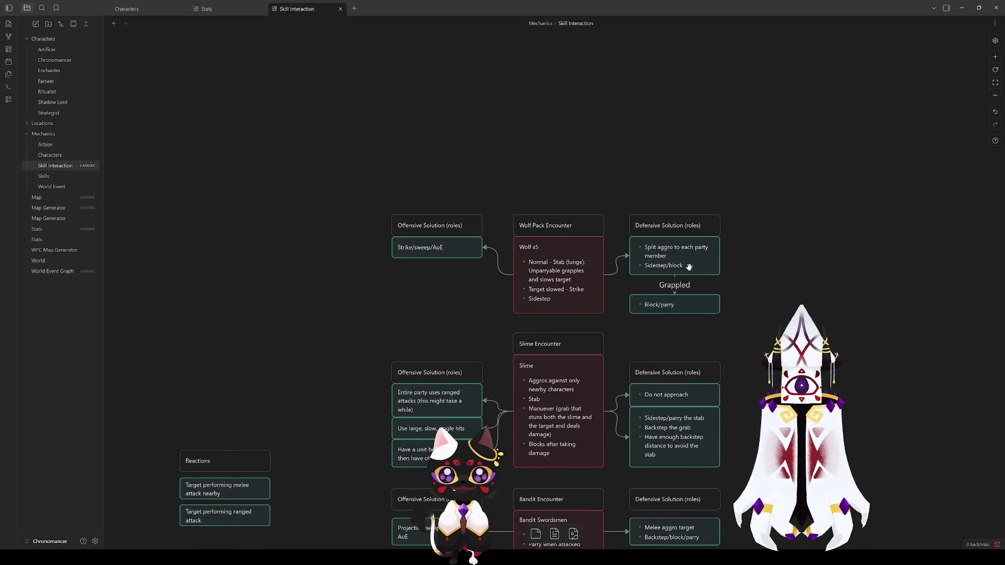
left_click(689, 267)
left_click(757, 111)
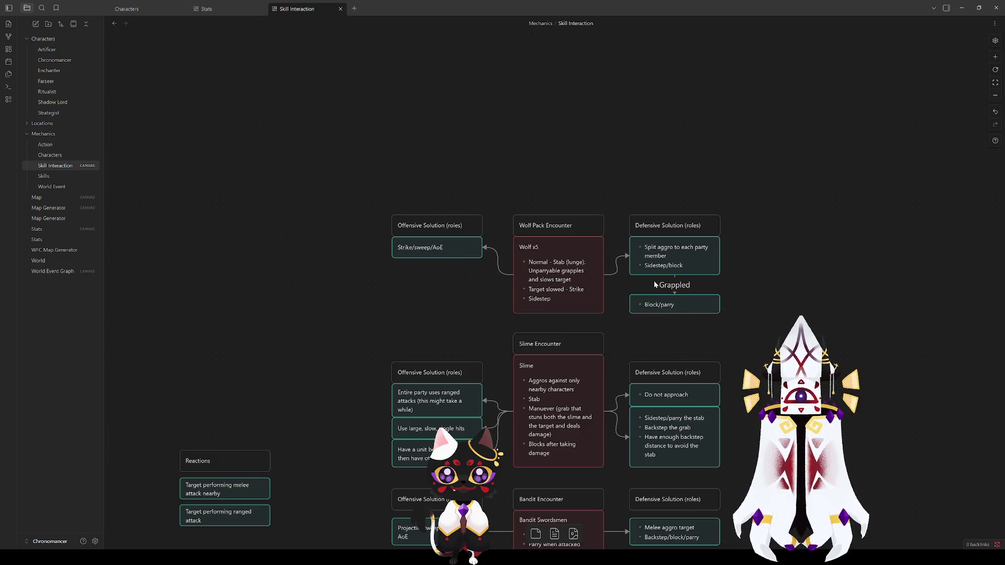
double_click(432, 252)
Rewrite the offensive card as 'Maneuver to CC wolf' followed by 'Strike/sweep/AoE'.
left_click(448, 255)
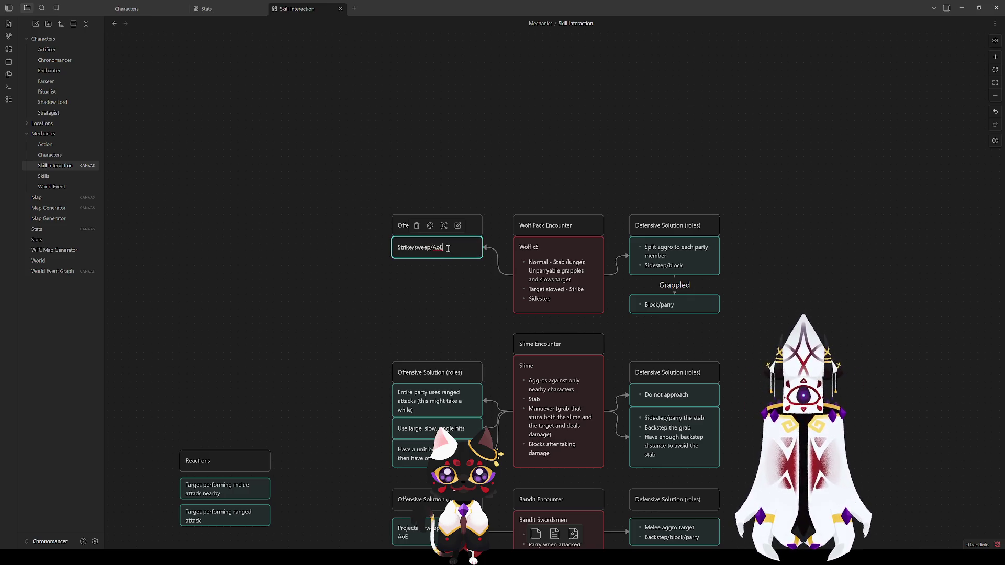
left_click_drag(400, 249, 454, 247)
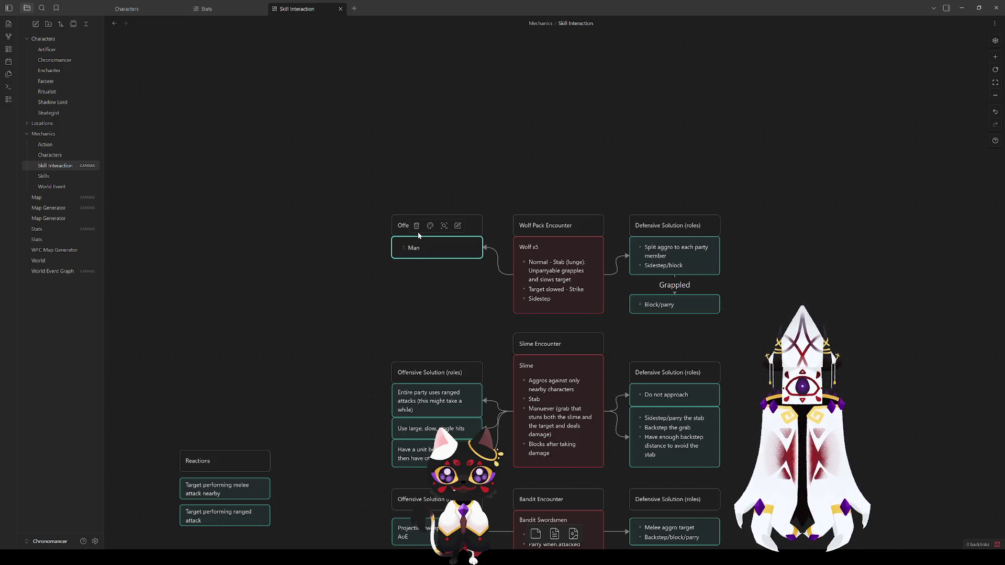
type("e")
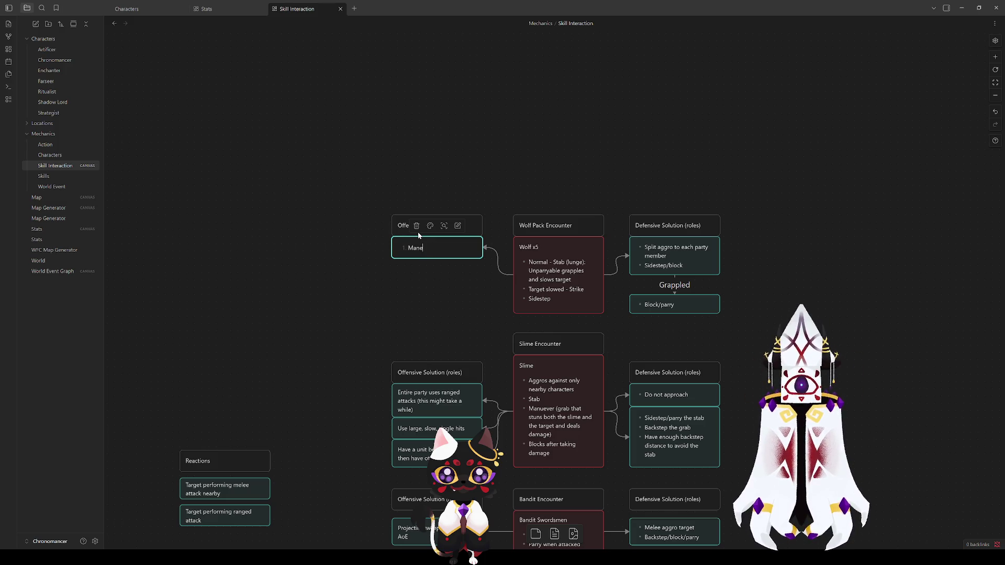
type("uver")
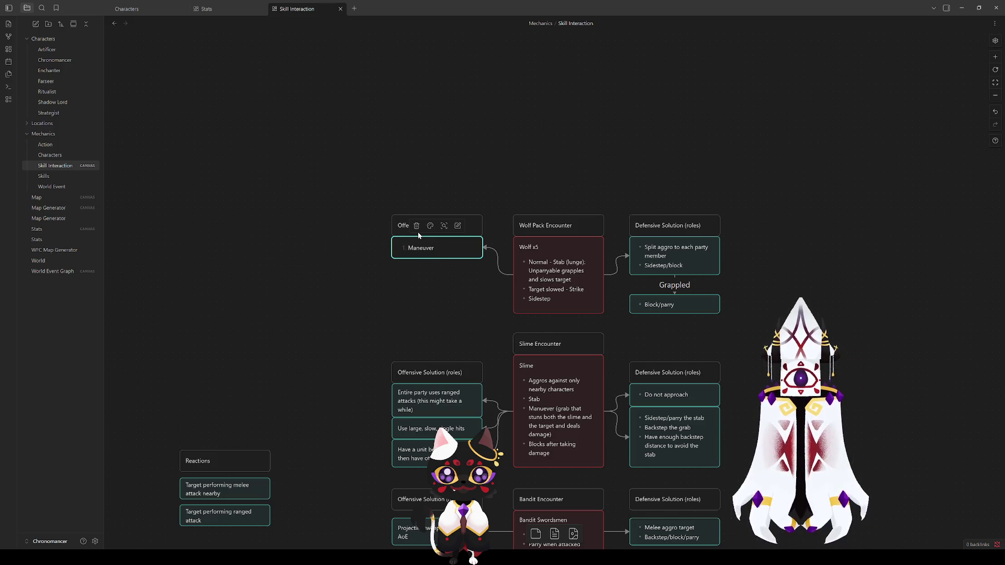
type(" to CC wo")
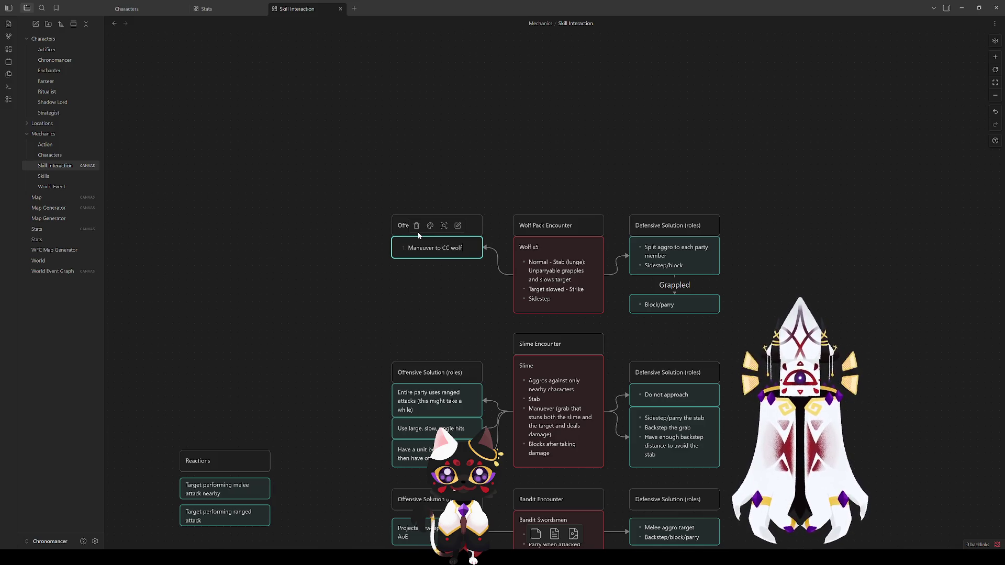
type("lf")
key("Return")
type("Strike/sweep/AoE")
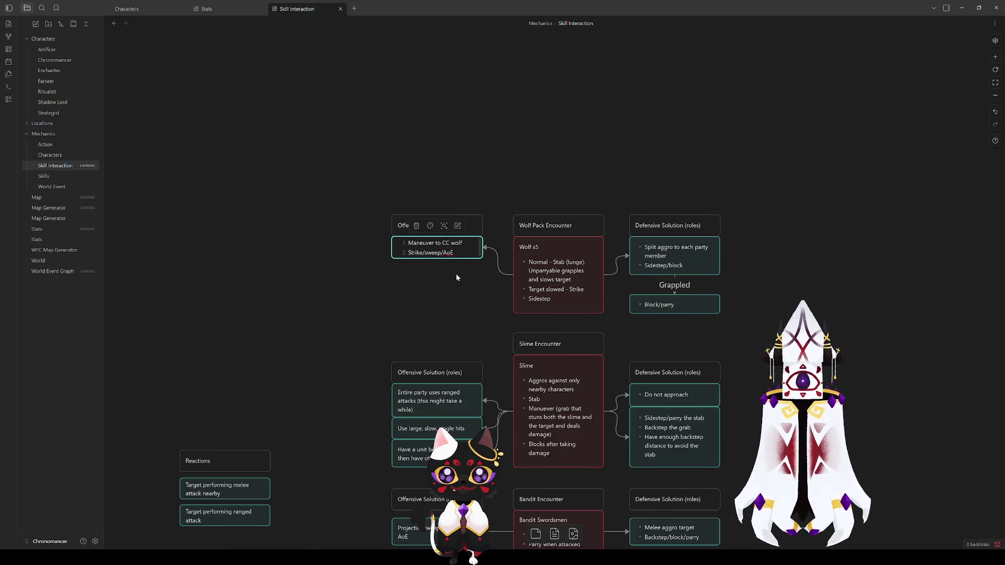
Lengthen the offensive card so both options fit inside it.
left_click_drag(458, 259, 459, 264)
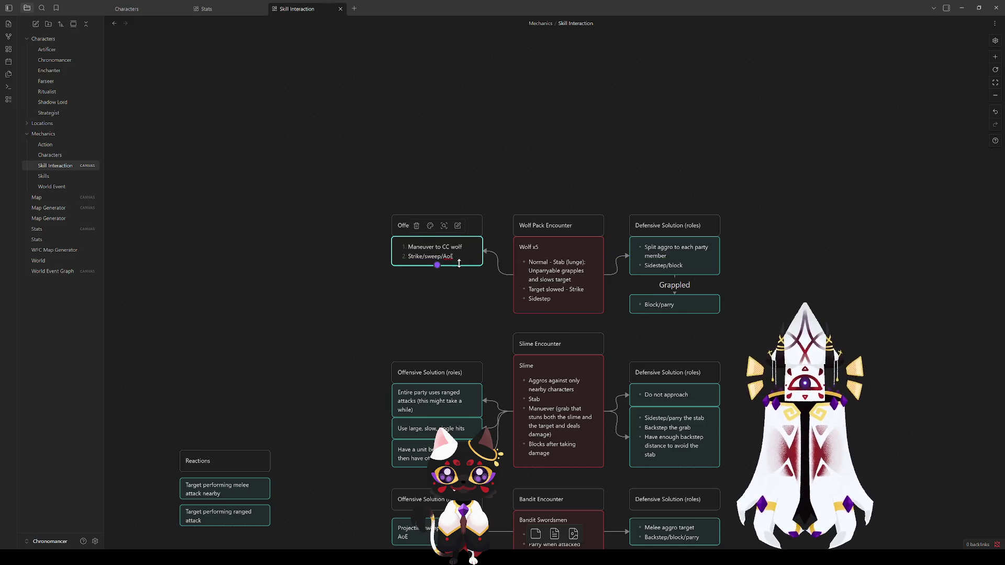
left_click(815, 258)
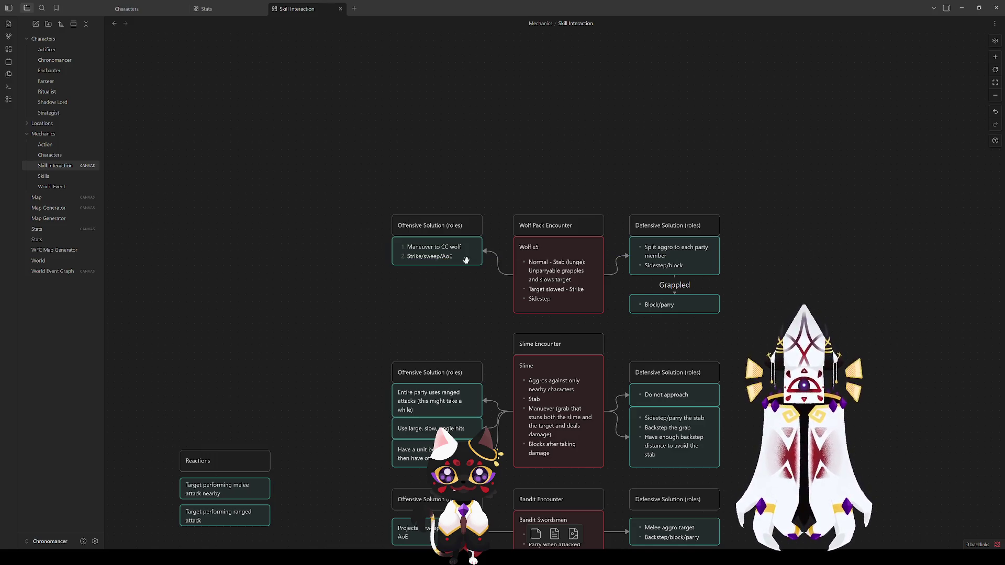
left_click(449, 257)
left_click(530, 283)
Select the Wolf x5 card and place the caret in its stab line.
left_click(451, 297)
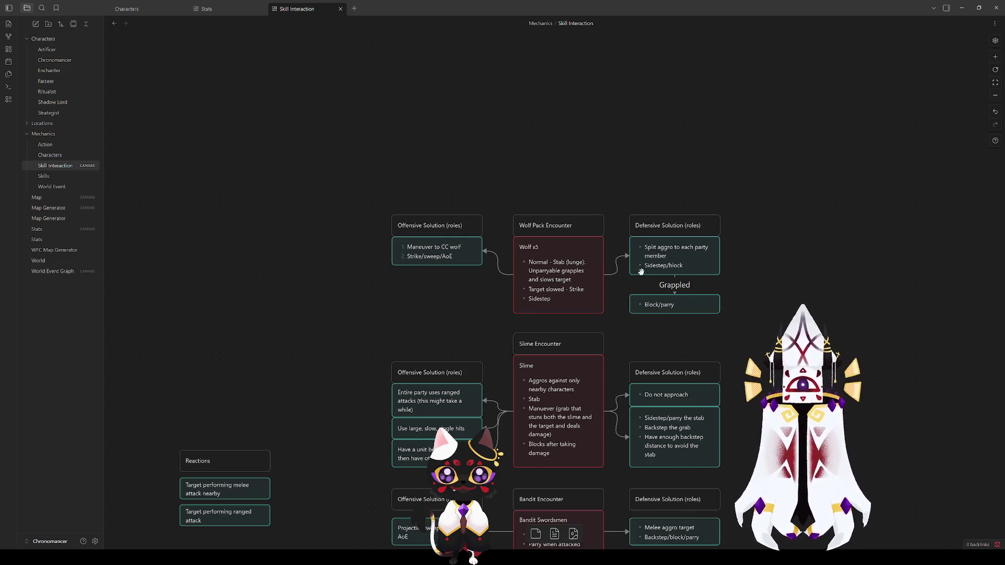
left_click(591, 265)
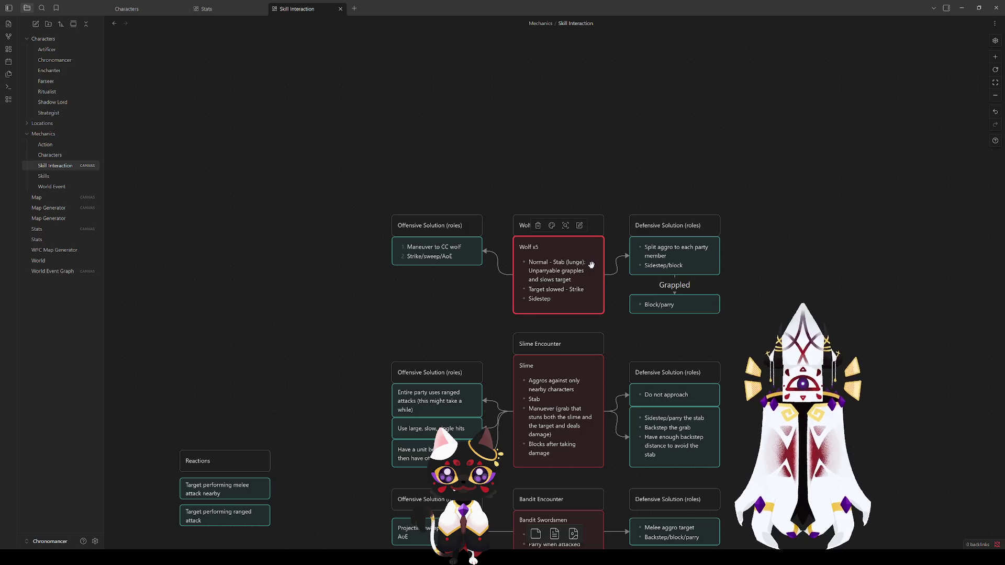
left_click(457, 303)
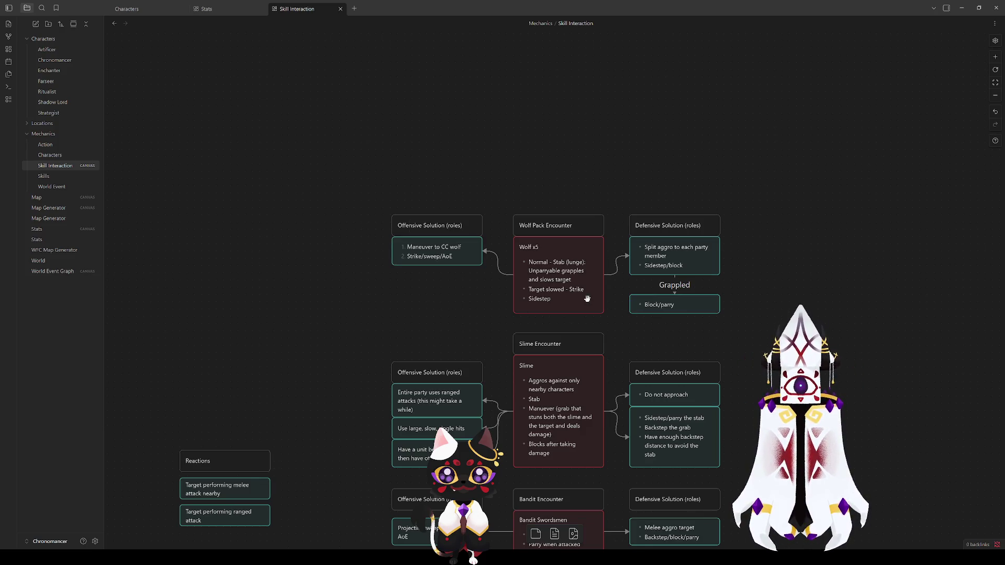
left_click(570, 279)
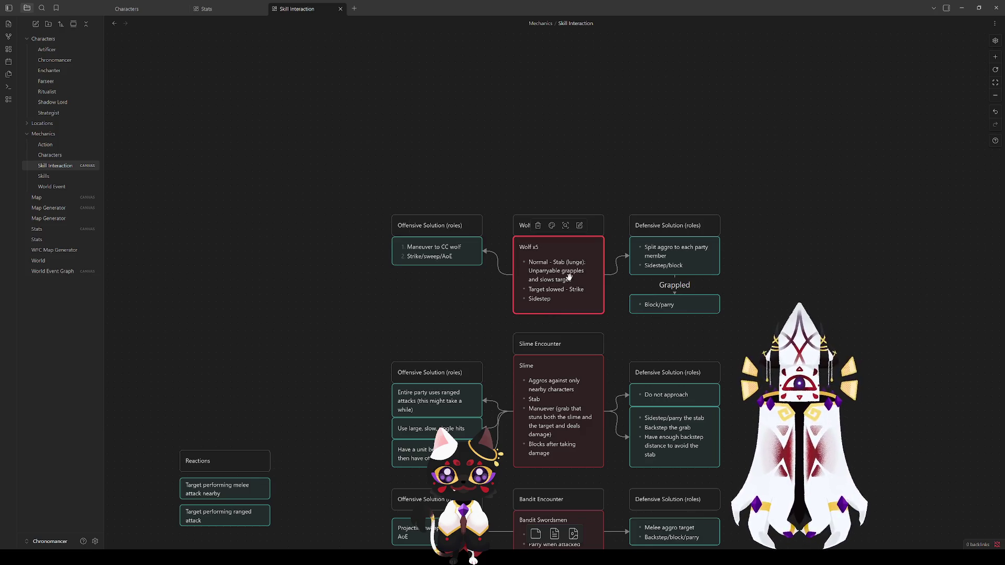
double_click(541, 285)
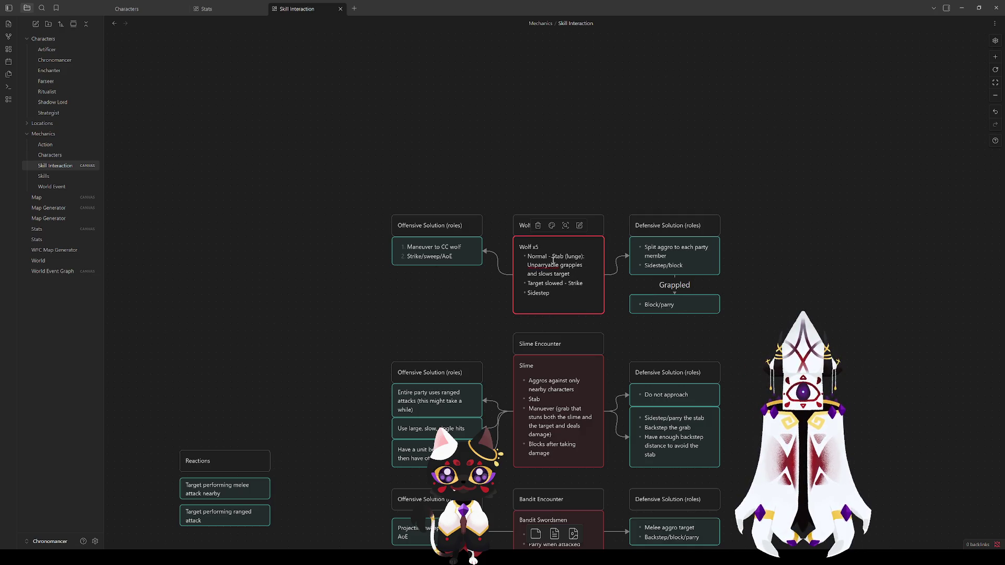
left_click(587, 257)
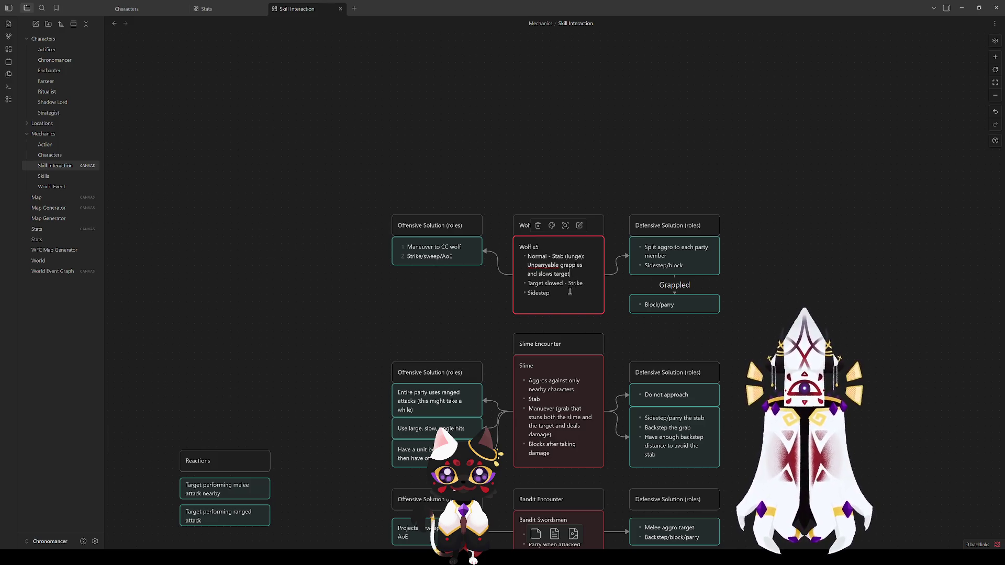
key("Escape")
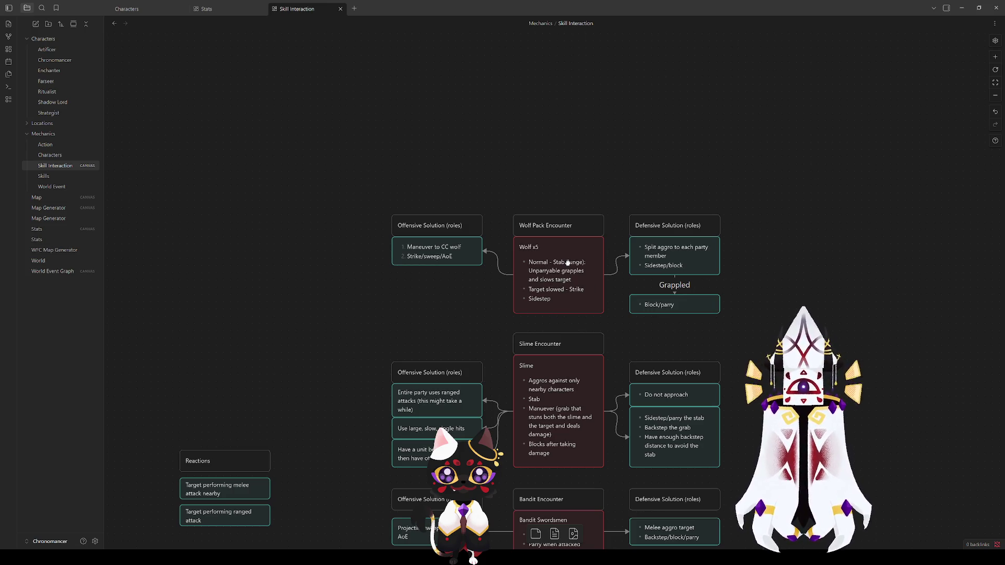
Add a new bullet, change the stab trigger to 'Reaction - unit finishes attack:', and lengthen the card.
double_click(567, 263)
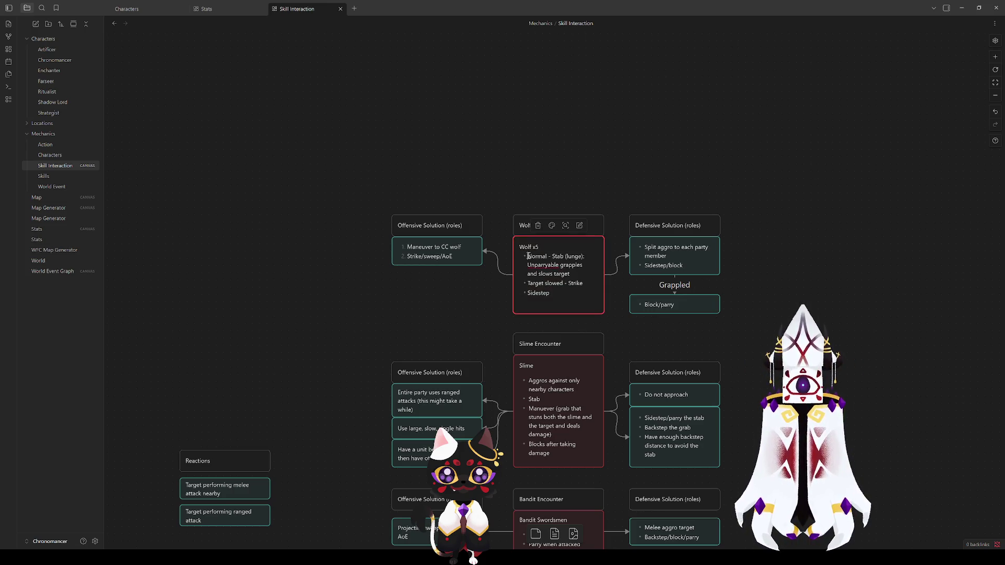
key("Return")
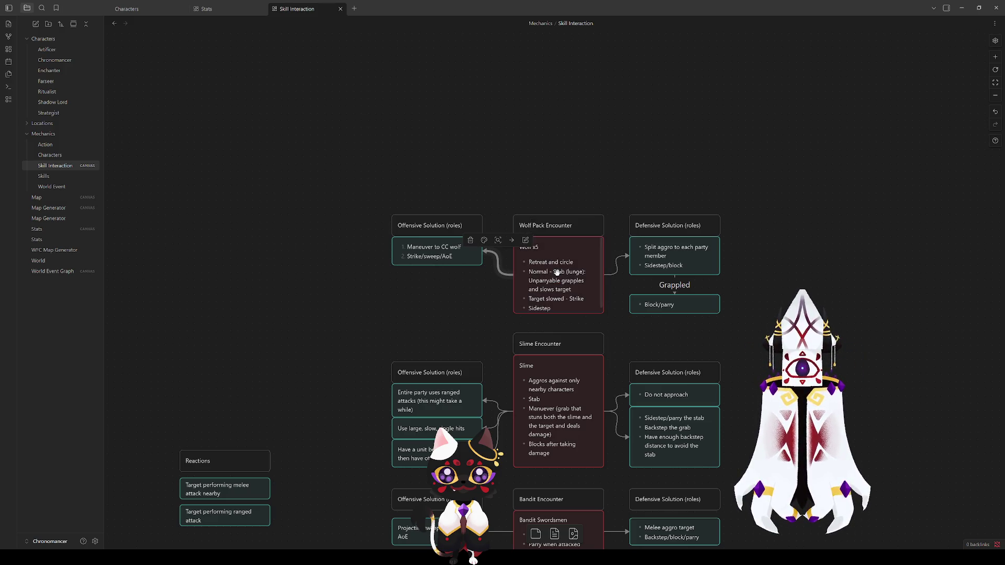
key("BackSpace")
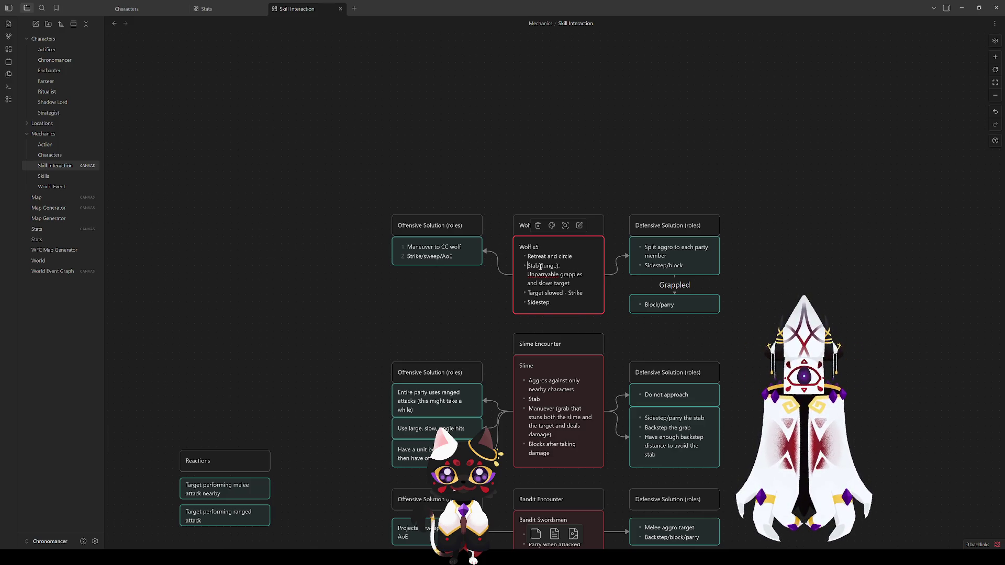
type("Reaction:")
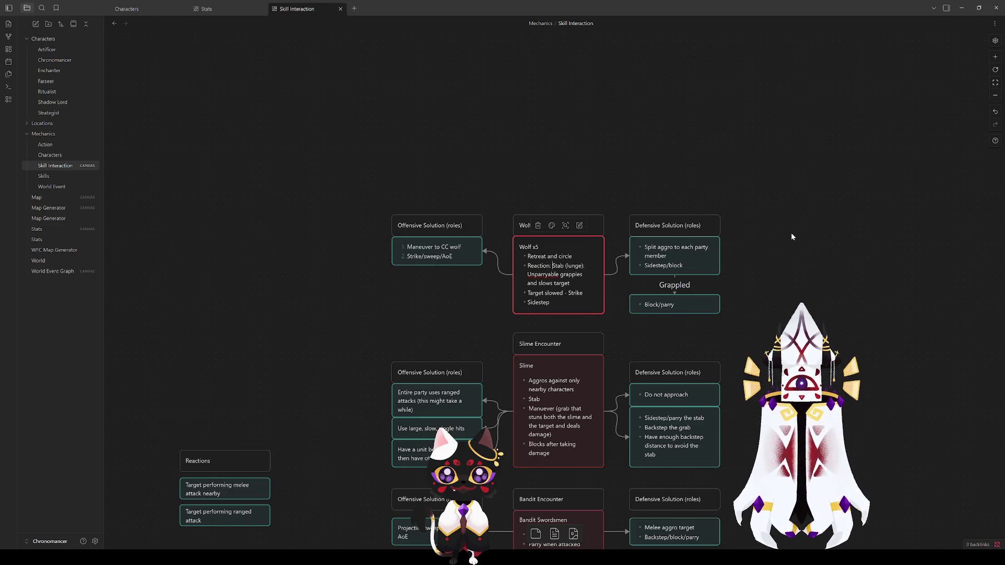
type("  -")
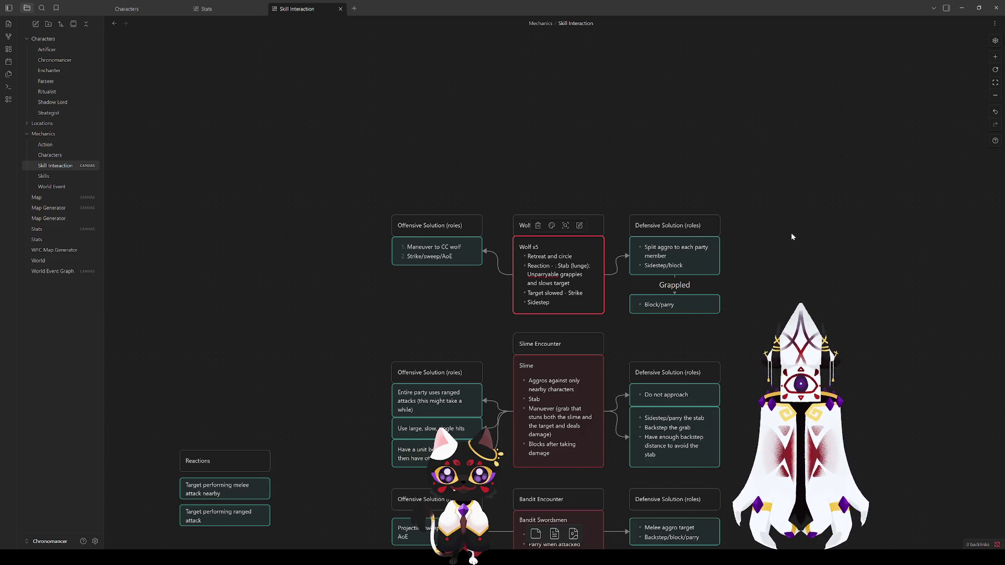
type("unit fin")
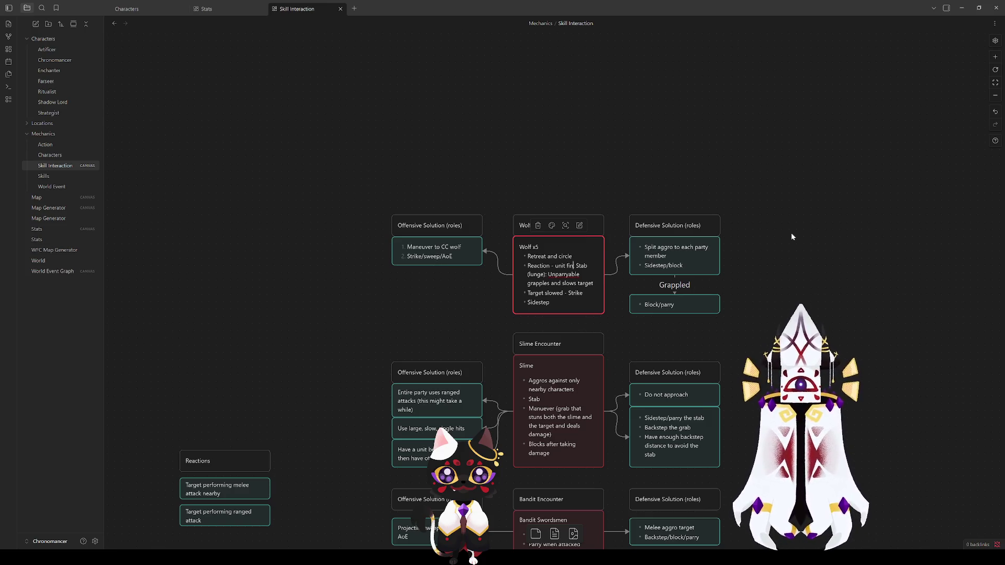
type("ishes at")
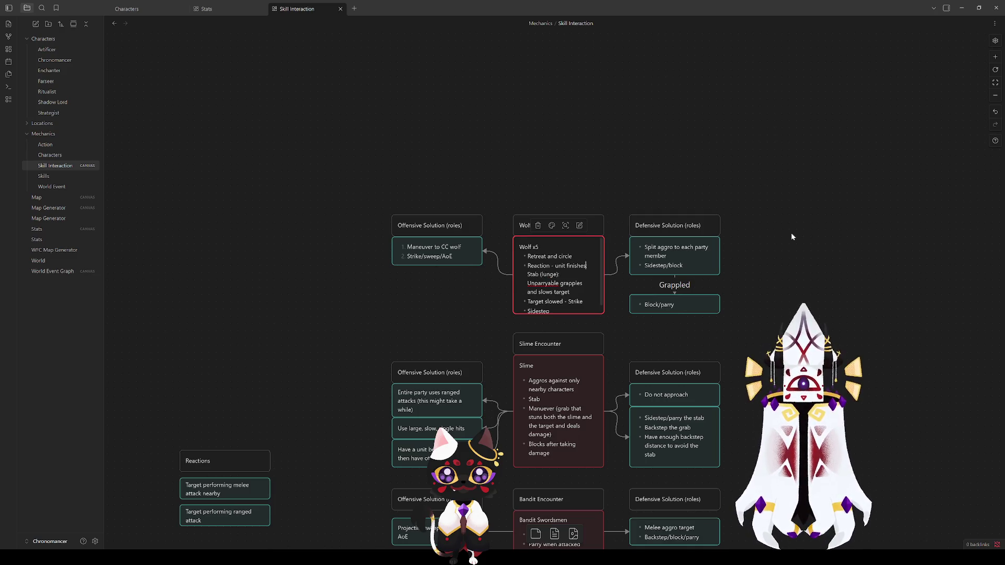
type("tack:")
left_click(791, 235)
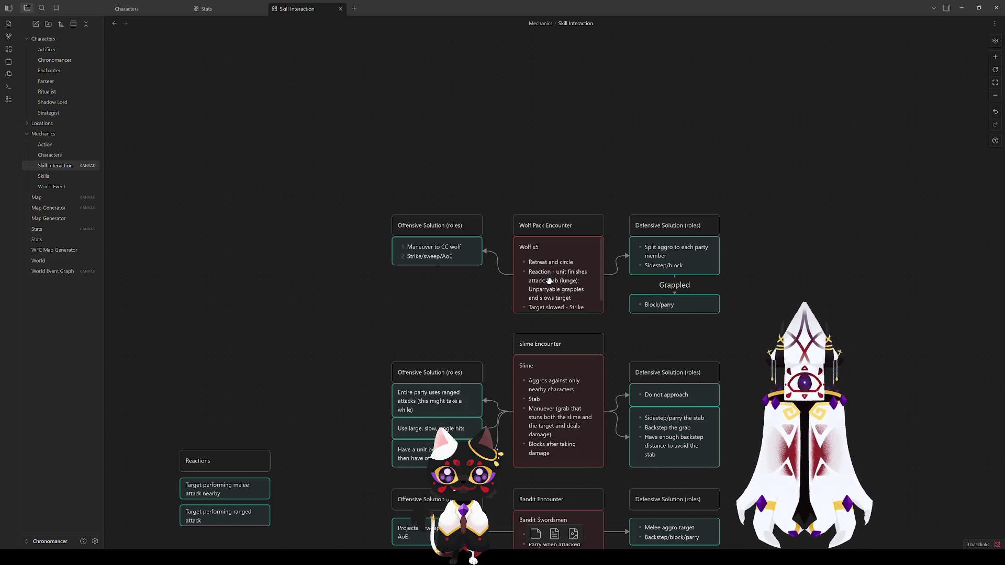
left_click_drag(585, 313, 585, 333)
Raise the whole Wolf Pack row and move Block/parry down to lengthen the Grappled arrow.
left_click(545, 225, "shift")
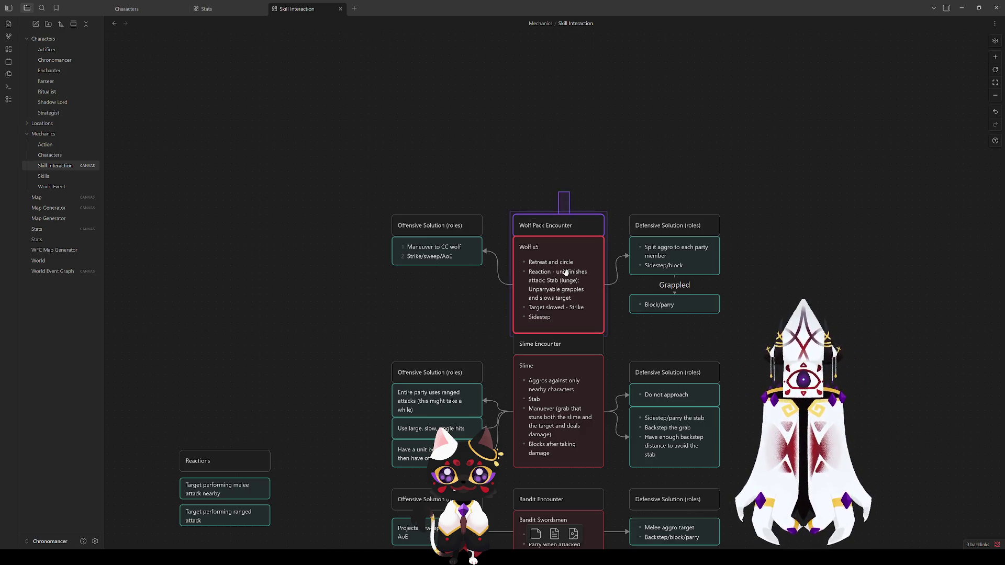
mouse_move(797, 325)
left_mouse_down()
mouse_move(394, 209)
mouse_move(410, 209)
left_mouse_up()
left_click_drag(541, 291, 543, 262)
left_click(716, 323)
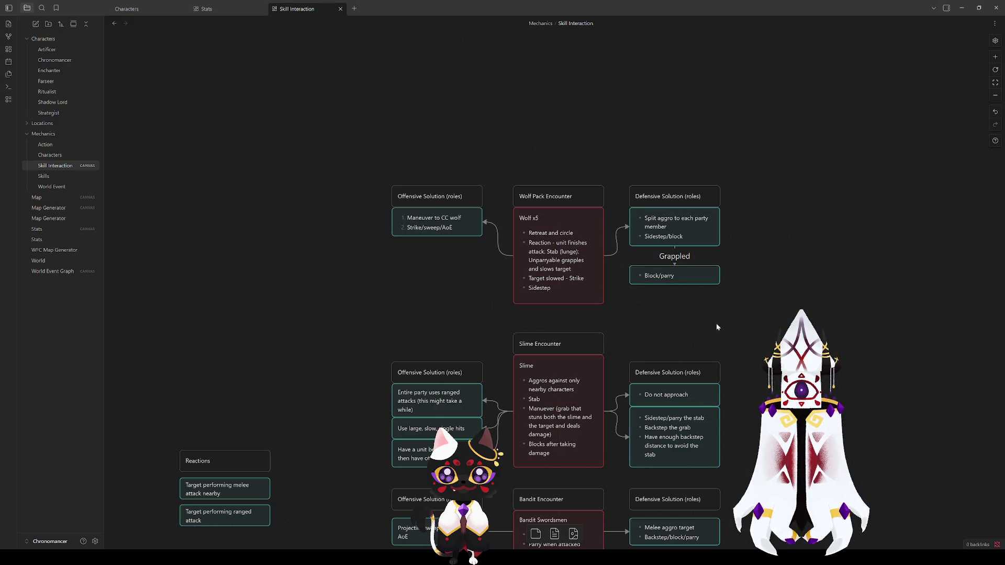
left_click_drag(675, 275, 674, 294)
left_click(755, 290)
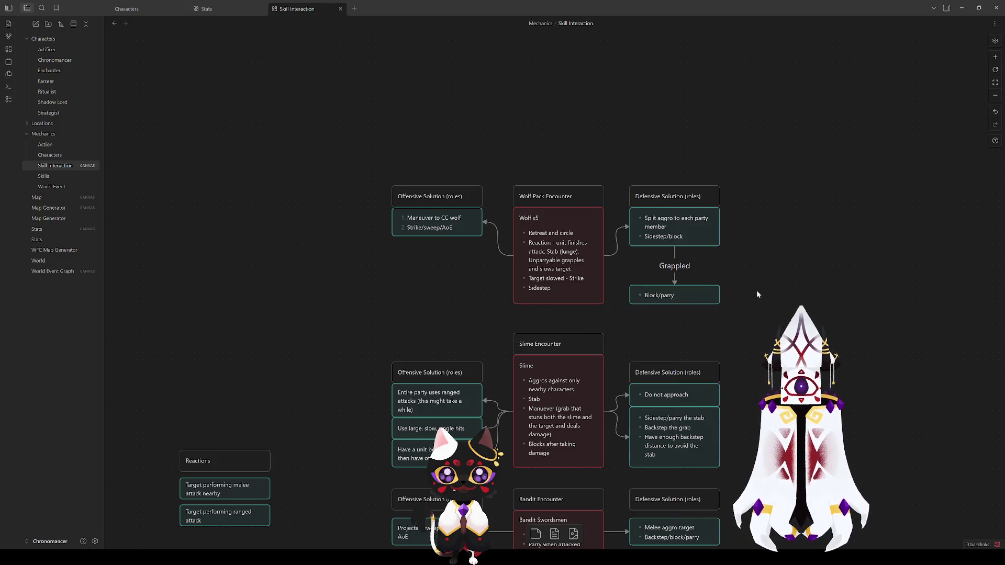
Change the Wolf x5 stab trigger to 'Reaction - unit starts thinking -'.
left_click(550, 235)
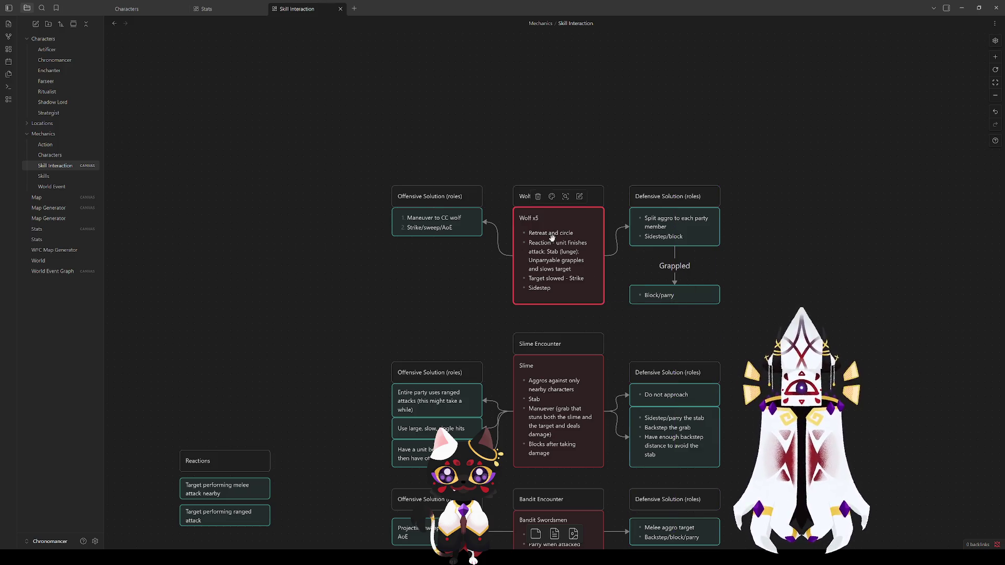
double_click(560, 263)
left_click_drag(545, 245, 569, 239)
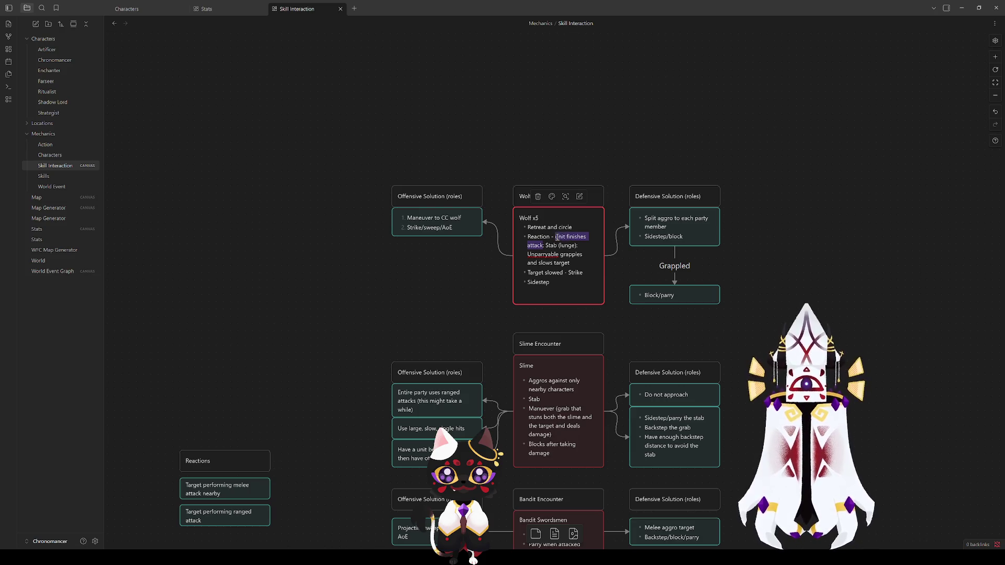
key("BackSpace")
type("starts")
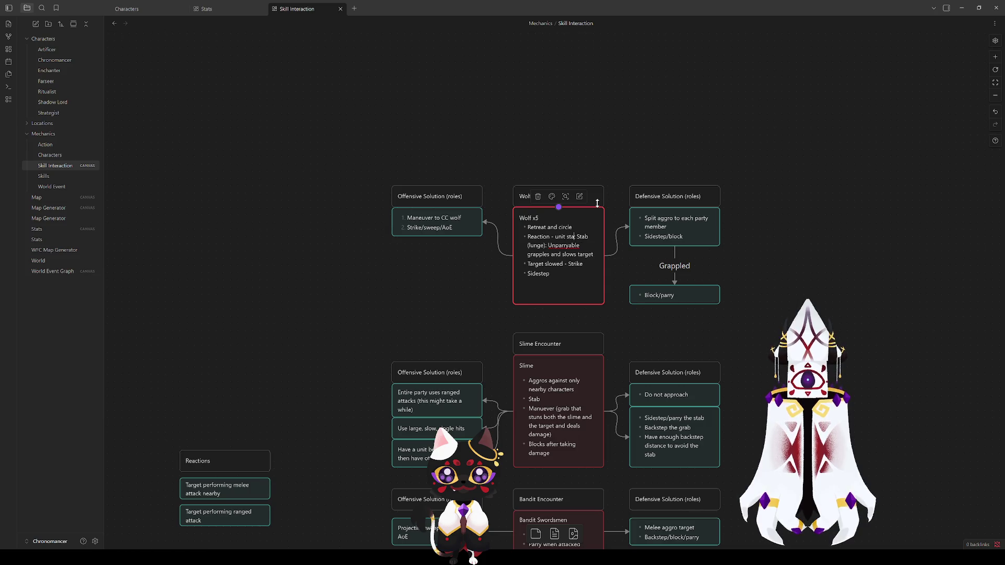
type(" thinking:")
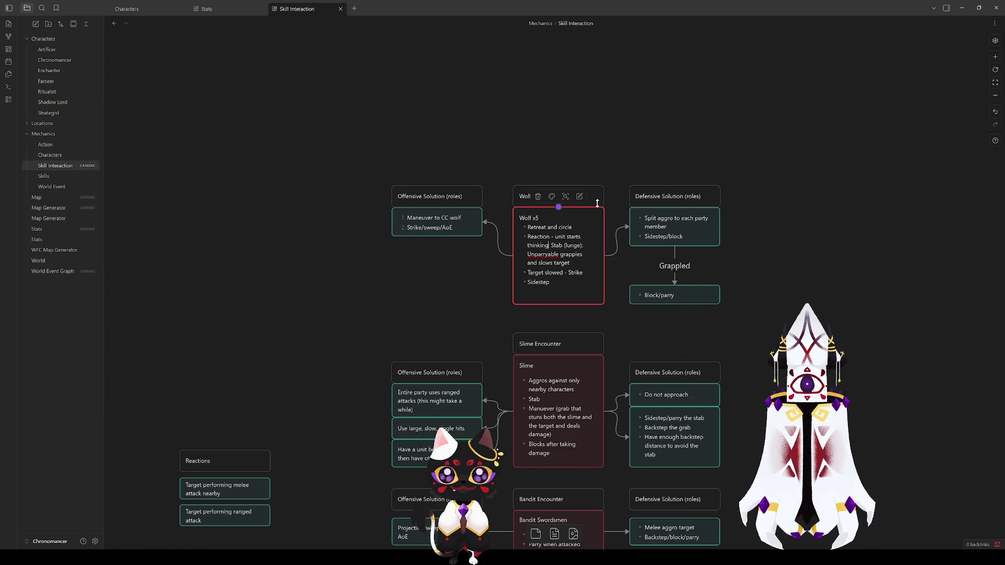
left_click(748, 263)
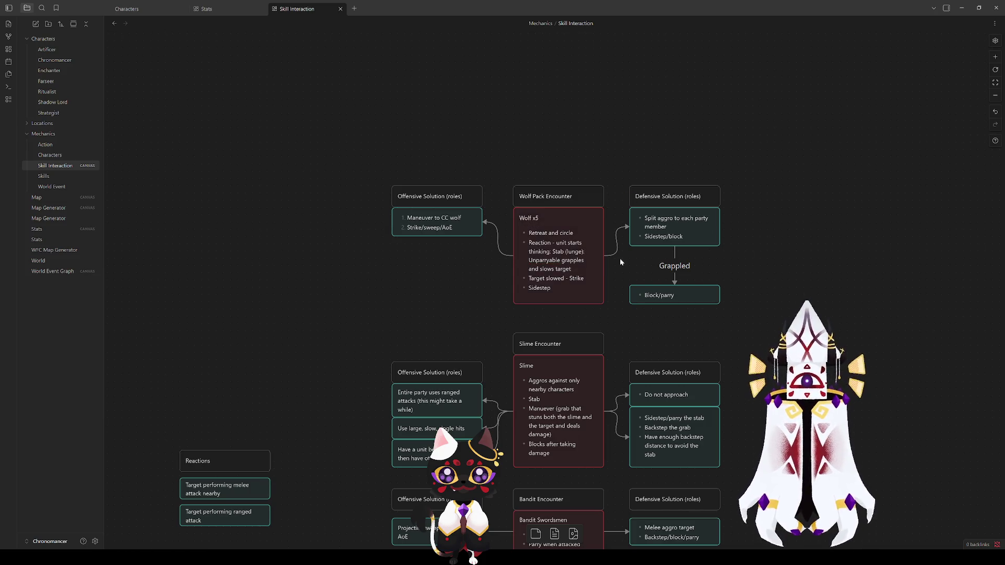
double_click(551, 260)
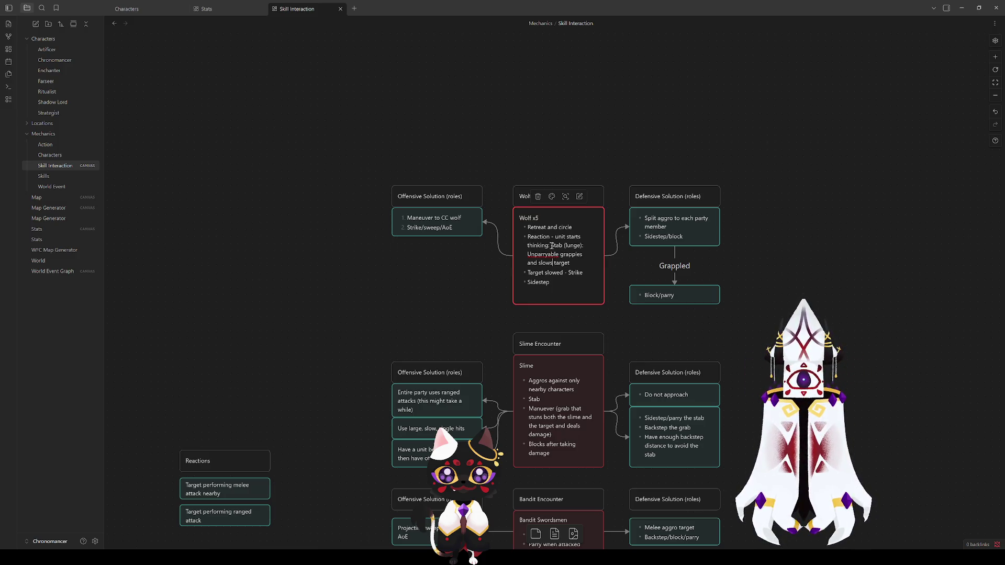
key("BackSpace")
type("-")
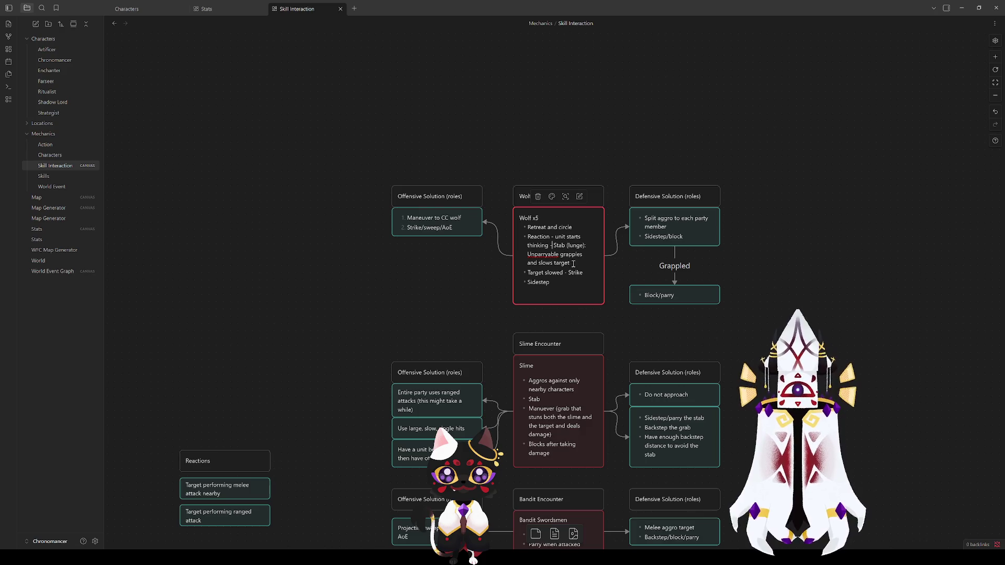
left_click(768, 273)
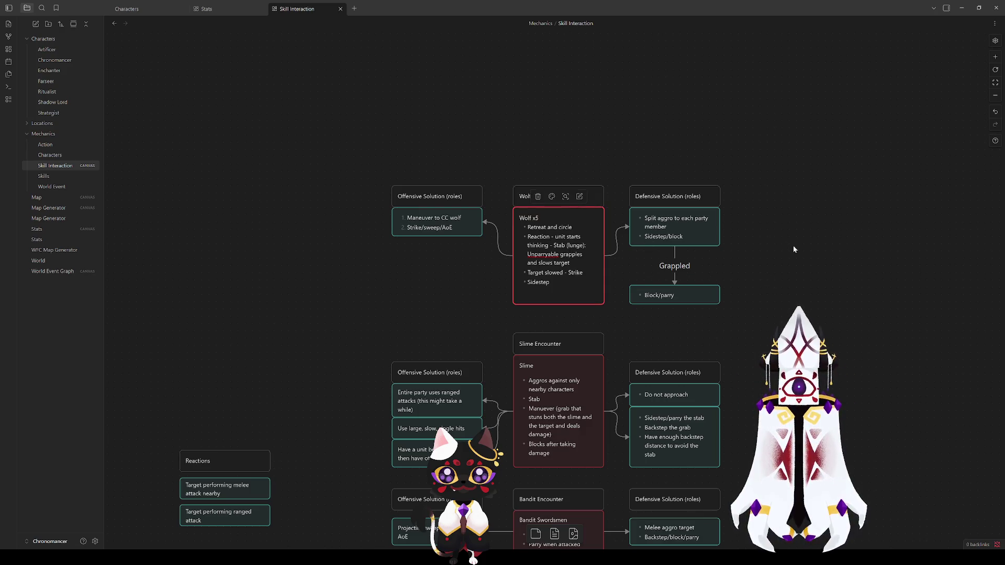
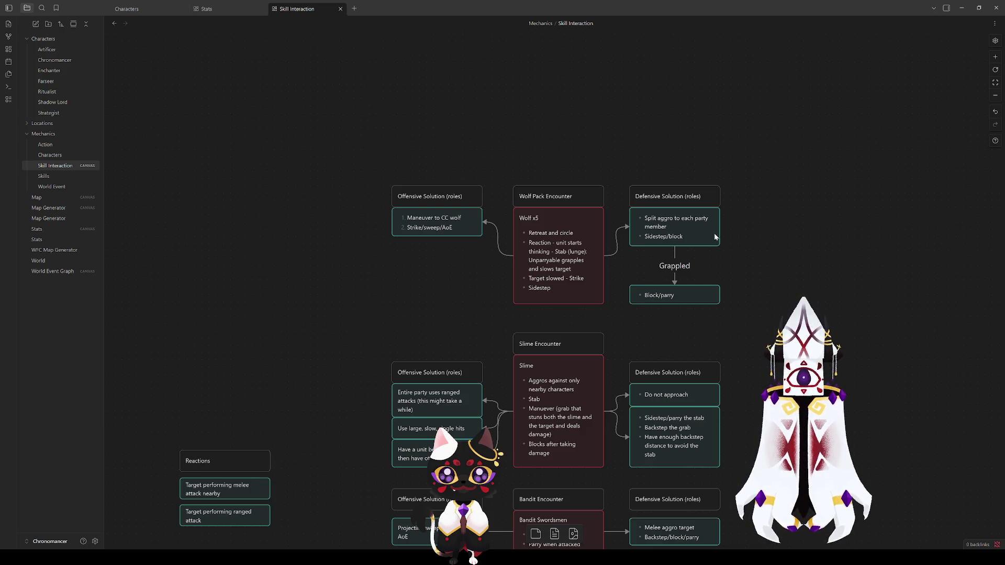
Add 'Low focus, high regen' as the first bullet of the Wolf x5 card.
double_click(529, 227)
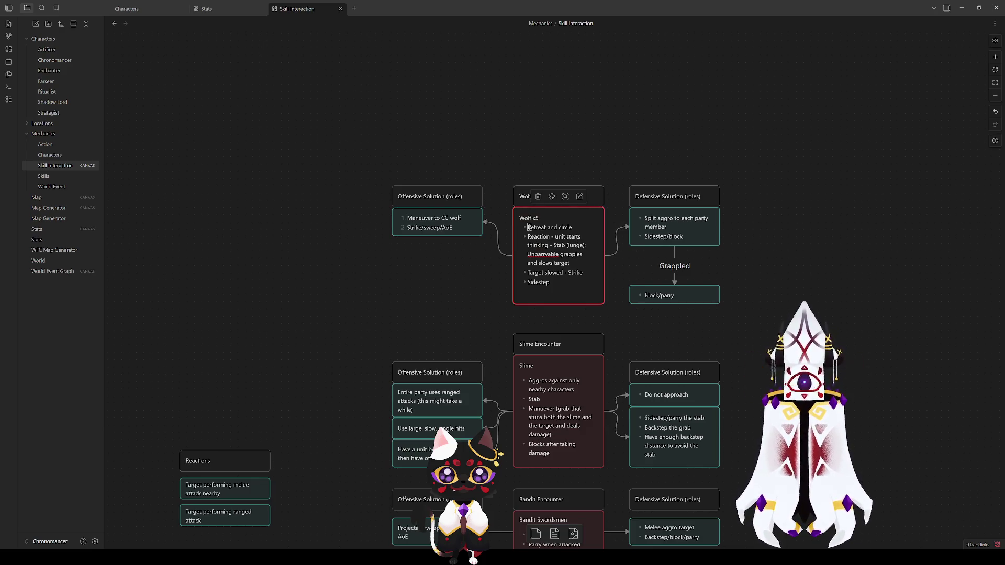
key("Return")
type("Low")
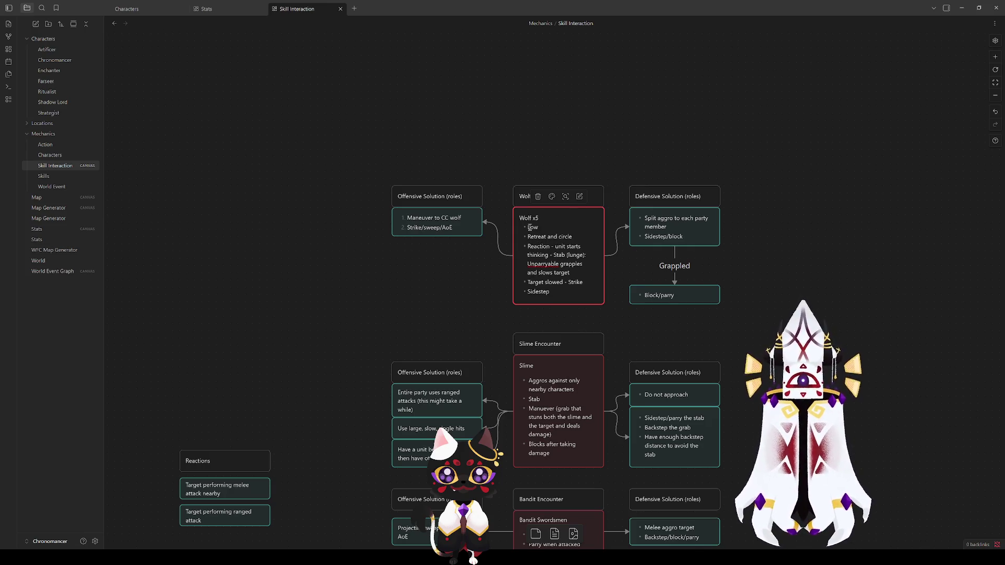
type(" focu")
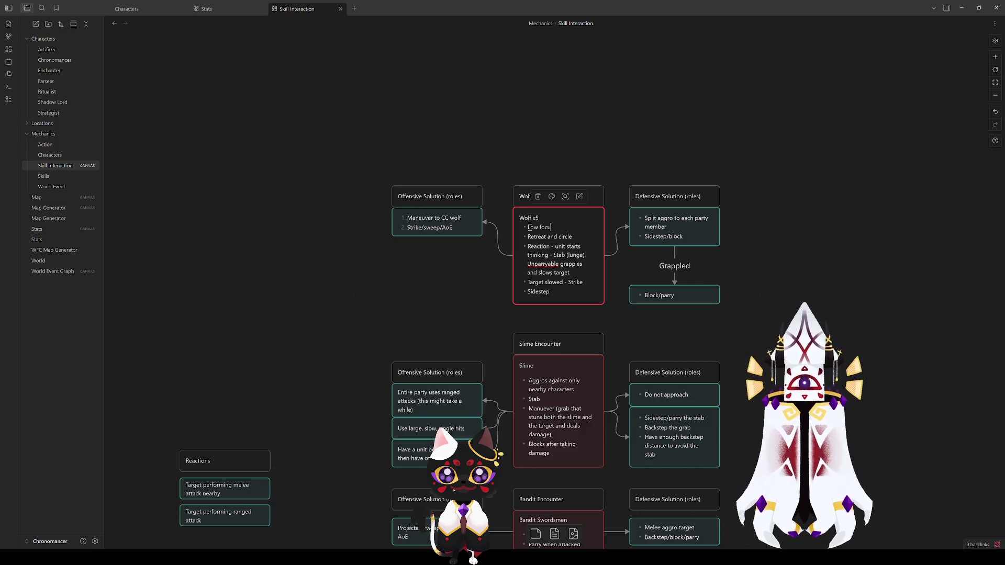
type("s, high regen")
left_click(475, 273)
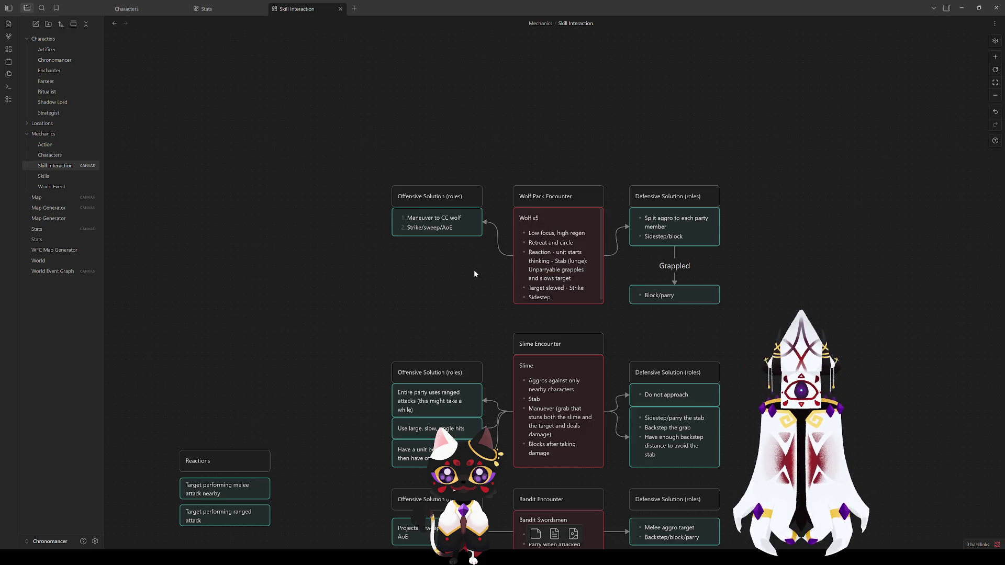
Nudge the Block/parry card slightly down into alignment.
left_click(583, 298)
left_click(646, 325)
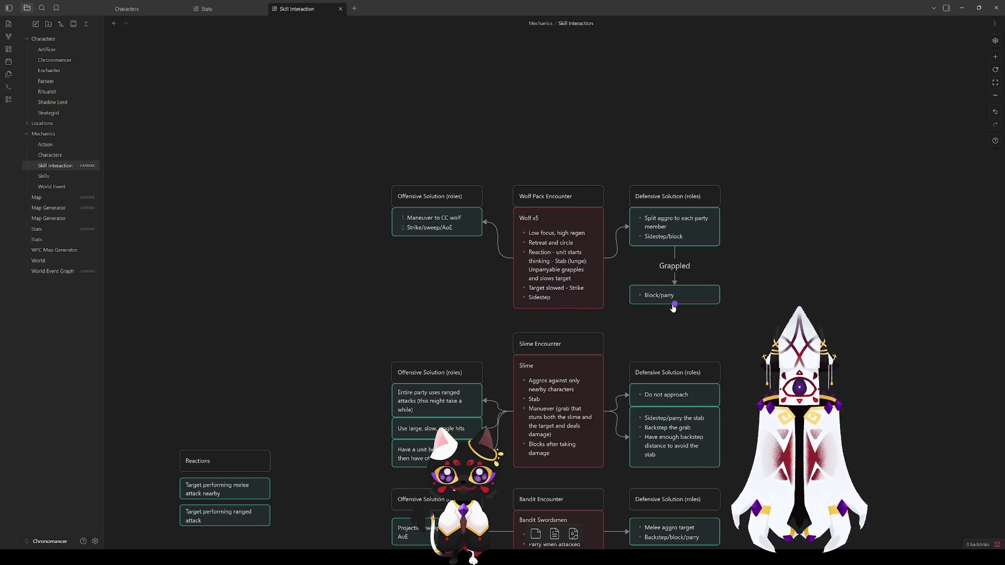
left_click_drag(669, 297, 668, 302)
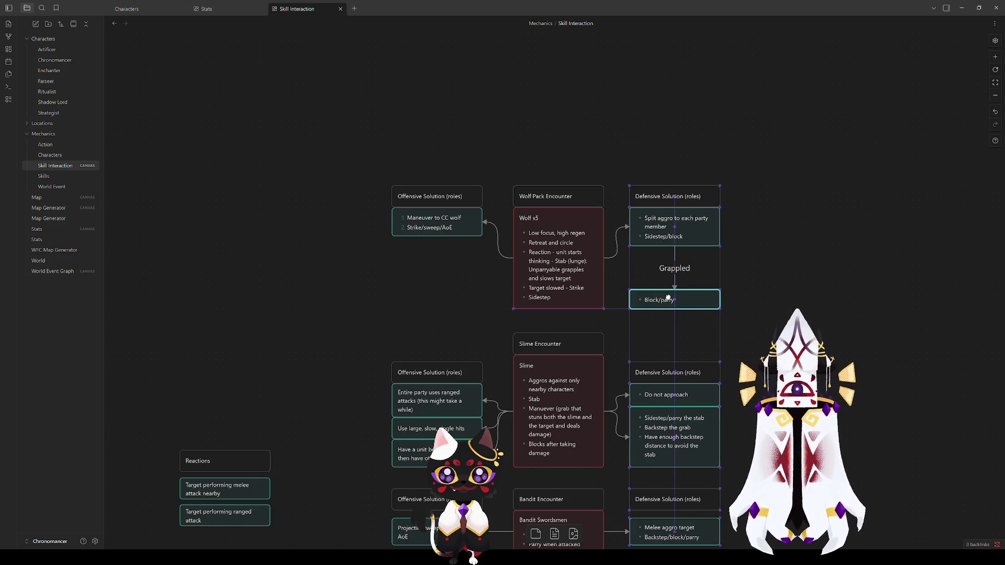
left_click(775, 250)
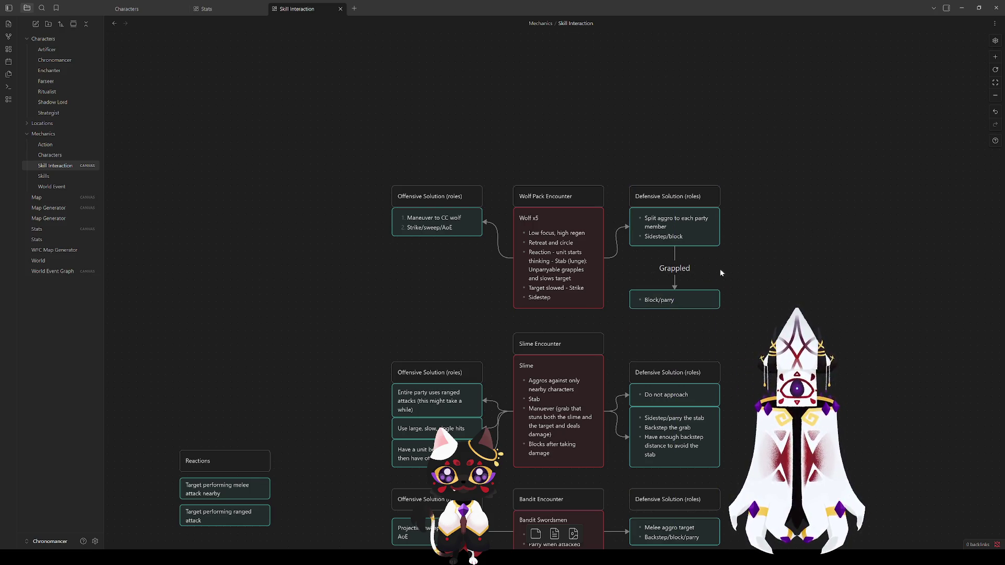
left_click(541, 300)
left_click(443, 287)
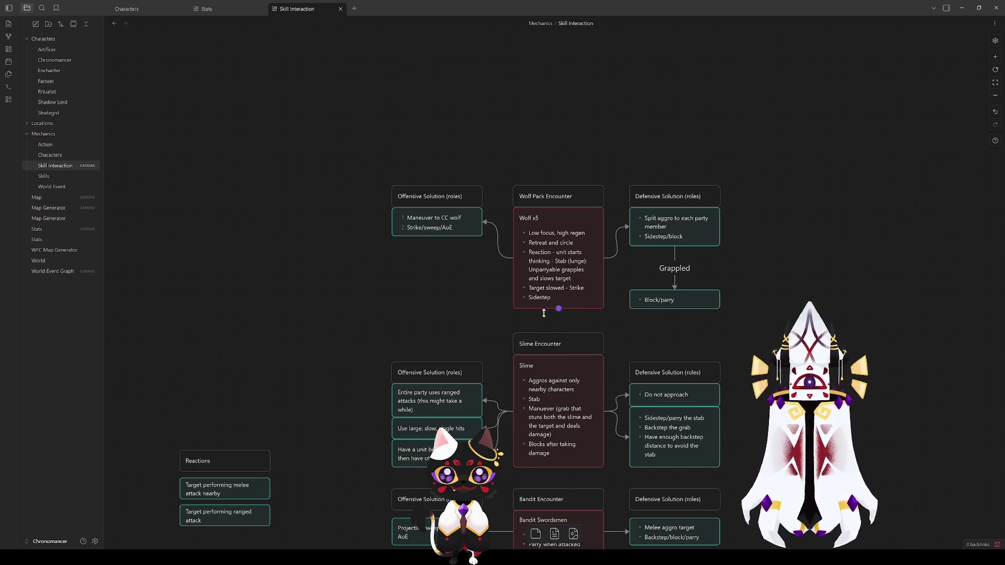
left_click_drag(316, 476, 647, 146)
scroll(647, 210, "down", 4)
left_click(617, 426)
left_click(707, 372)
scroll(708, 372, "up", 10)
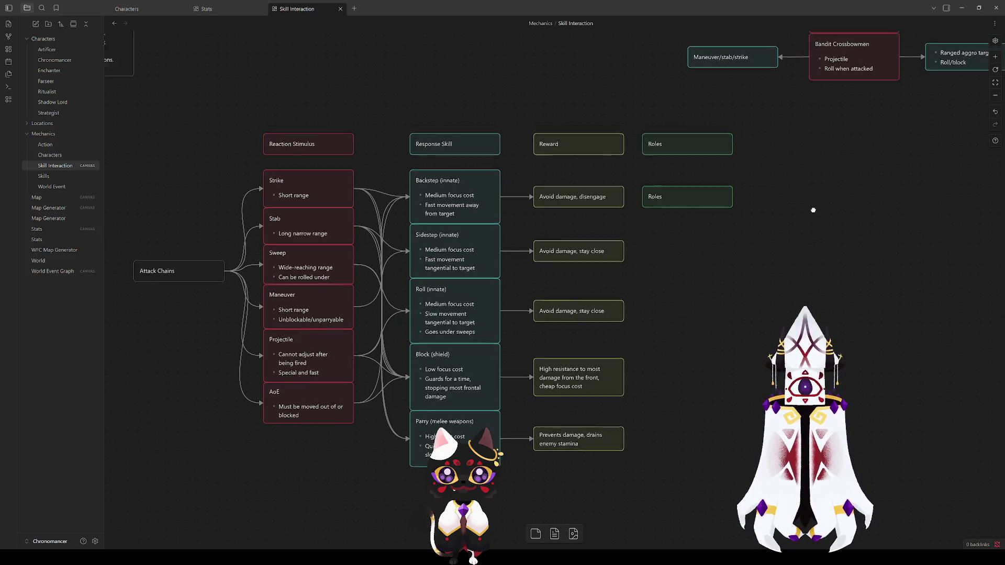
left_click(467, 262)
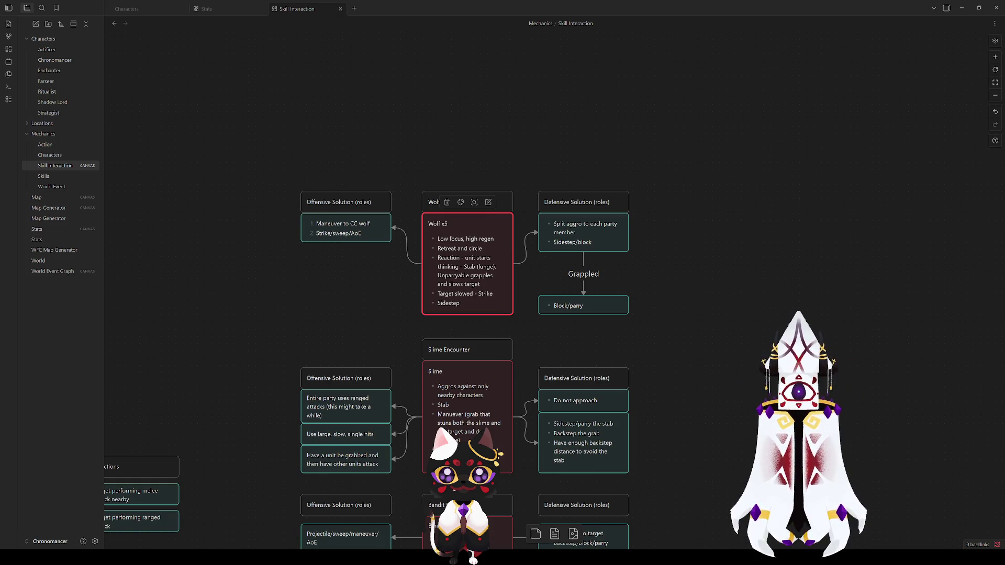
left_click(471, 263)
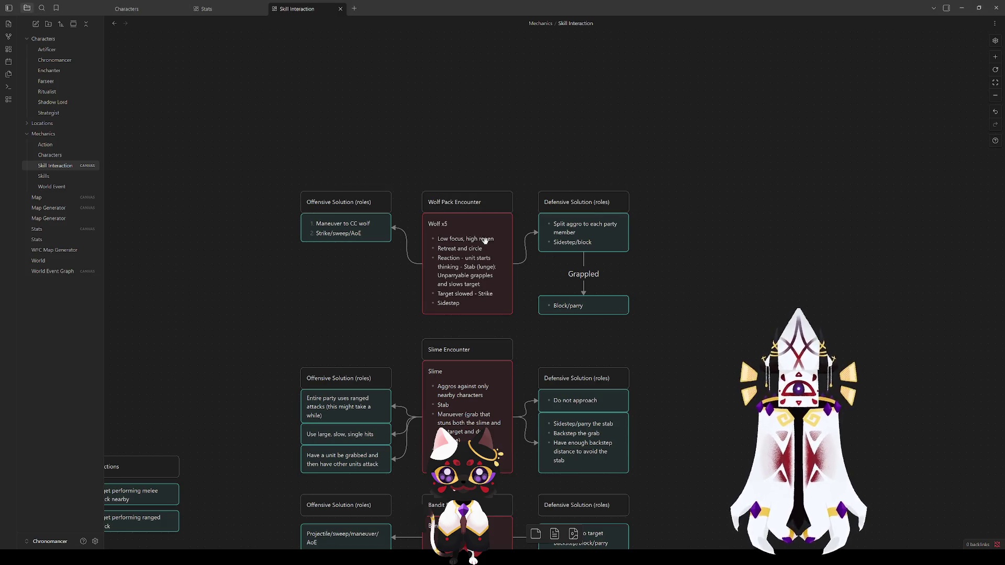
scroll(404, 279, "down", 5)
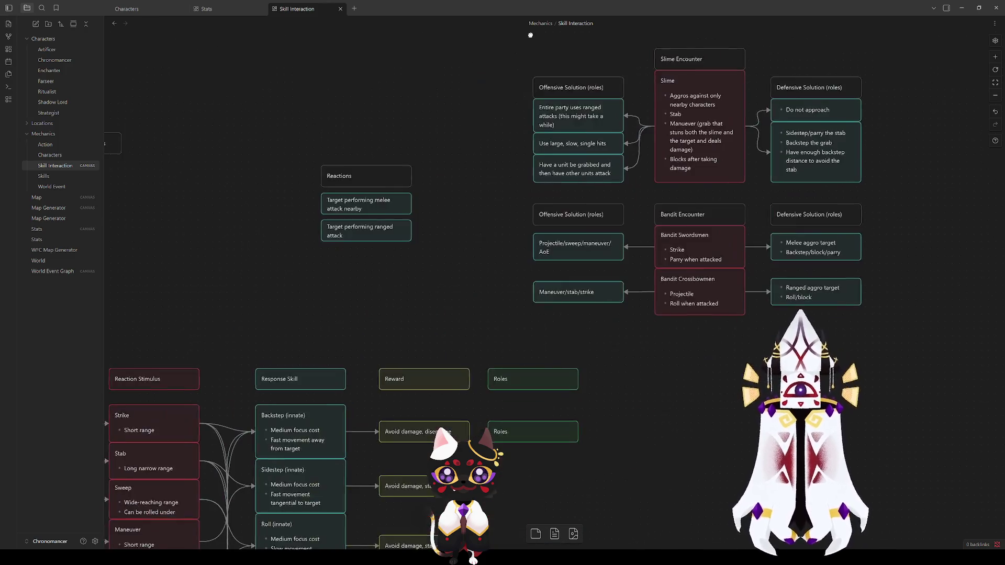
scroll(498, 305, "down", 4)
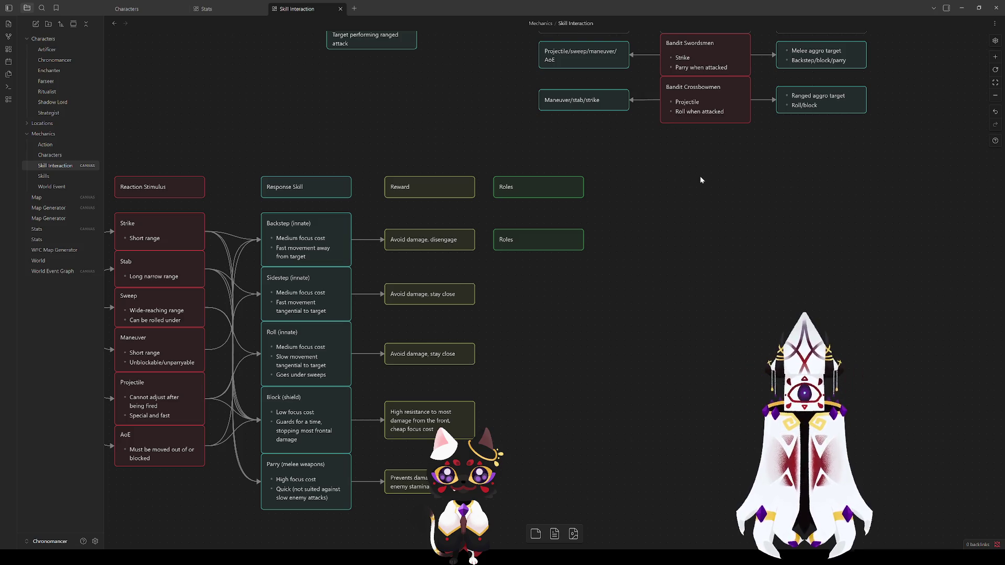
scroll(699, 176, "up", 10)
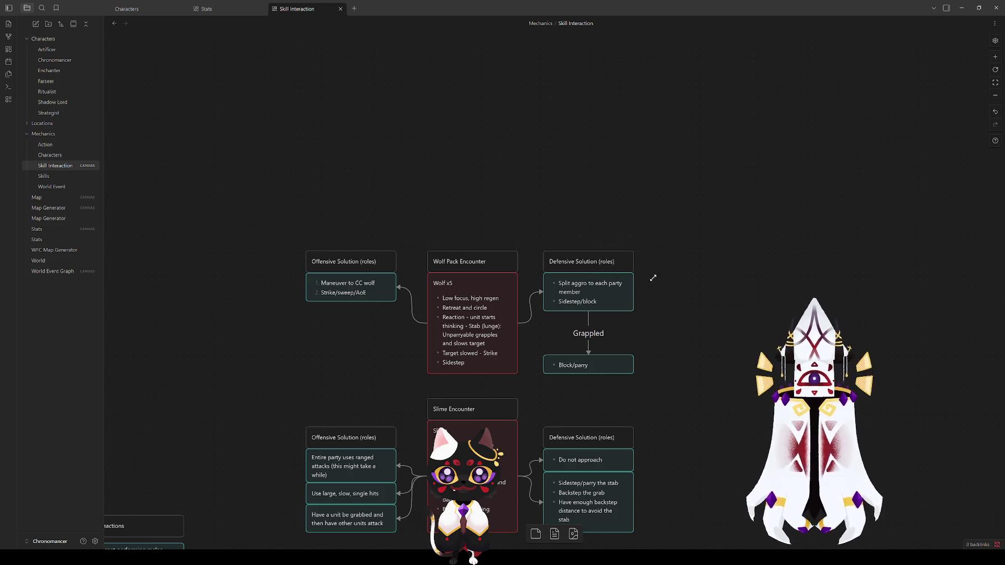
Add 'Medium focus, medium regen' as Bandit Swordsmen's first bullet and enlarge the card to fit.
scroll(722, 303, "down", 5)
double_click(514, 323)
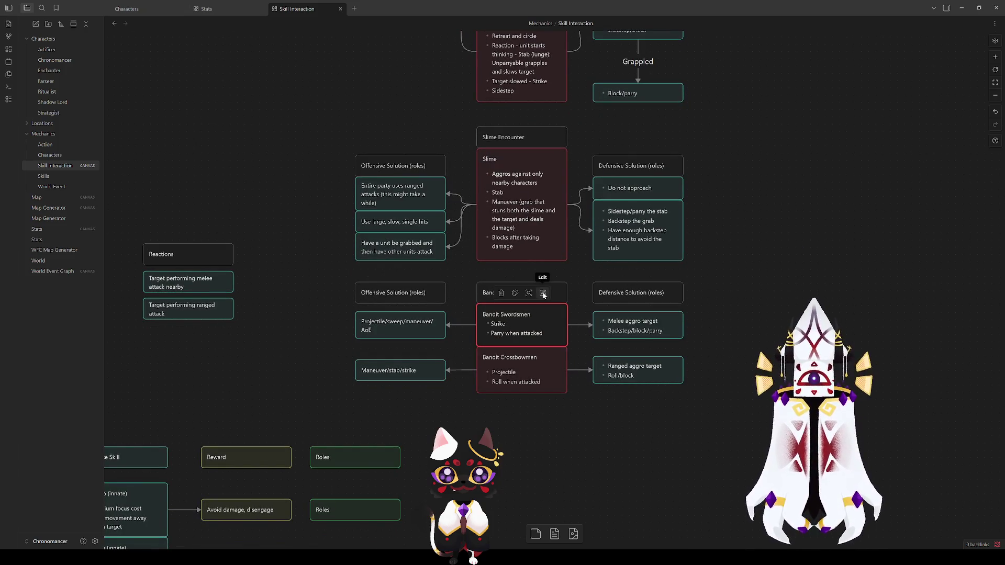
key("Return")
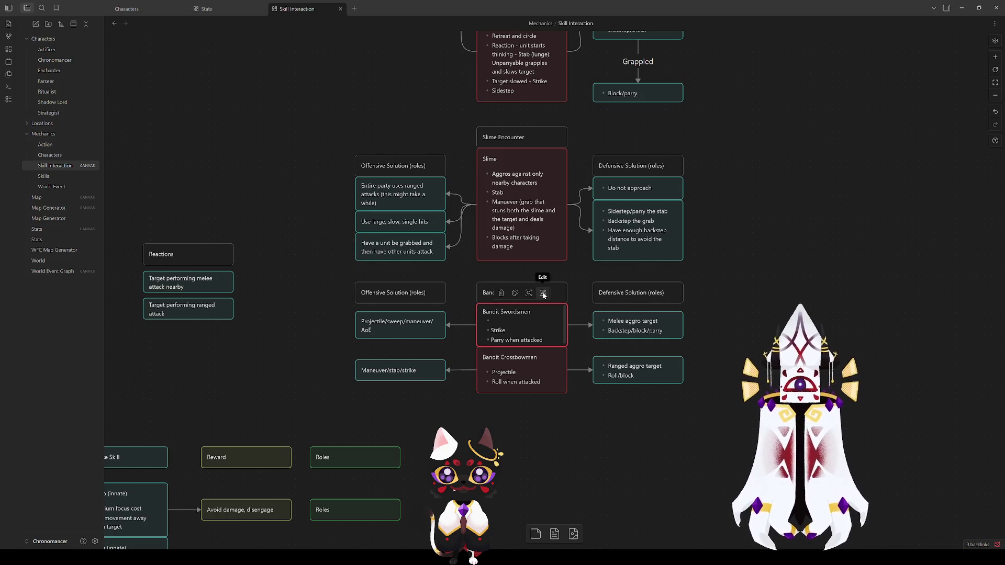
type("Medi")
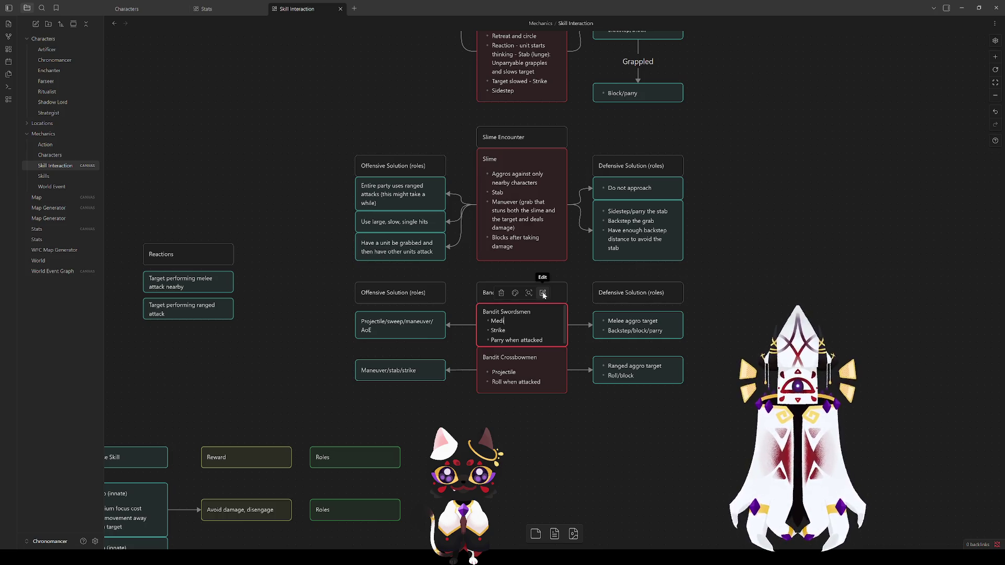
type("um focus")
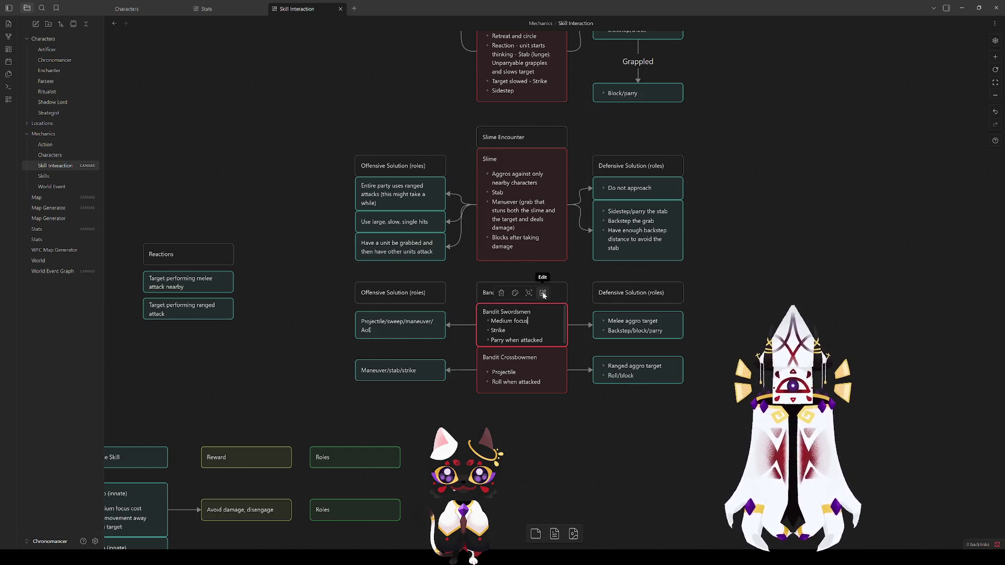
type(", ")
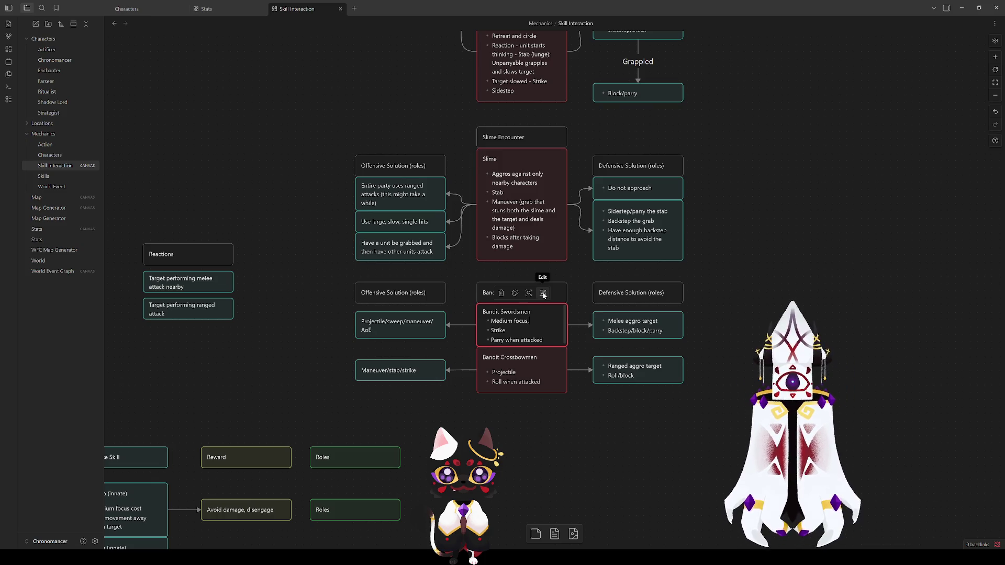
type("medium regen")
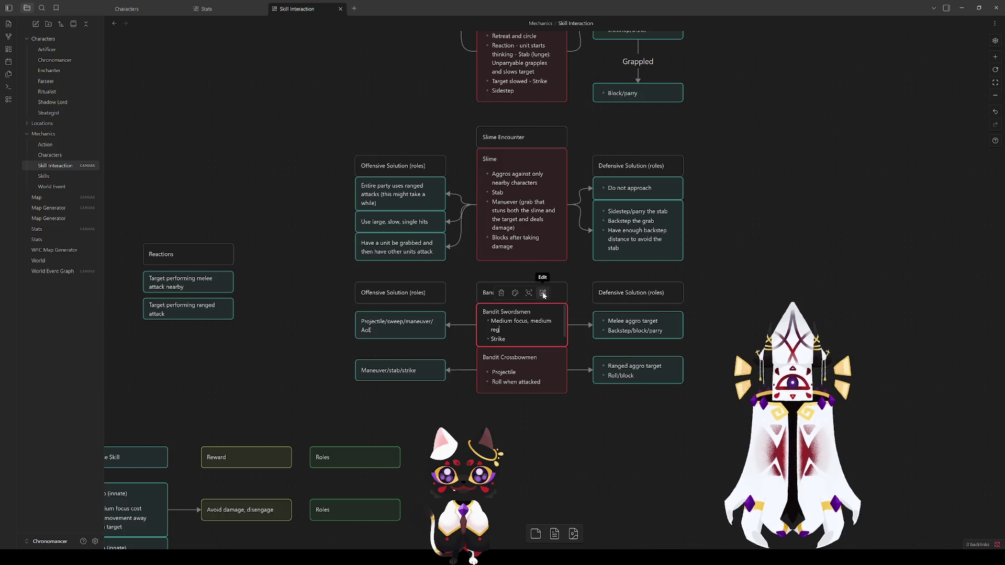
left_click(763, 327)
scroll(764, 327, "up", 4)
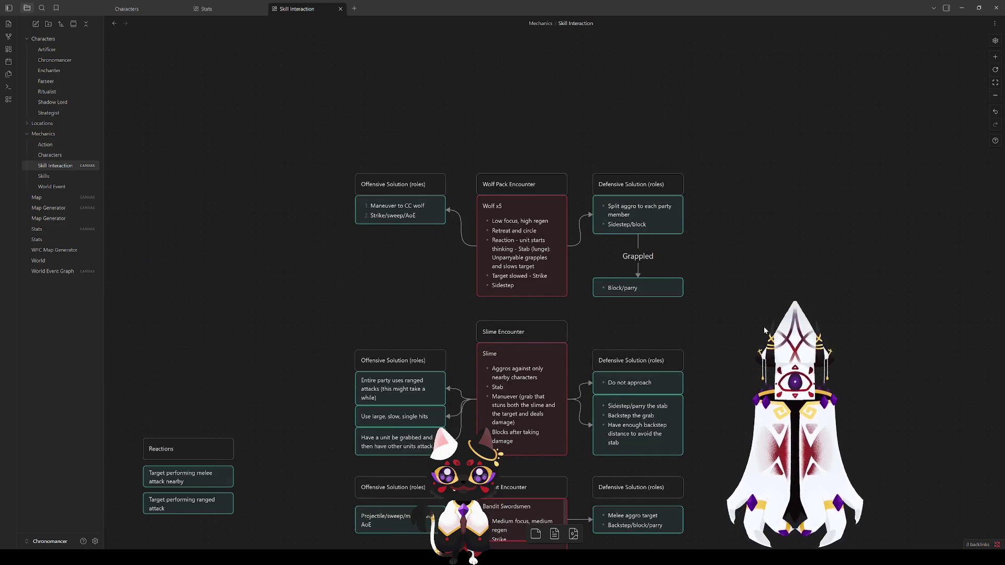
scroll(764, 326, "down", 5)
left_click(542, 343)
left_click_drag(539, 298, 536, 321)
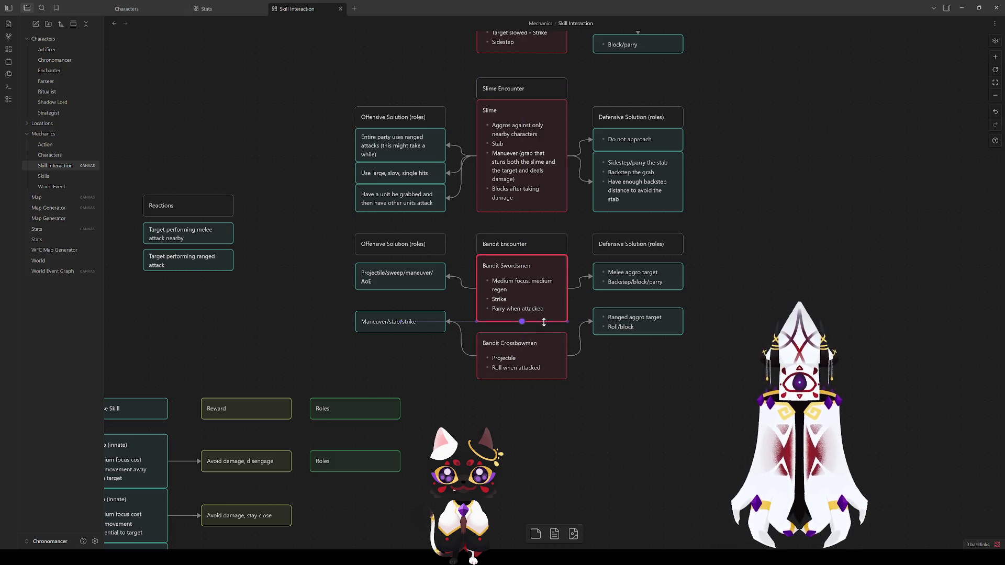
Add 'Medium focus, low regen' as a bullet on the Bandit Crossbowmen card.
left_click(532, 369)
left_click(505, 350)
type("Medium focus, ")
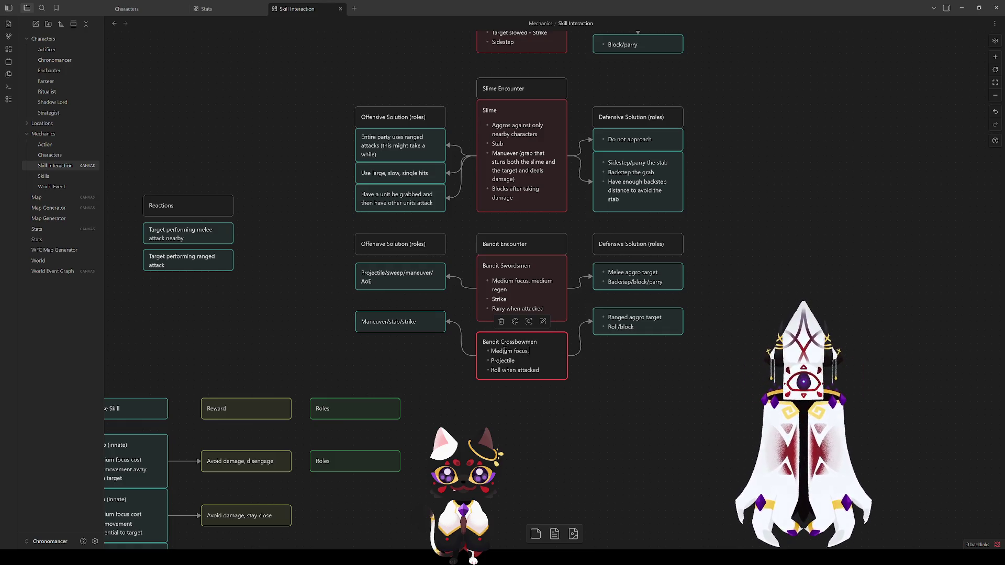
type("low regen")
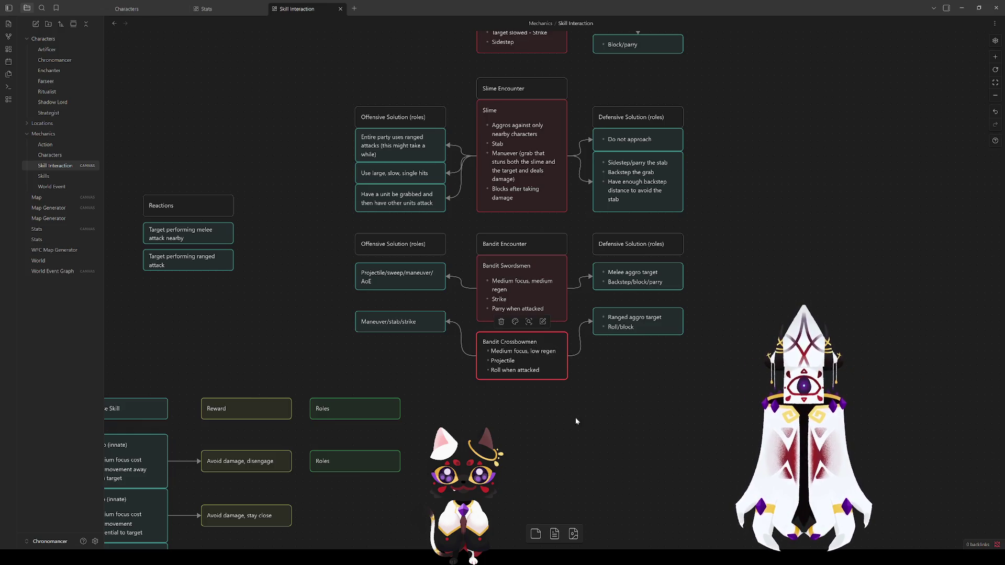
left_click(576, 417)
Move Bandit Crossbowmen up flush beneath Bandit Swordsmen and extend it slightly downward.
left_click_drag(545, 361, 545, 351)
left_click(578, 394)
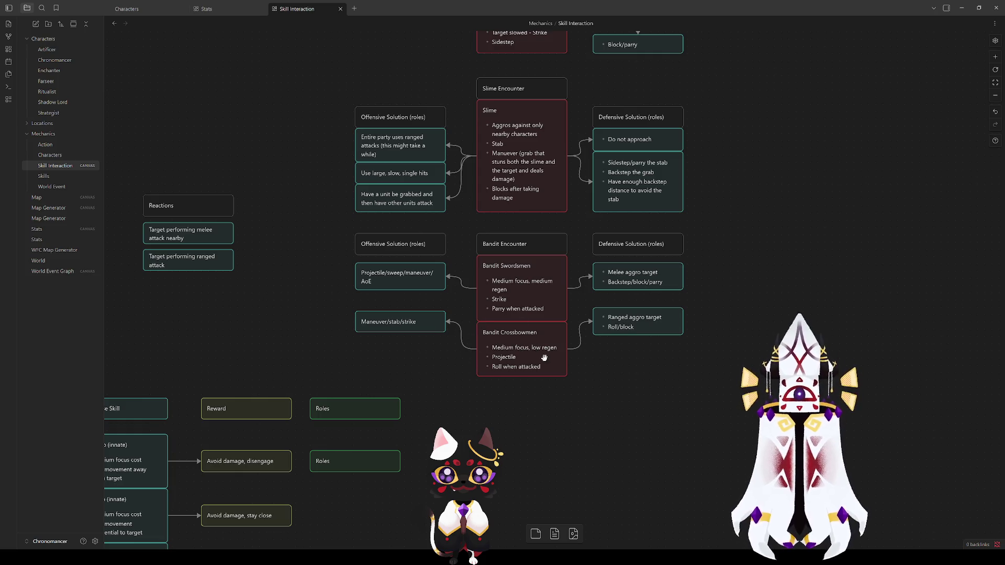
left_click_drag(554, 378, 554, 382)
left_click(561, 391)
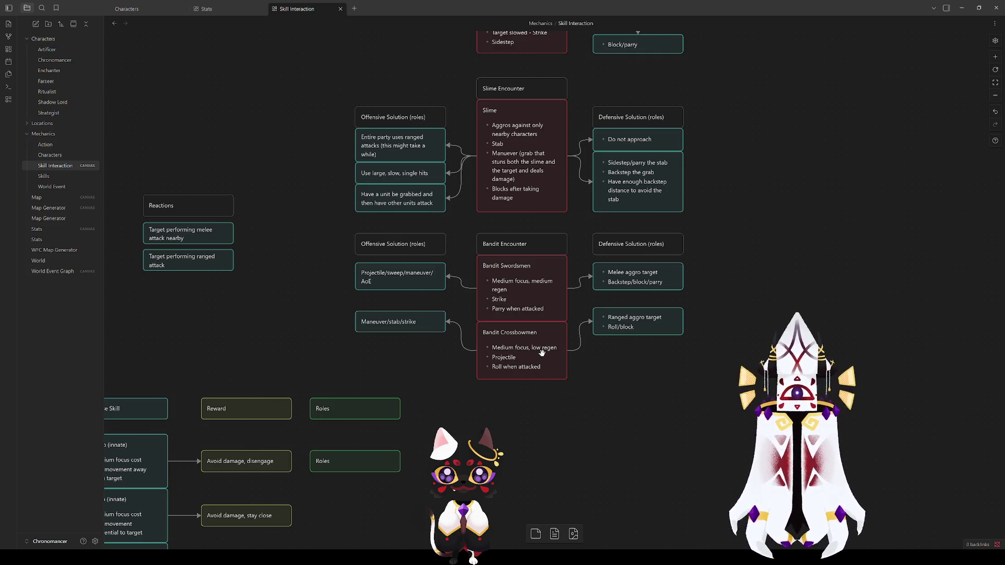
mouse_move(449, 407)
left_mouse_down()
mouse_move(696, 292)
mouse_move(820, 163)
mouse_move(502, 374)
mouse_move(698, 245)
left_mouse_up()
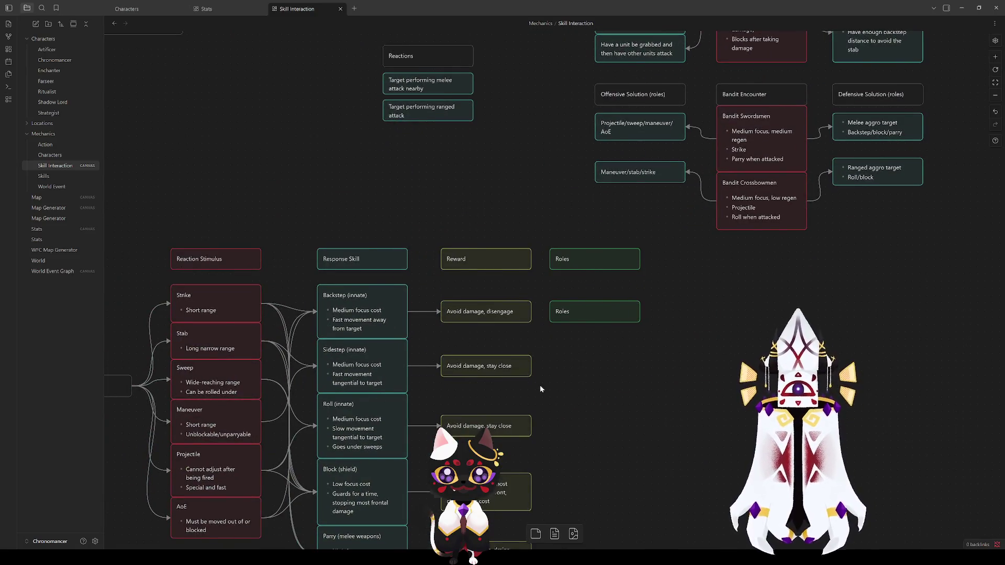
Add a new line to the Maneuver/stab/strike card.
scroll(649, 342, "up", 3)
scroll(651, 376, "right", 4)
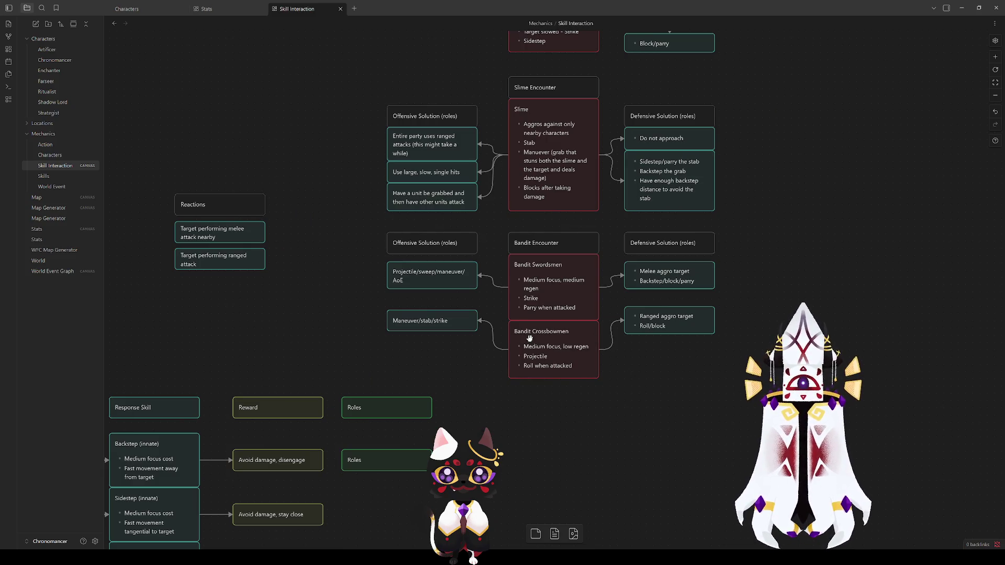
left_click(425, 321)
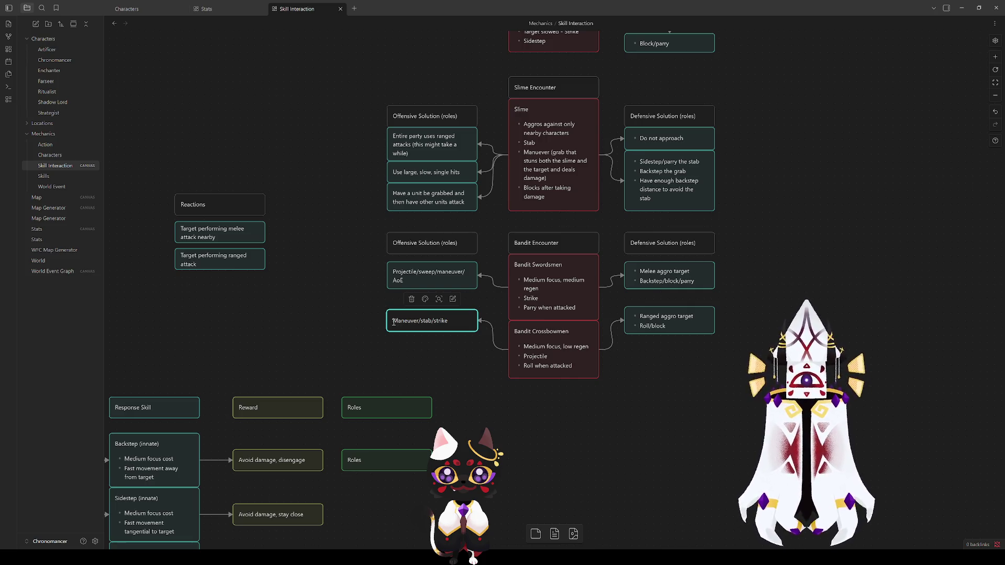
key("Return")
type("Sap focus")
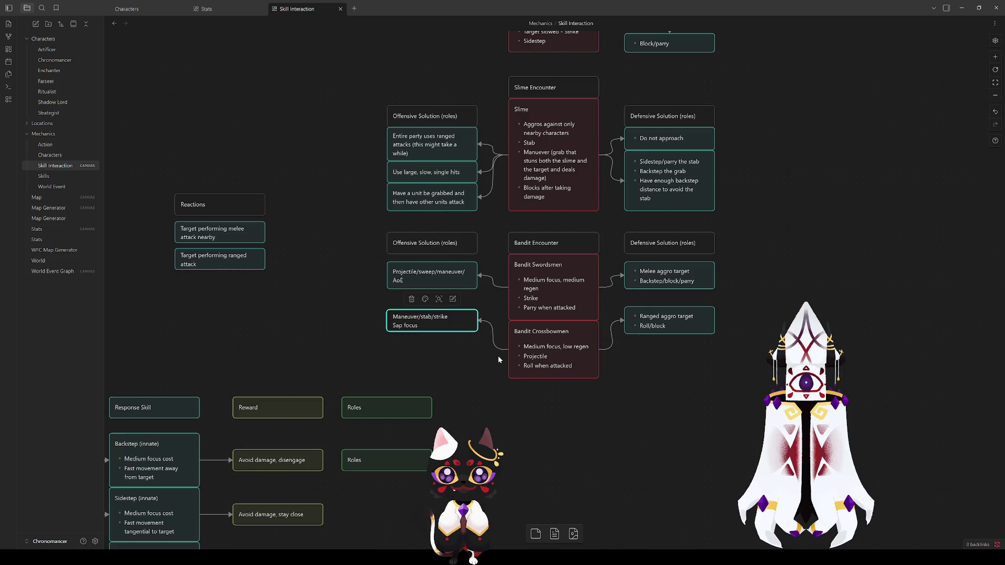
left_click(497, 359)
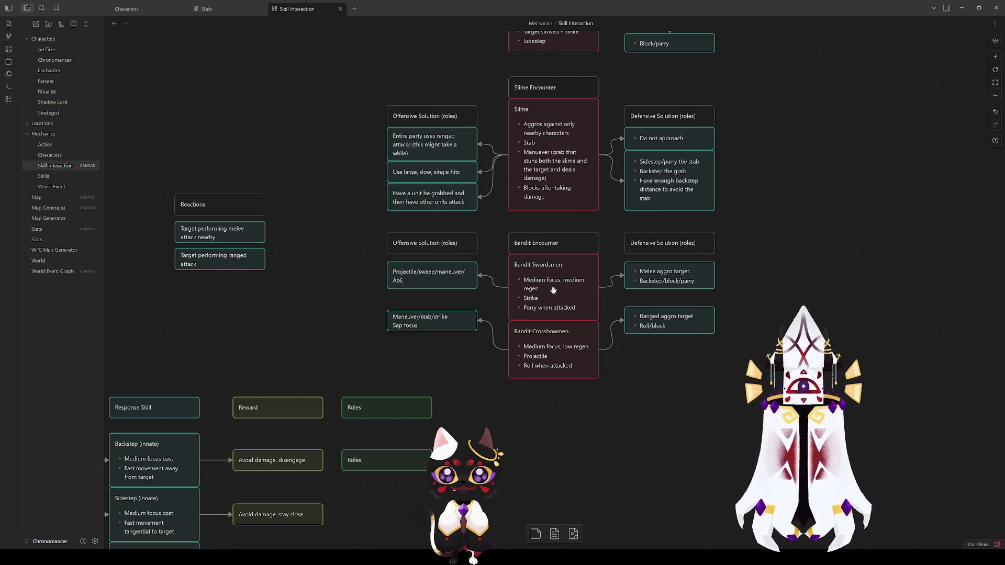
Add 'Sap focus (parry)' to the Projectile/sweep/maneuver/AoE card and lengthen both offensive cards to fit.
left_click(443, 282)
left_click(443, 282)
key("Return")
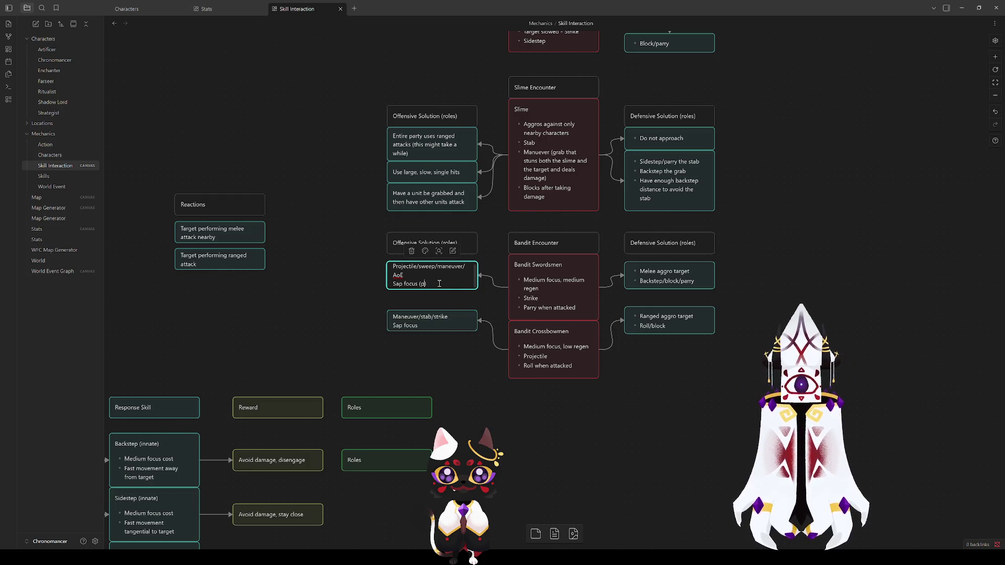
left_click(442, 296)
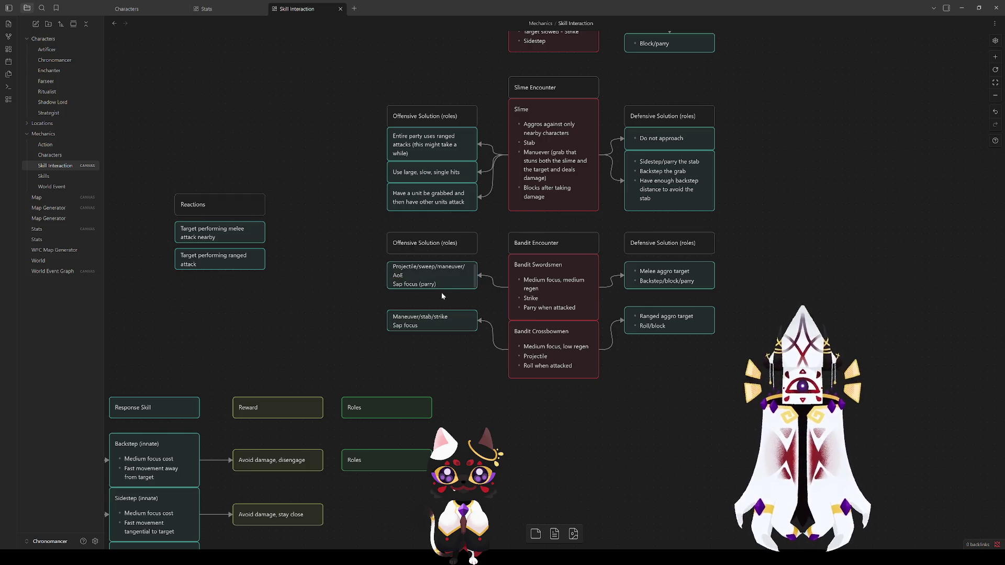
left_click_drag(449, 288, 449, 299)
left_click(463, 369)
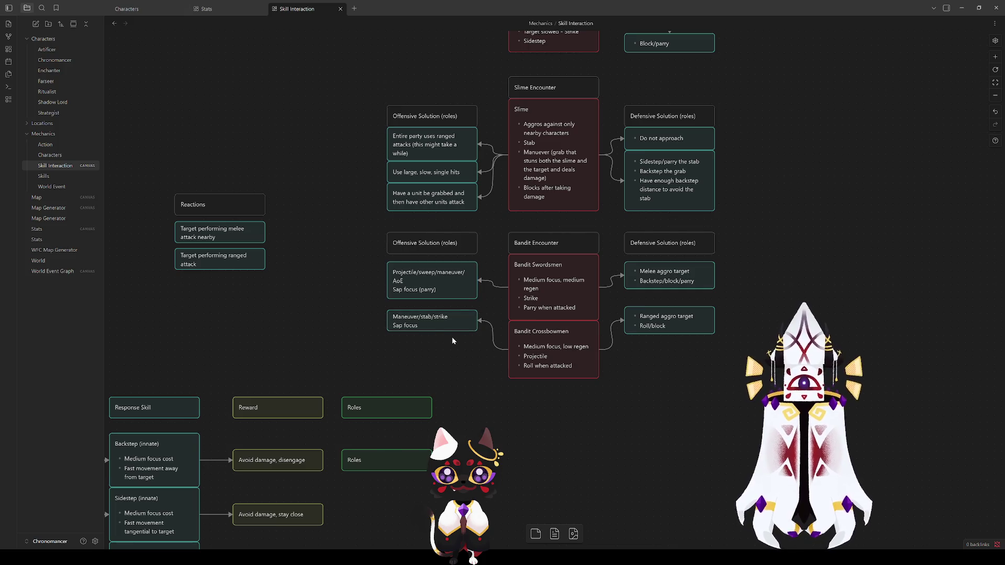
left_click_drag(448, 333, 449, 334)
left_click(453, 356)
Move the Maneuver, Projectile and AoE cards down to open a gap below Sweep.
left_click_drag(367, 372, 692, 102)
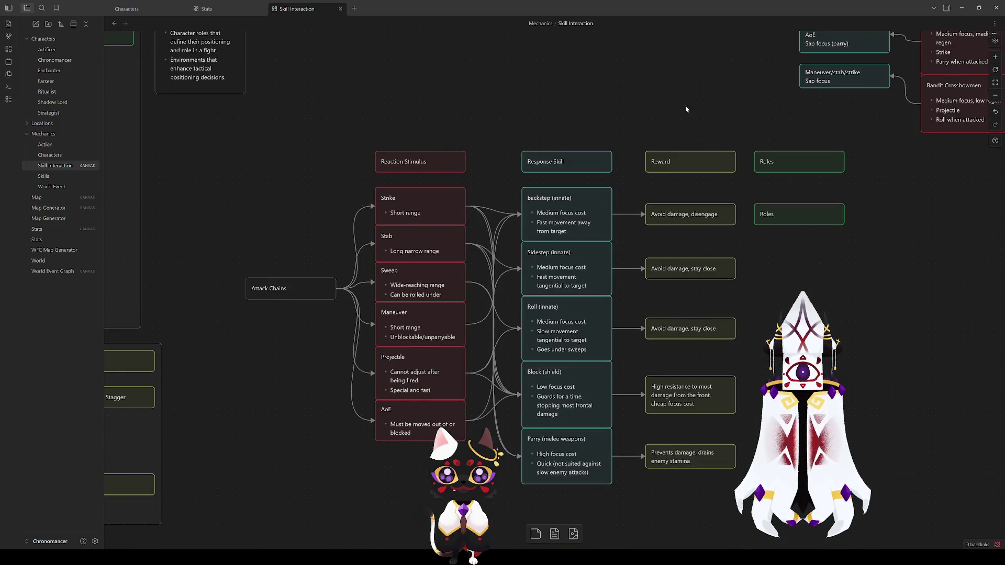
left_click(450, 320)
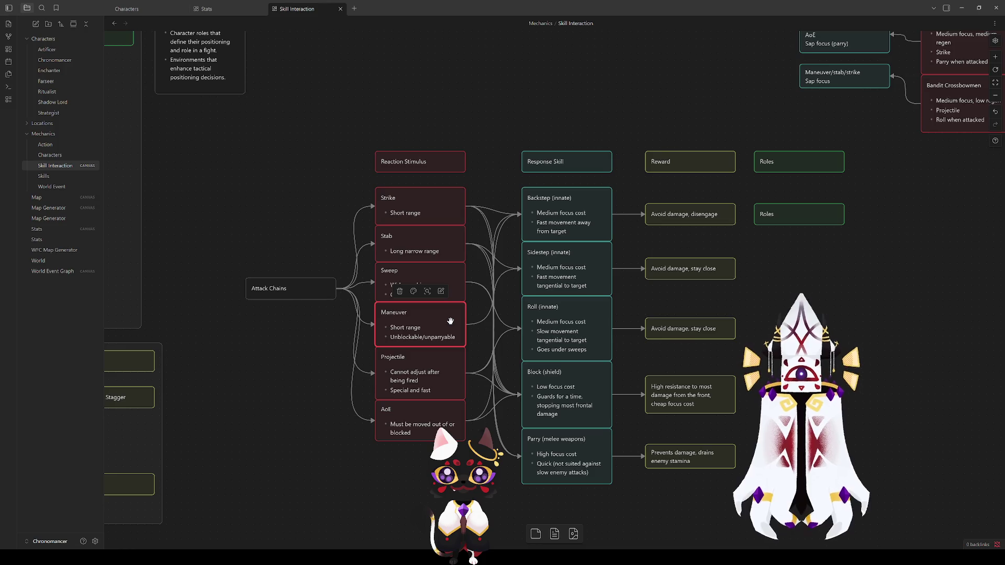
left_click(455, 431, "shift")
left_click(413, 374, "shift")
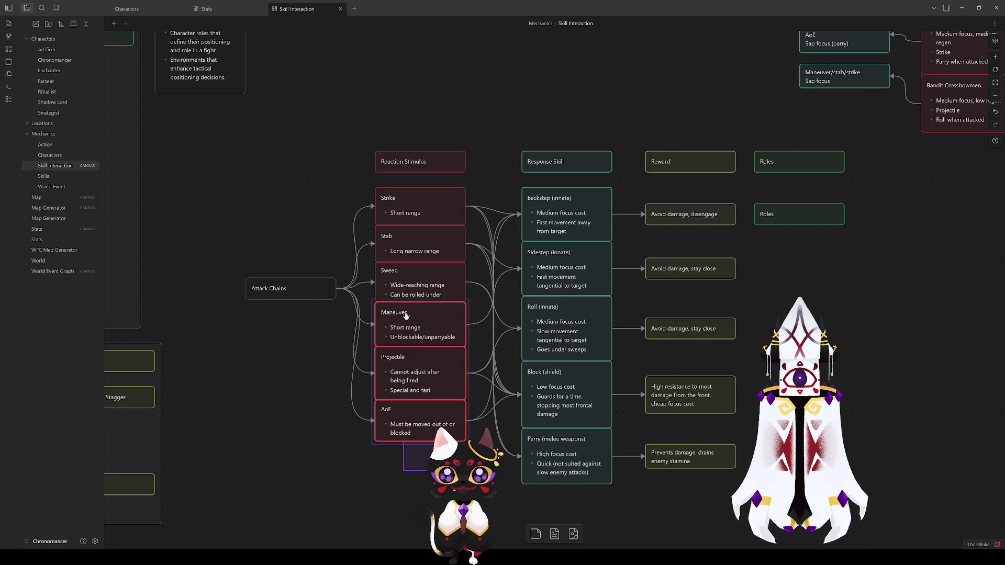
left_click(404, 451)
double_click(397, 331)
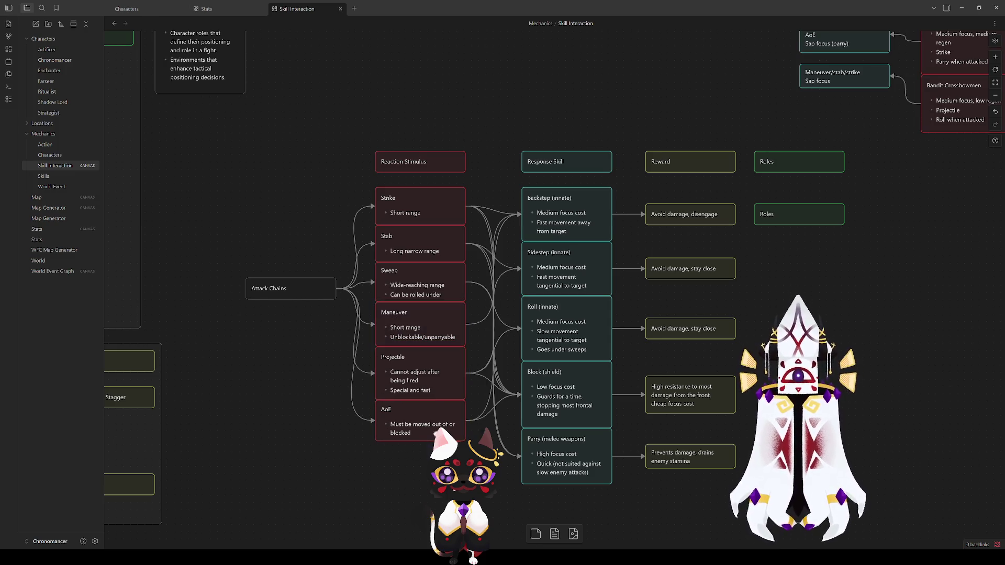
left_click_drag(400, 321, 401, 372)
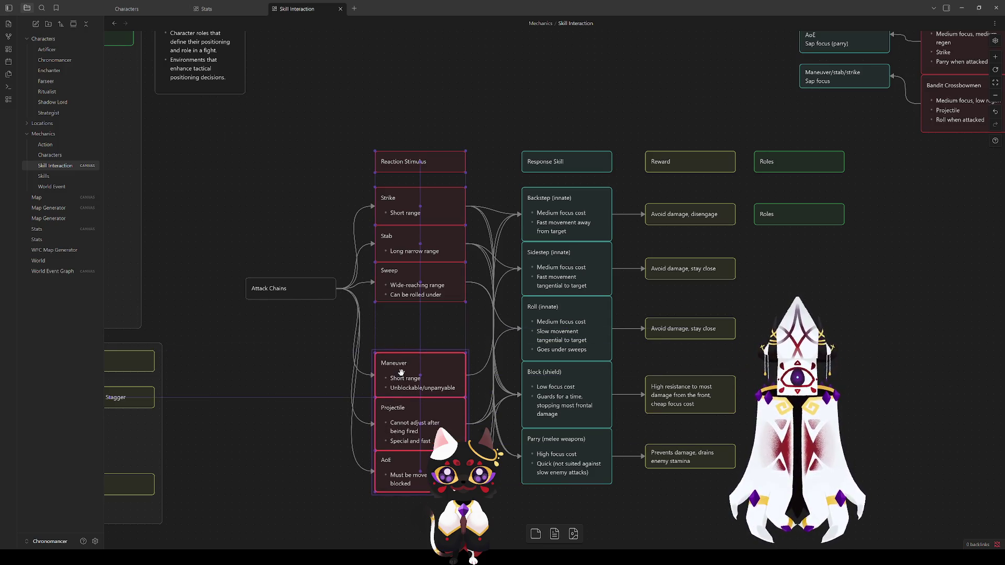
left_click(434, 373)
Copy the Maneuver card into the gap and rename its title to 'Sap'.
key("ctrl+c")
key("ctrl+v")
left_click_drag(536, 283, 402, 317)
double_click(403, 314)
double_click(390, 313)
type("S")
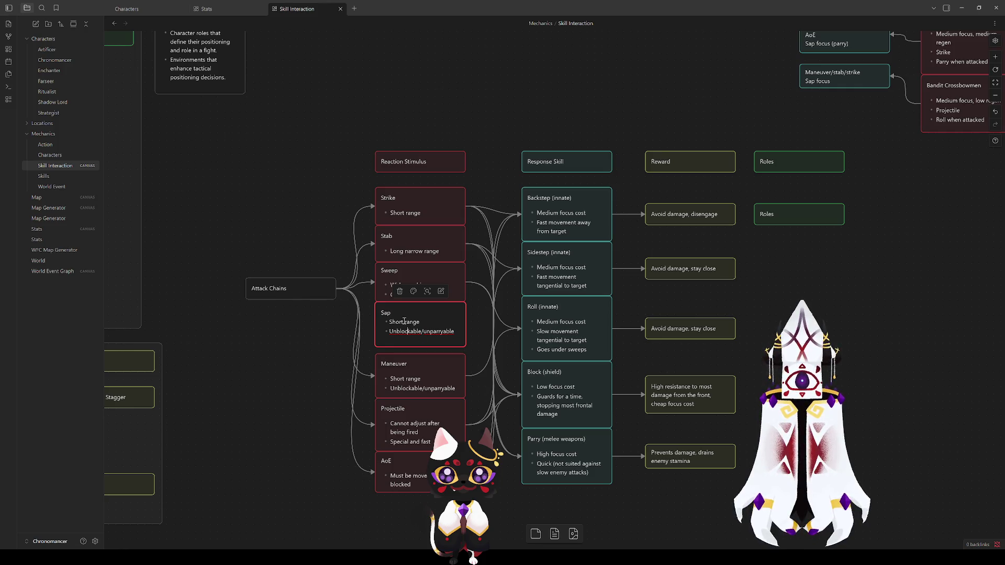
left_click_drag(454, 331, 389, 331)
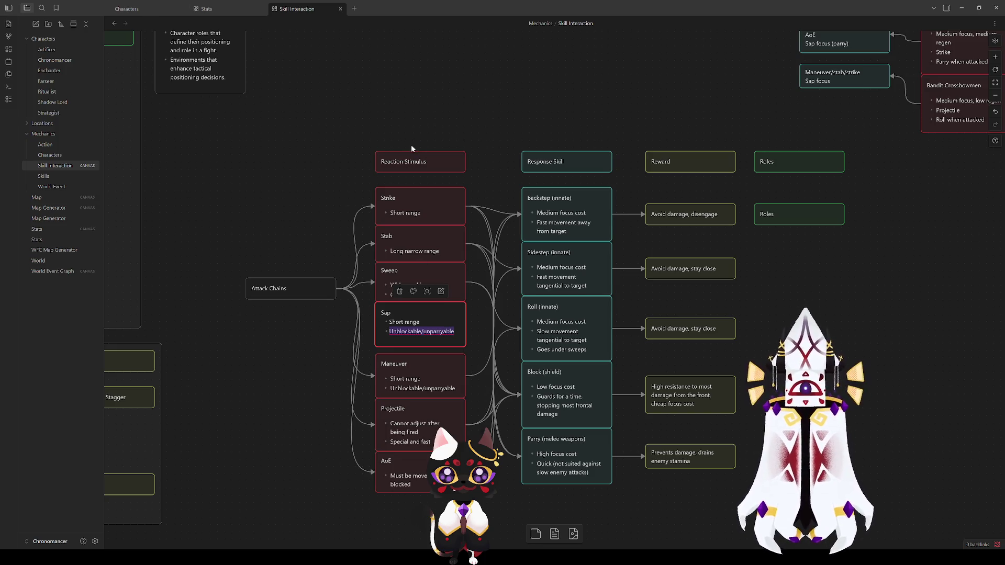
Undo the Sap card, add a 'Grabs, saps, knockdowns, etc' bullet to Maneuver and lengthen it.
left_click(415, 327)
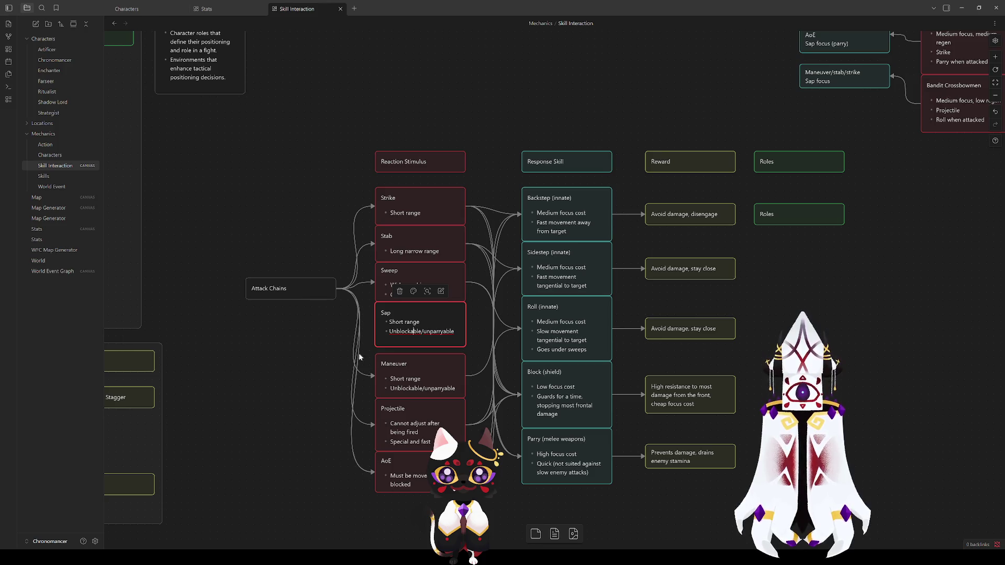
key("ctrl+z")
key("ctrl+z")
key("ctrl+z")
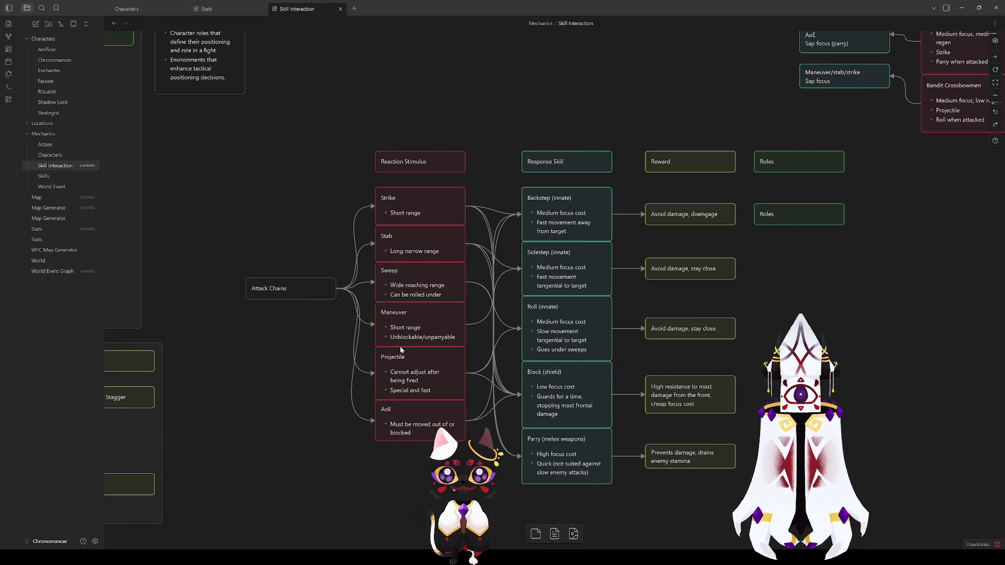
double_click(411, 325)
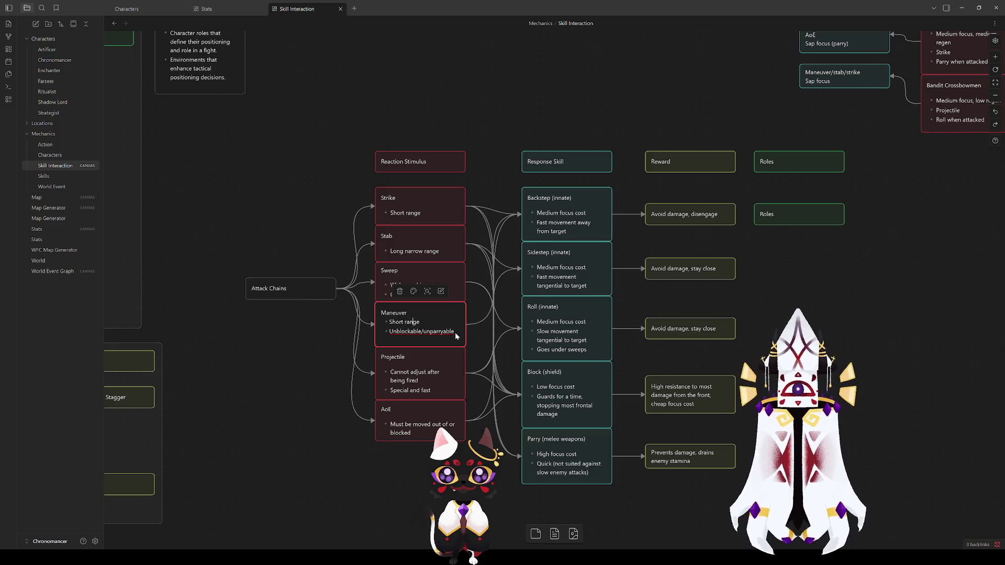
key("Return")
type("Grabs, saps, knockdowns")
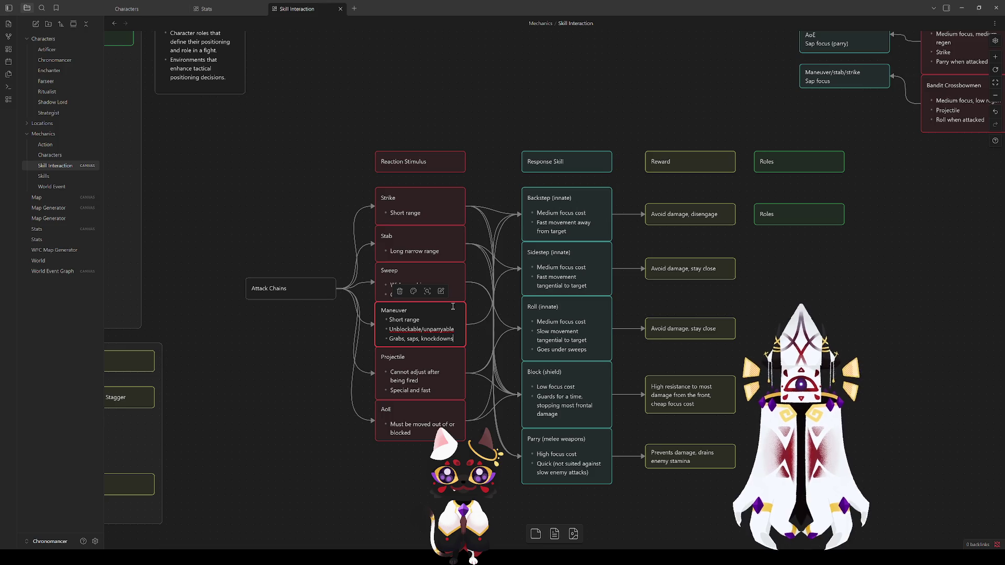
type(", etc")
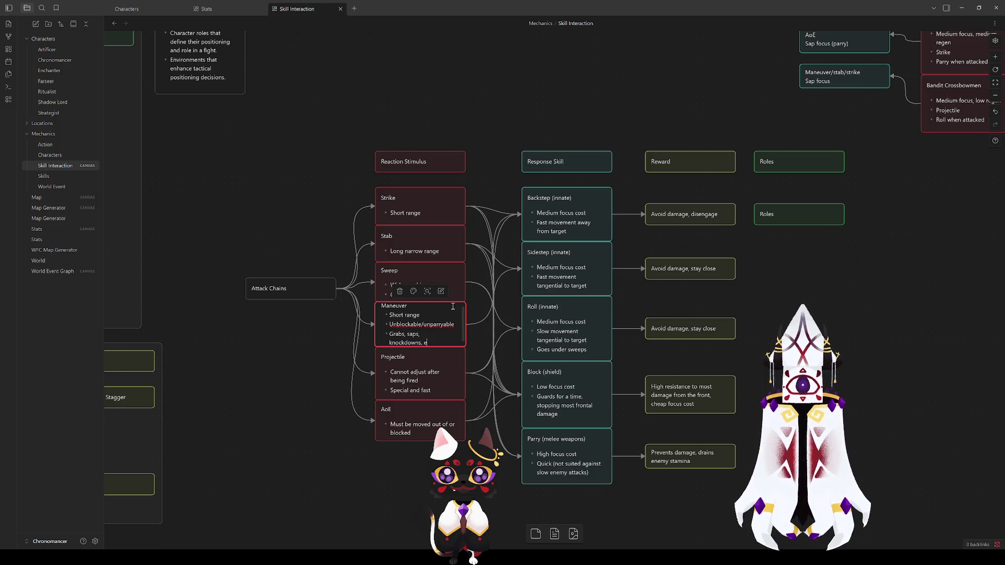
left_click(414, 372)
left_click_drag(414, 372, 414, 387)
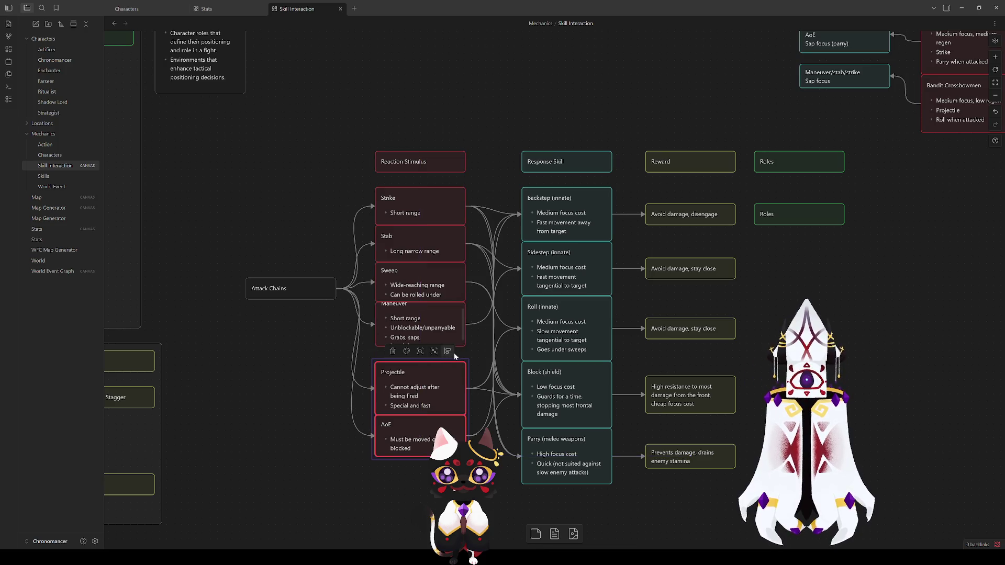
mouse_move(460, 346)
left_mouse_down()
mouse_move(459, 372)
mouse_move(428, 395)
left_mouse_up()
left_click(297, 360)
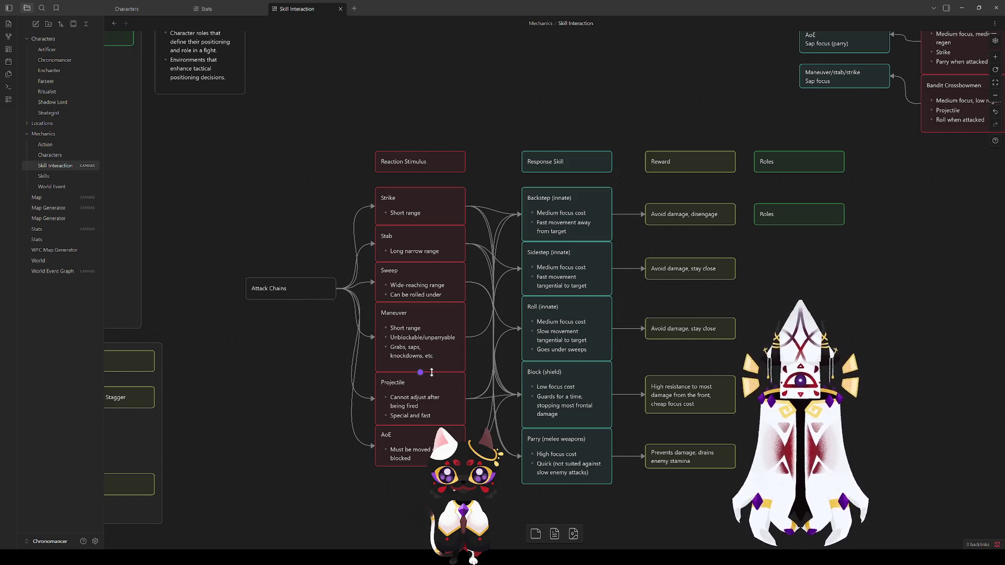
Delete the 'Grabs, saps, knockdowns, etc' line, shrink Maneuver back, and move Projectile and AoE beneath it.
double_click(424, 354)
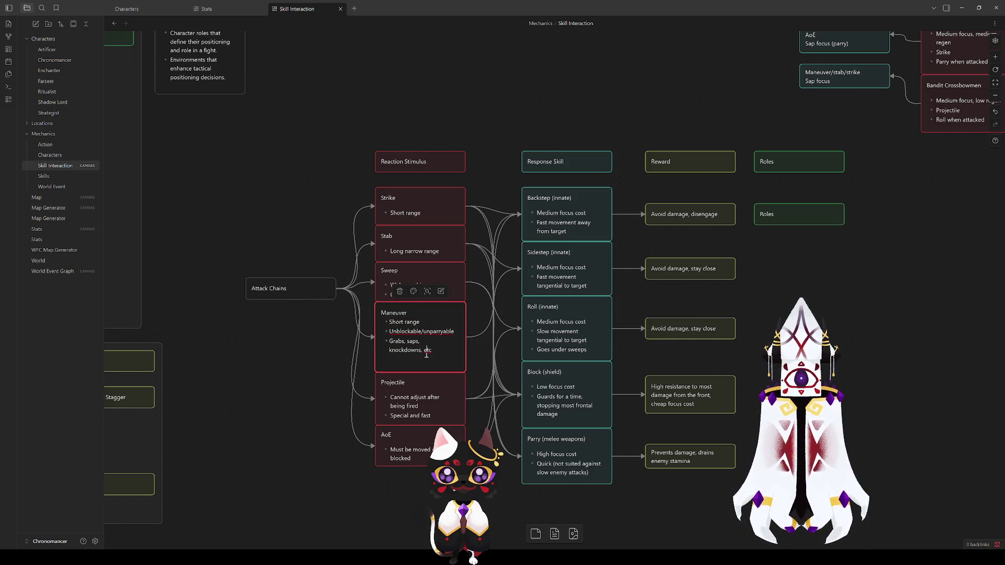
left_click_drag(443, 359, 369, 343)
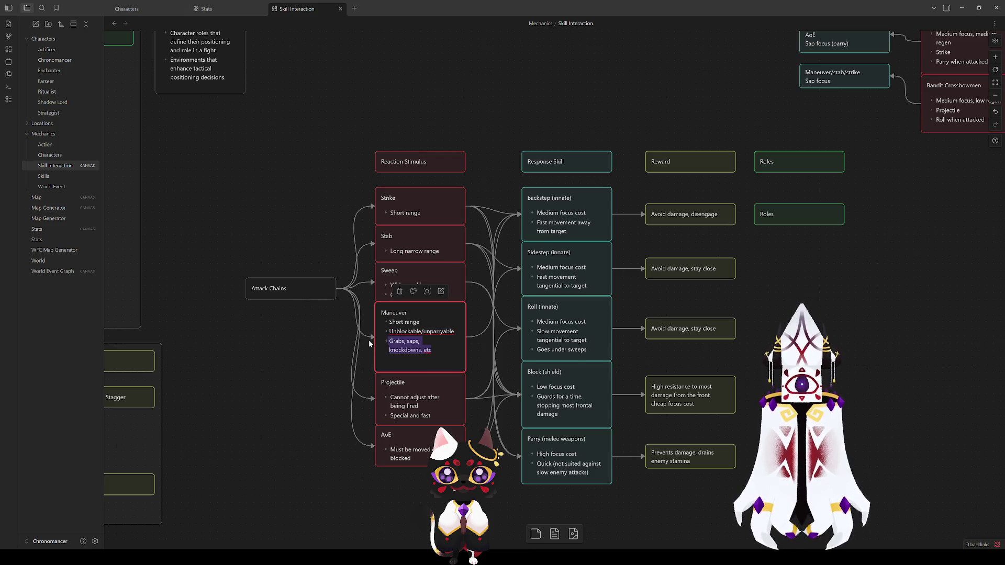
key("BackSpace")
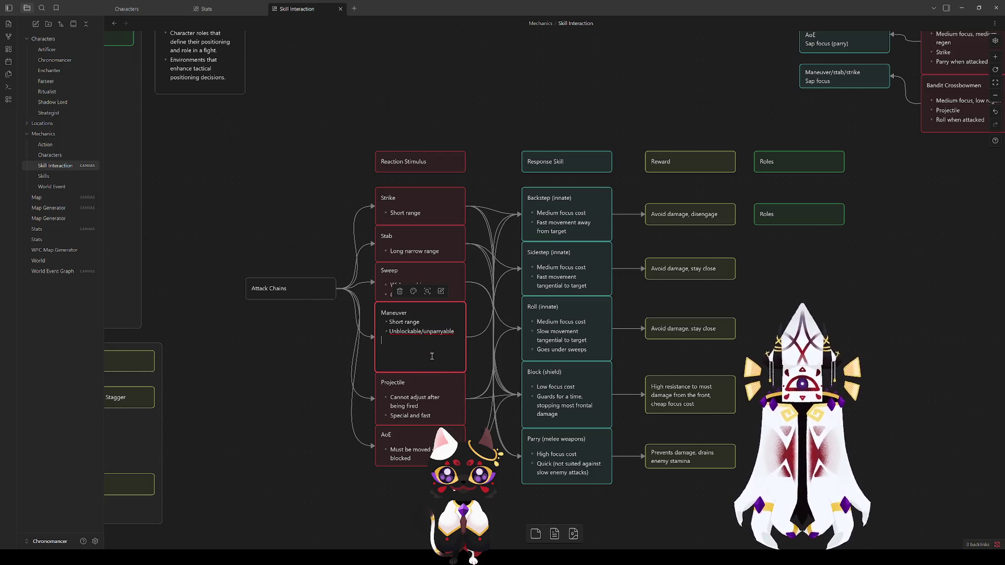
left_click(347, 424)
left_click_drag(471, 474, 311, 375)
key("Down")
left_click(442, 364)
mouse_move(442, 371)
left_mouse_down()
mouse_move(442, 343)
mouse_move(470, 455)
left_mouse_up()
left_click_drag(422, 400, 422, 360)
key("Escape")
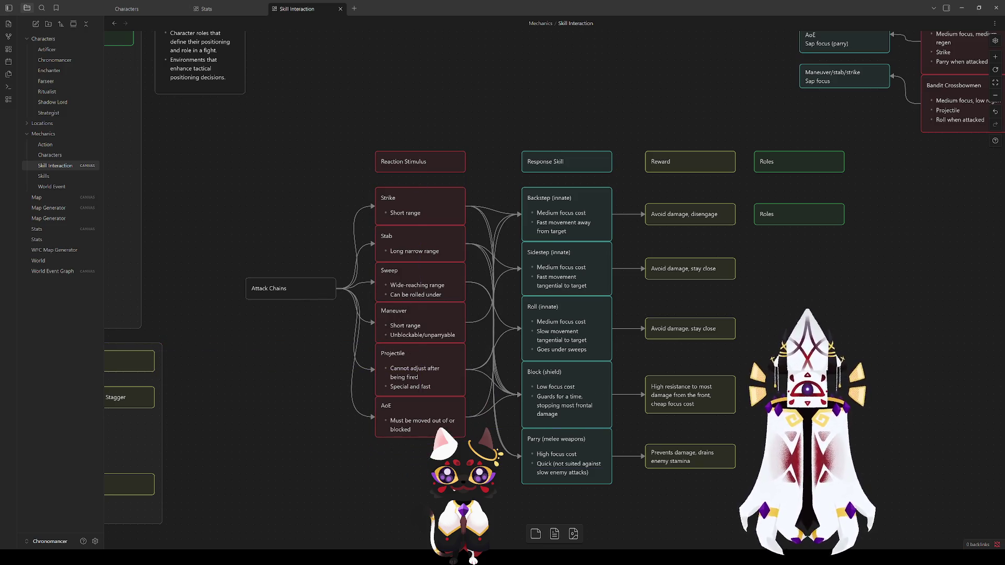
Pan across the stimulus column and Bandit Encounter, checking the Sweep and Bandit Swordsmen cards.
mouse_move(412, 435)
left_mouse_down()
mouse_move(391, 409)
mouse_move(363, 409)
left_mouse_up()
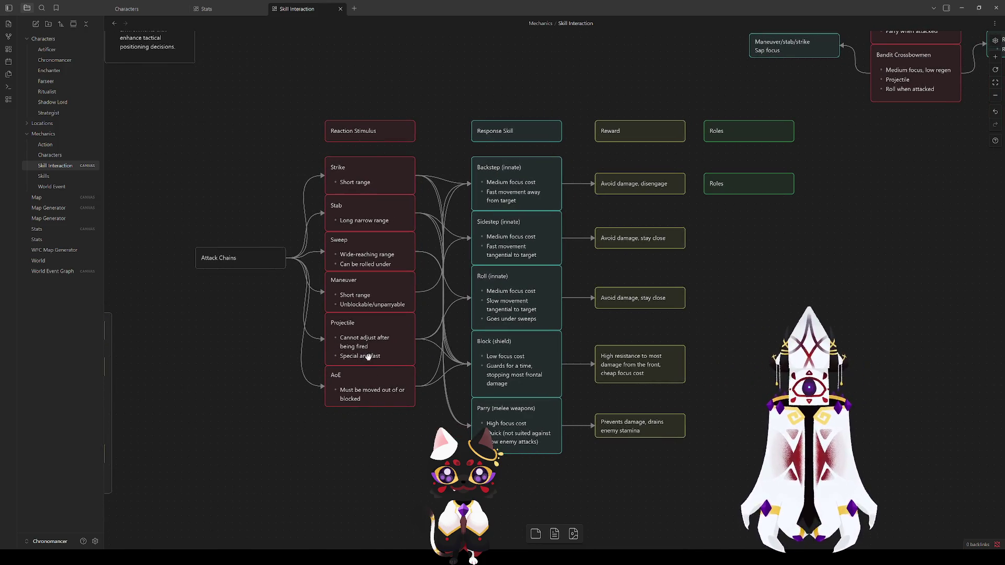
left_click(382, 258)
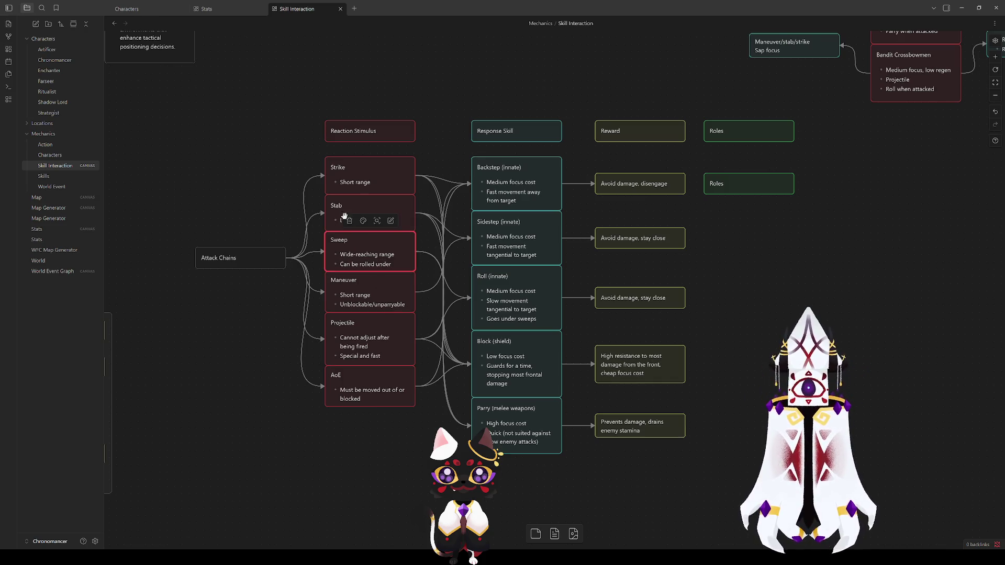
left_click(440, 248)
left_click(368, 245)
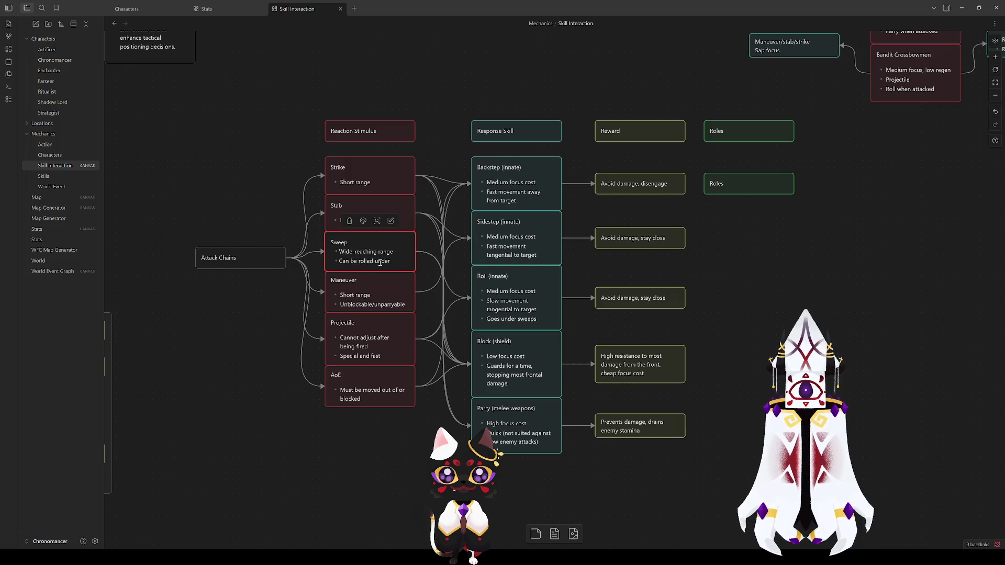
left_click(840, 285)
scroll(838, 281, "up", 6)
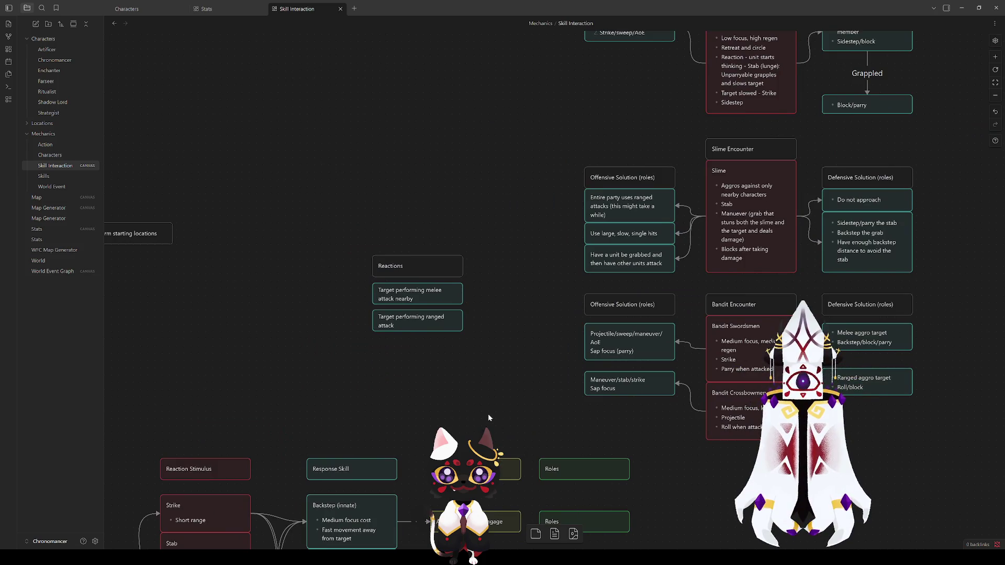
mouse_move(487, 414)
left_mouse_down()
mouse_move(664, 159)
mouse_move(755, 54)
left_mouse_up()
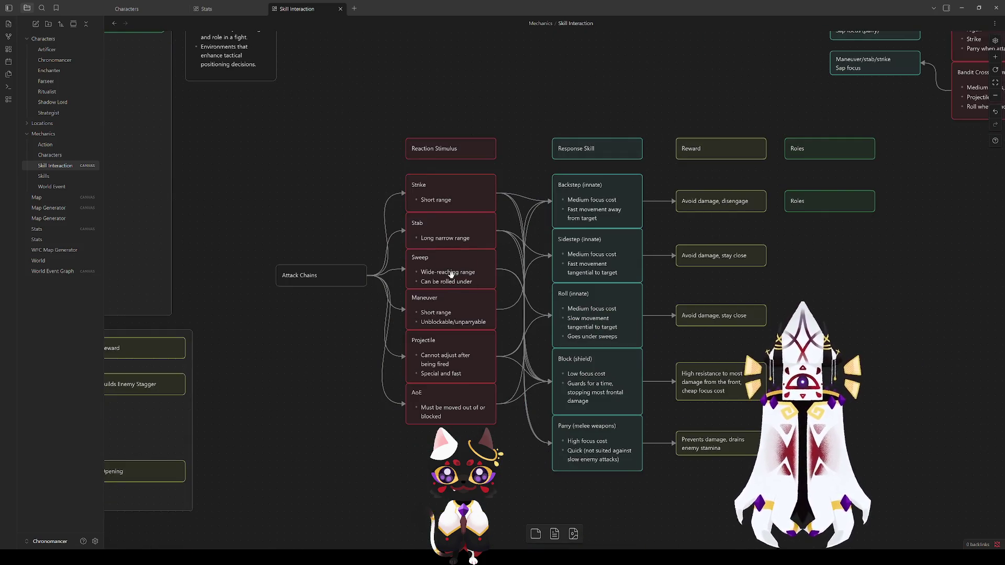
left_click(451, 274)
scroll(818, 280, "up", 6)
scroll(819, 280, "right", 6)
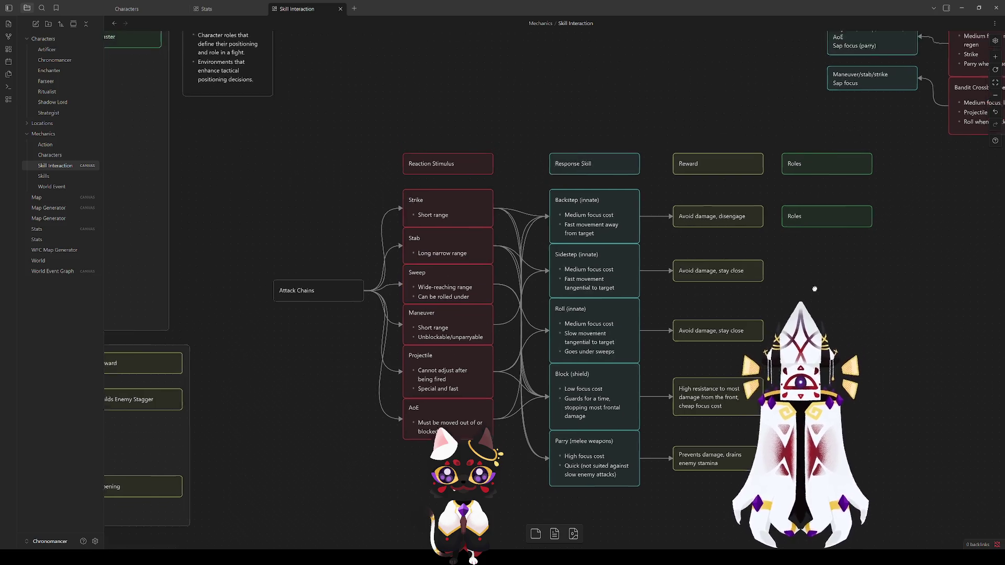
mouse_move(412, 240)
left_mouse_down()
mouse_move(325, 433)
mouse_move(285, 366)
mouse_move(128, 448)
mouse_move(248, 245)
left_mouse_up()
left_click(460, 419)
left_click(449, 346)
left_click(690, 438)
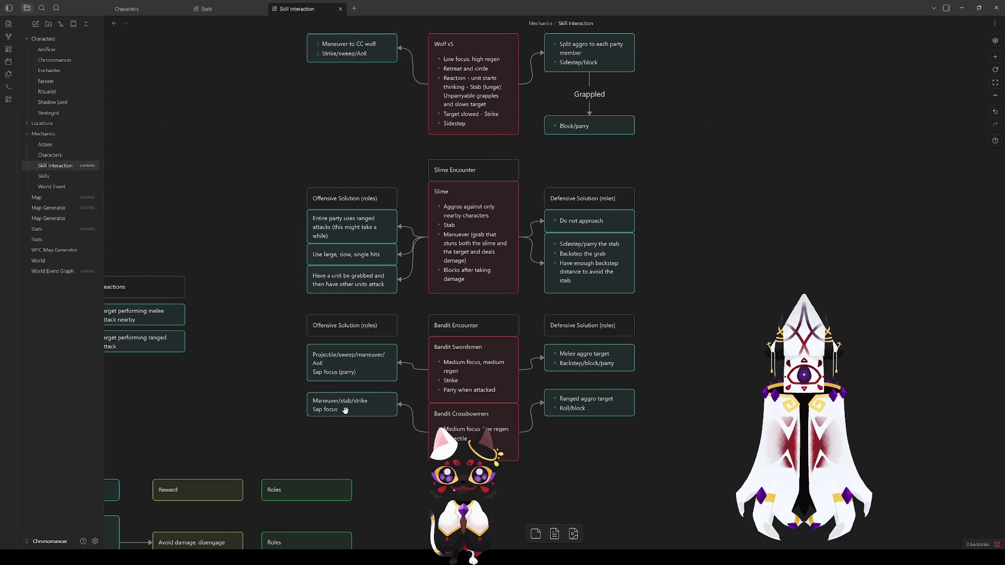
Move the Maneuver/stab/strike card down level with Bandit Crossbowmen.
left_click(345, 375)
left_click(363, 407)
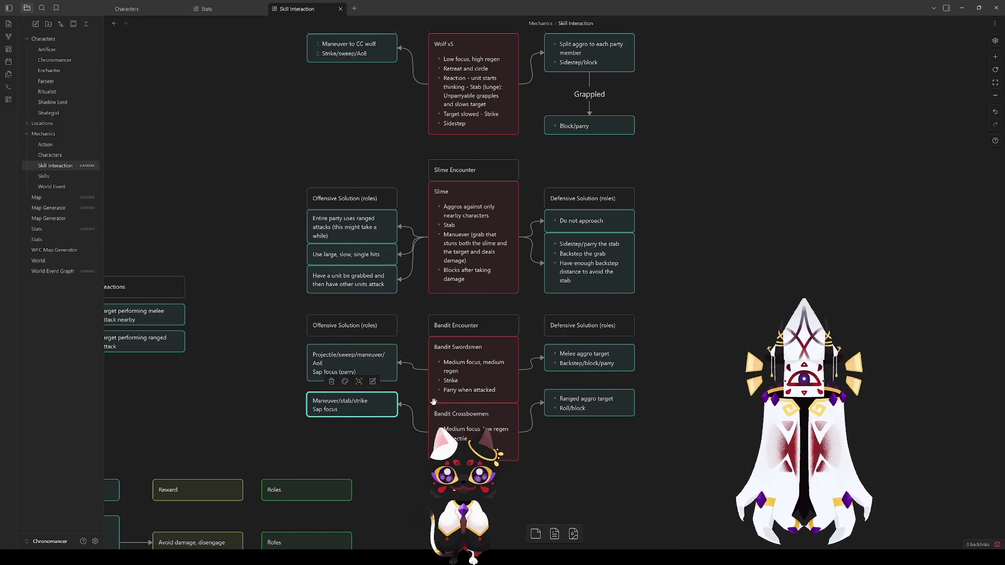
left_click_drag(362, 407, 361, 436)
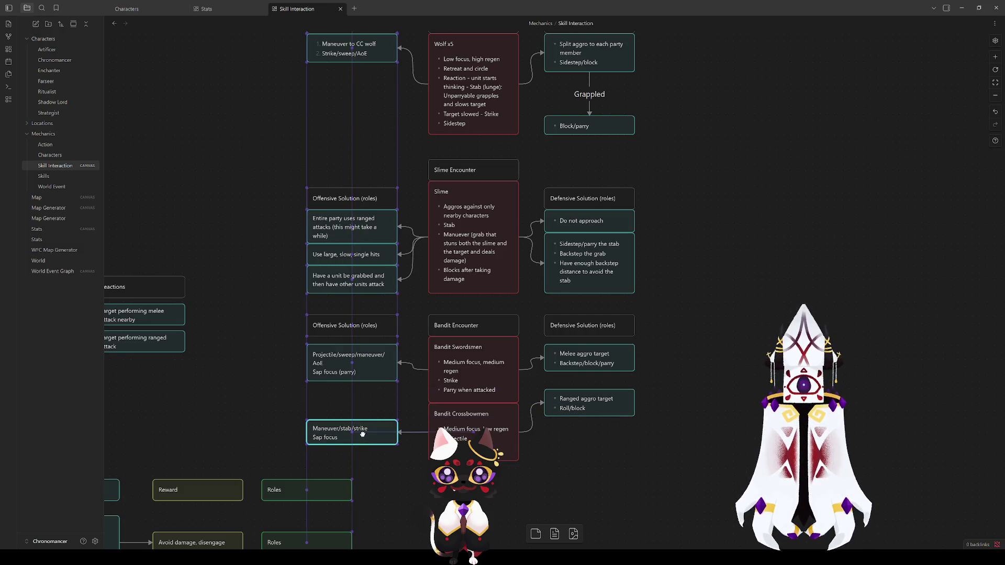
left_click_drag(365, 362, 366, 370)
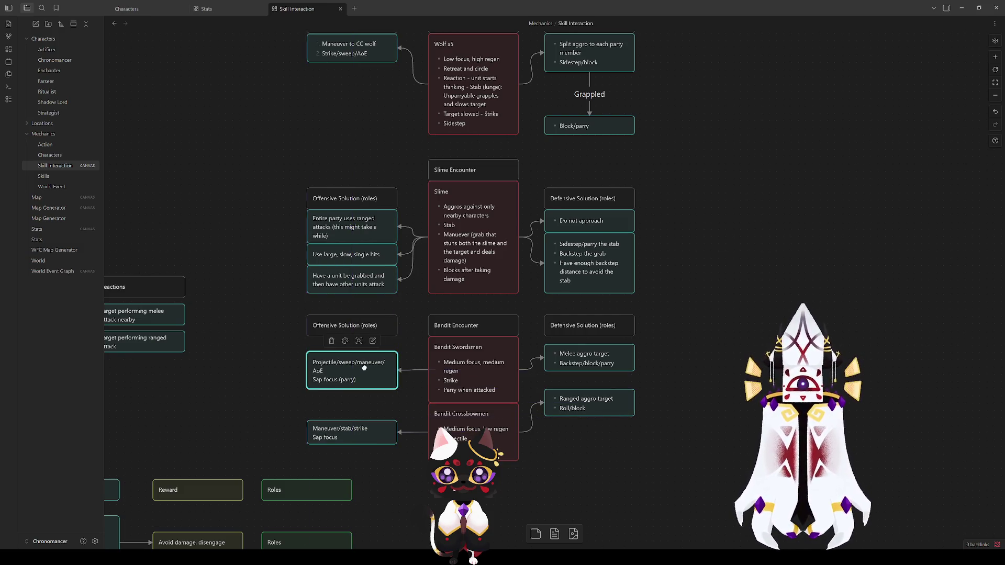
Line up Ranged aggro target with Bandit Crossbowmen and Melee aggro target with Bandit Swordsmen.
left_click(595, 460)
left_click_drag(588, 403, 584, 434)
left_click_drag(579, 362, 576, 373)
left_click(677, 300)
Add 'High focus, high regen' as the Slime card's first bullet and extend the card to fit.
scroll(673, 319, "up", 3)
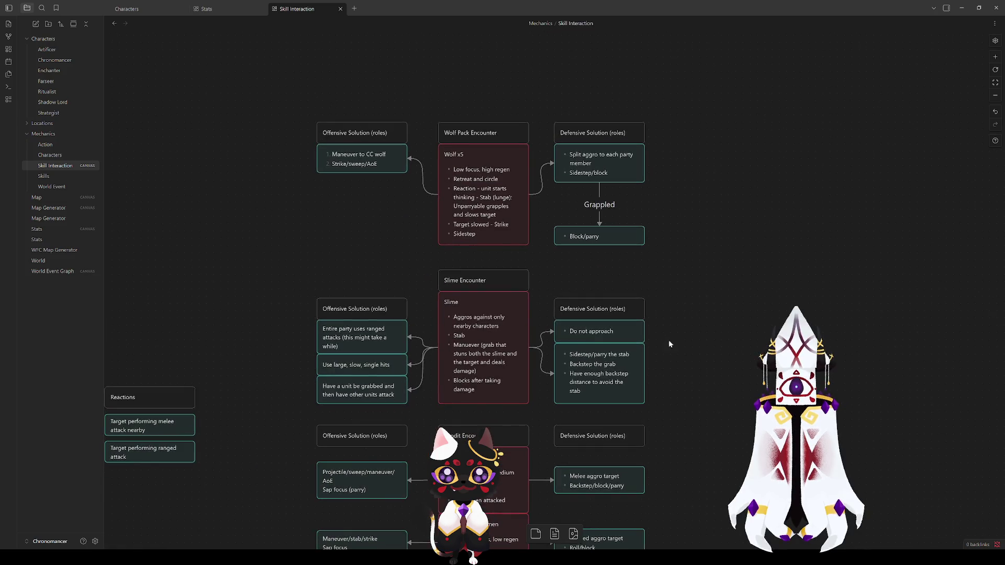
double_click(459, 315)
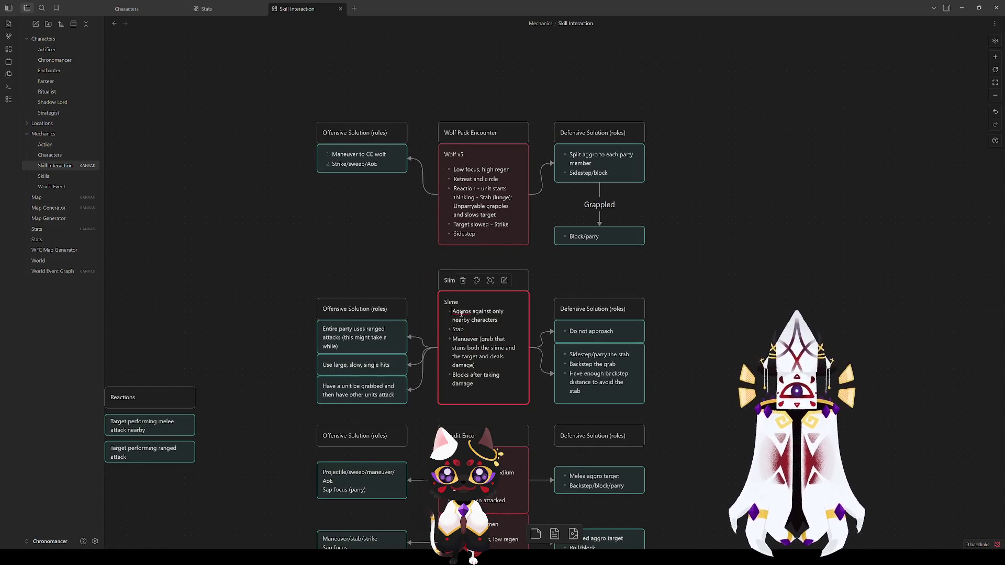
key("Return")
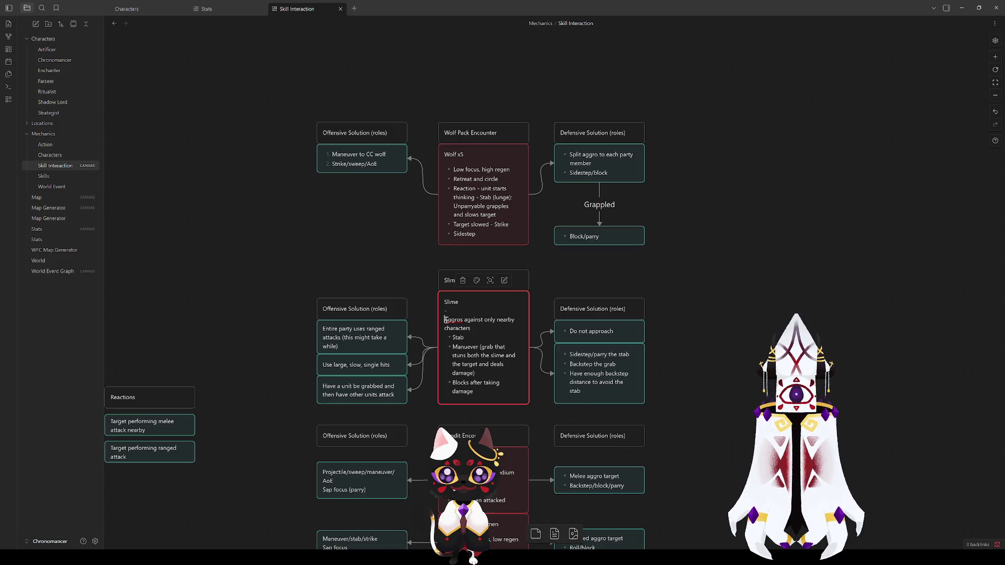
type("-")
left_click(456, 310)
type("High focu")
type("s high")
key("BackSpace")
key("BackSpace")
key("BackSpace")
type(", high regen")
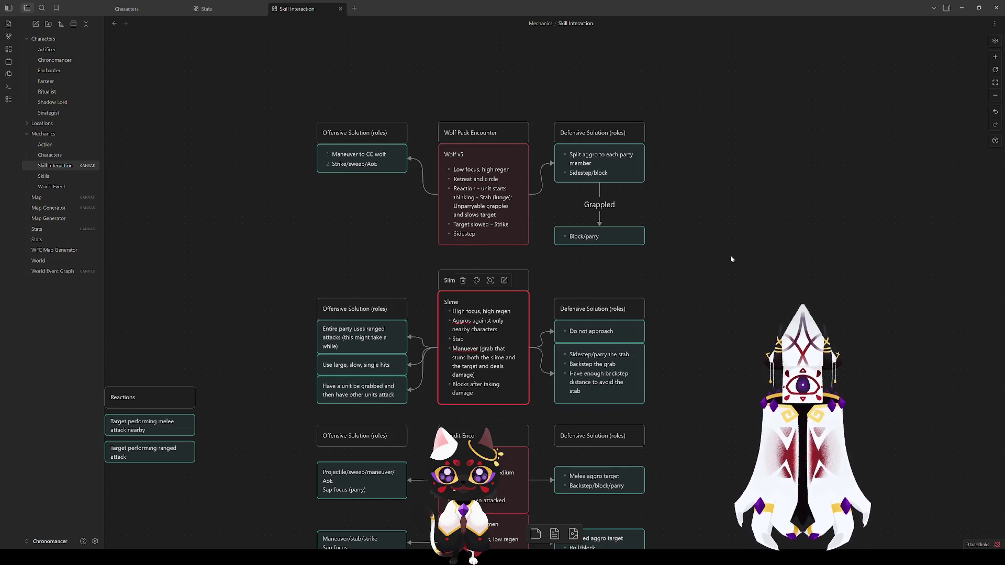
key("Escape")
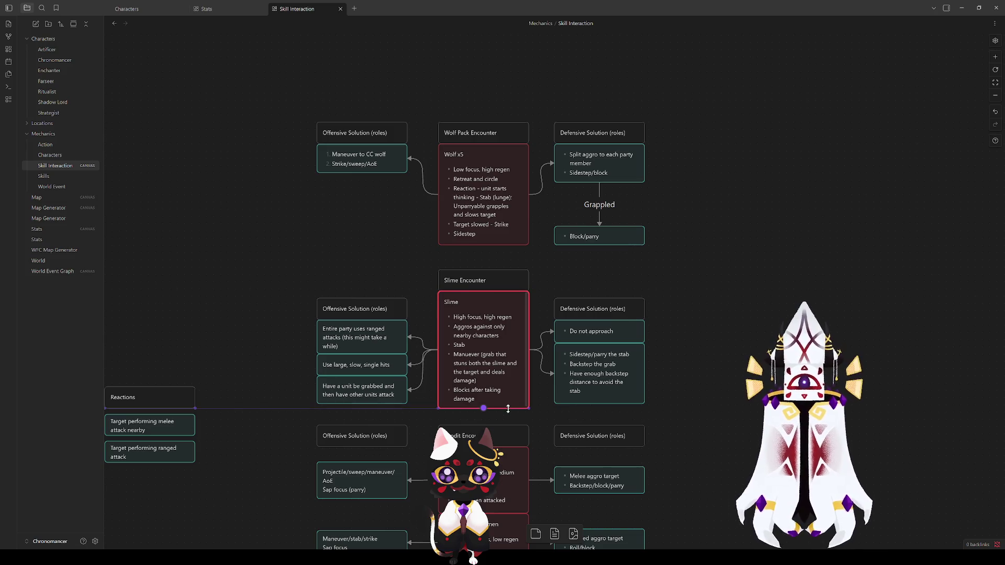
left_click_drag(508, 409, 507, 415)
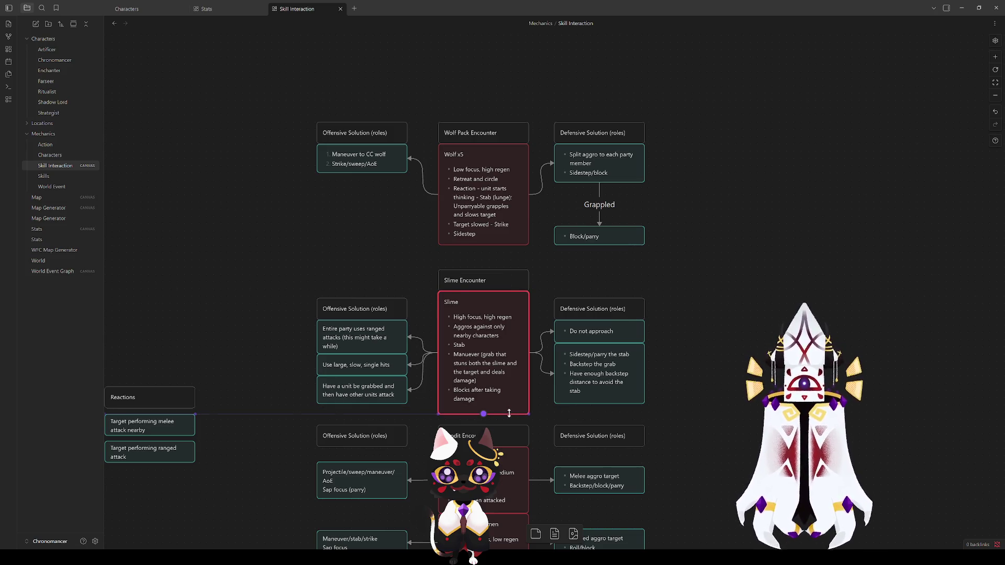
left_click(687, 416)
left_click(479, 338)
left_click(707, 423)
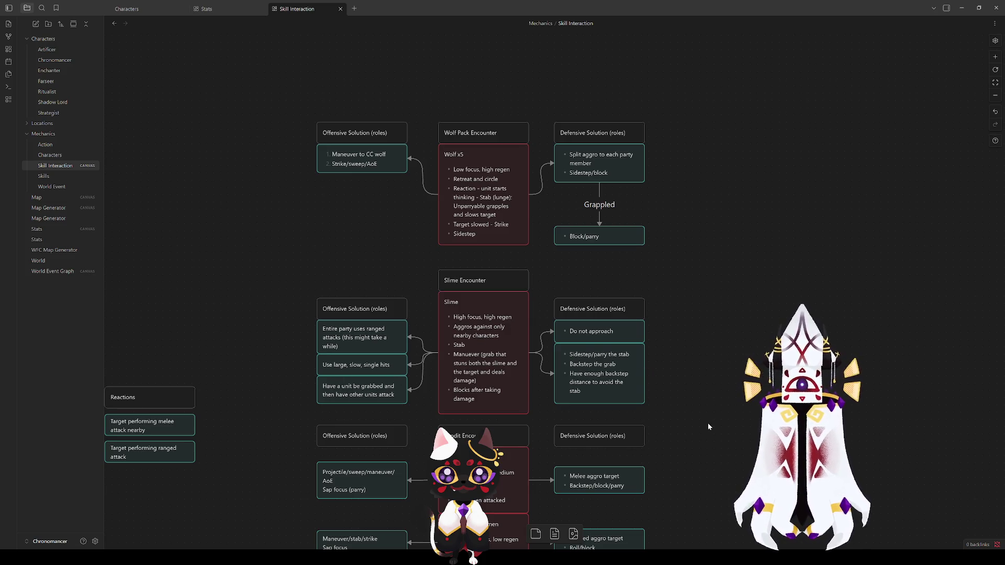
Replace the Slime card's 'High focus, high regen' line with 'Don't use focus'.
scroll(708, 426, "down", 5)
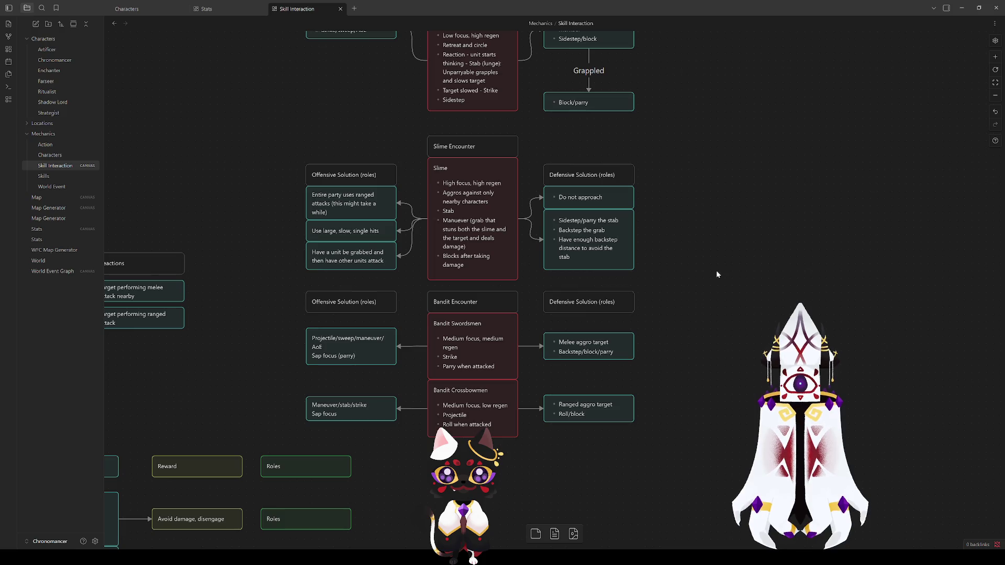
left_click_drag(712, 221, 732, 346)
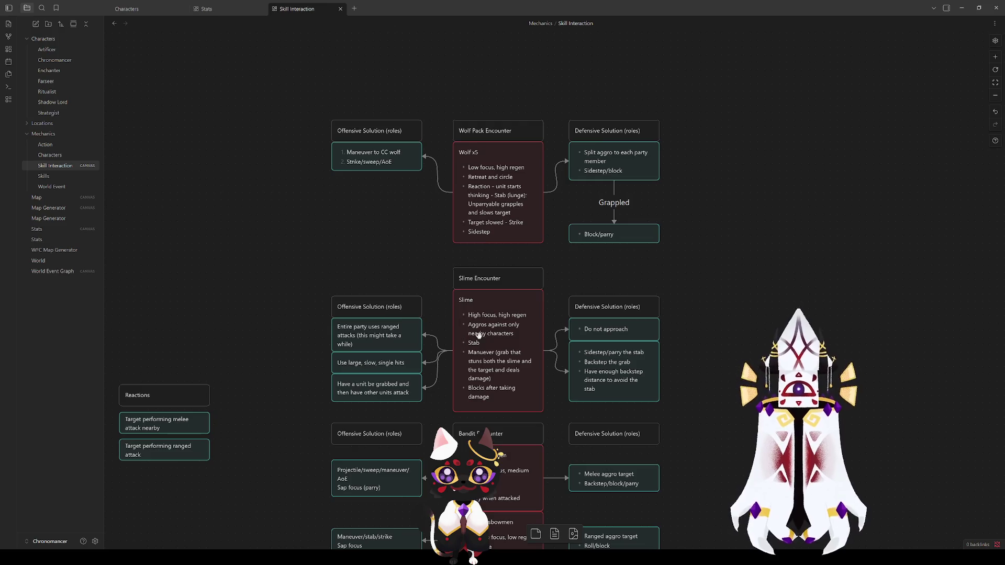
left_click(508, 341)
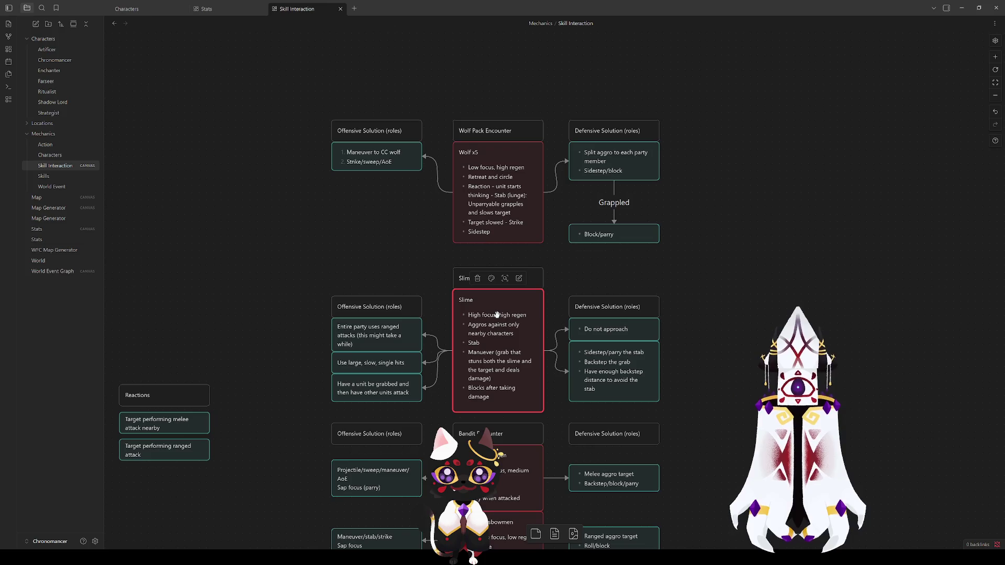
double_click(497, 314)
left_click_drag(525, 309, 453, 311)
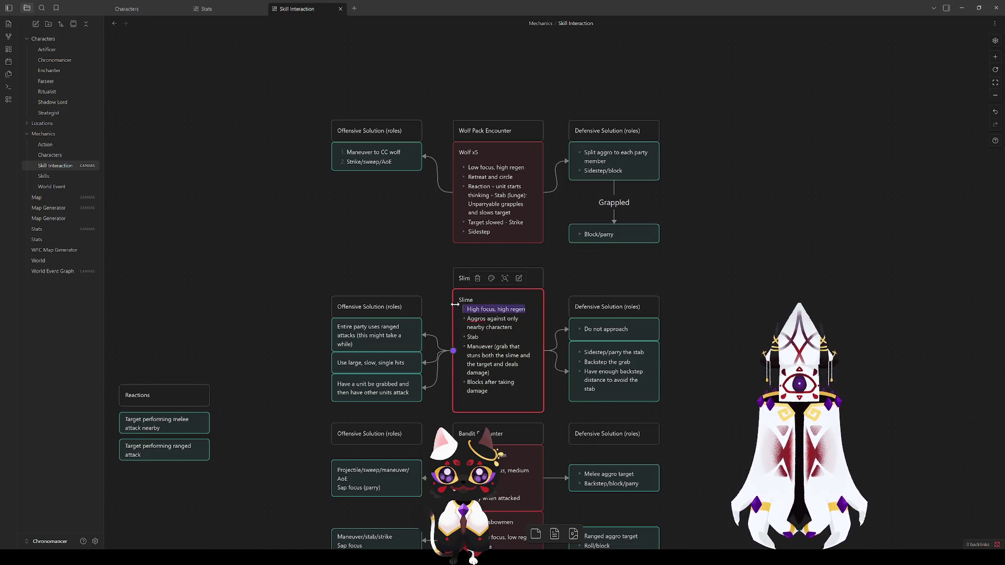
key("BackSpace")
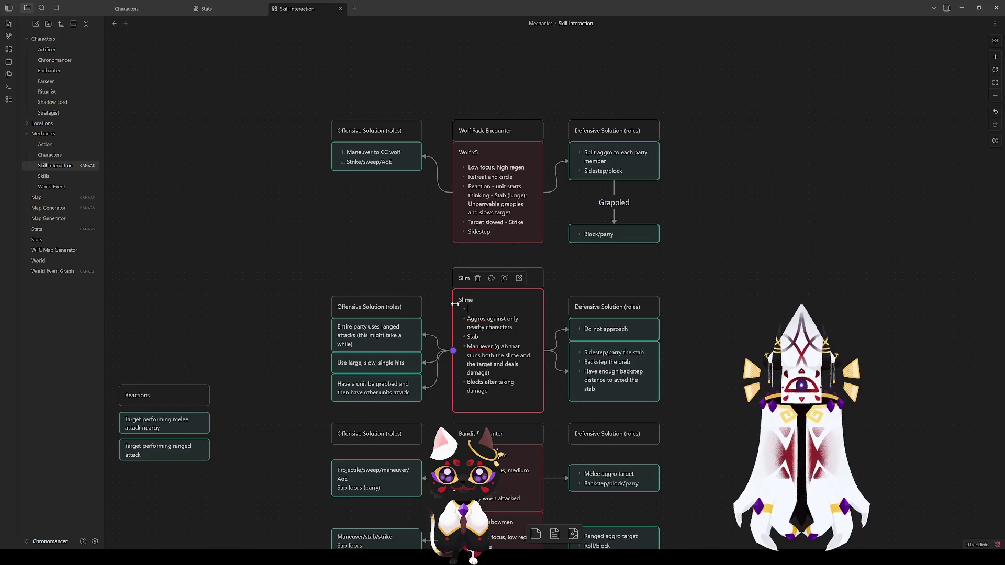
type("Don't")
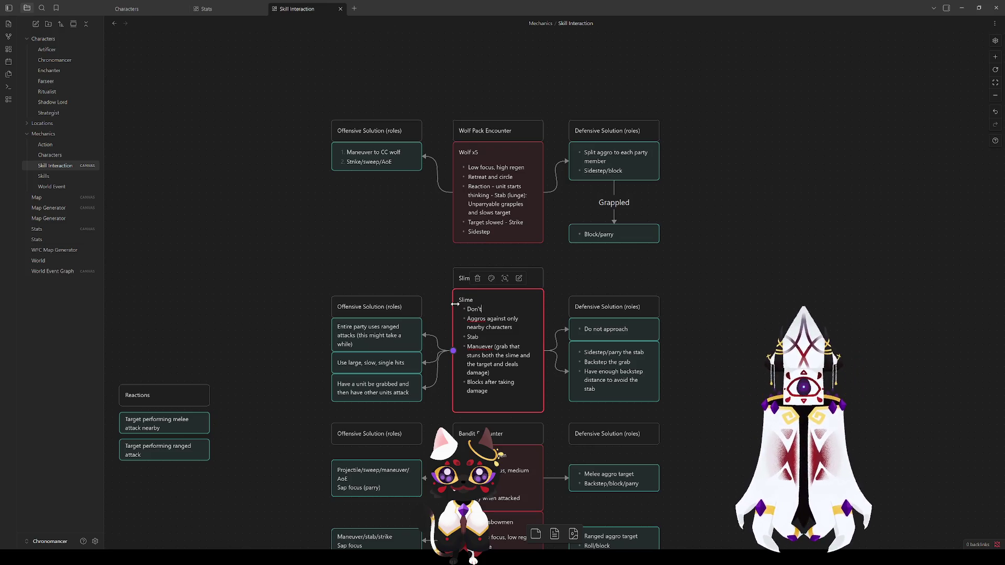
type(" use focus")
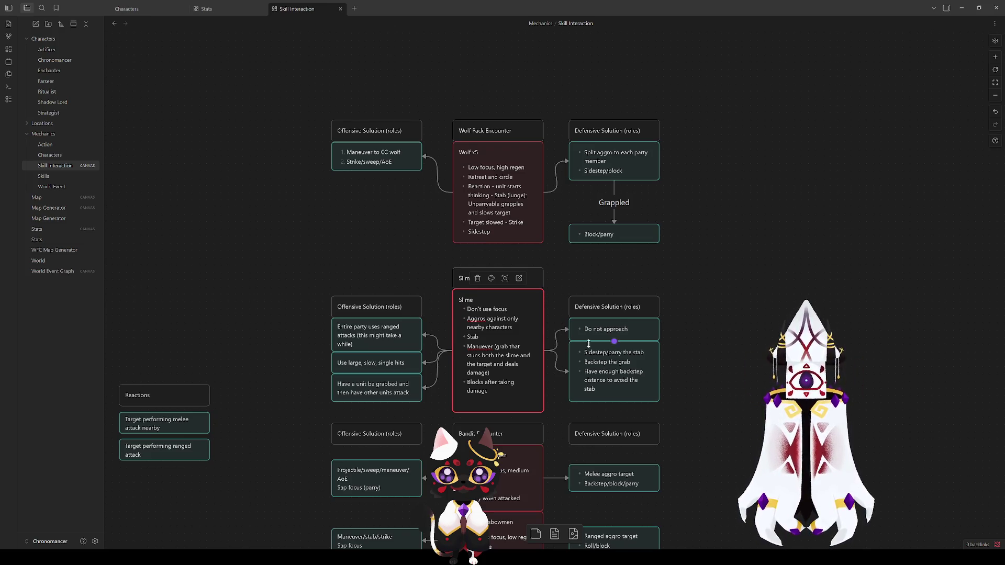
left_click(782, 301)
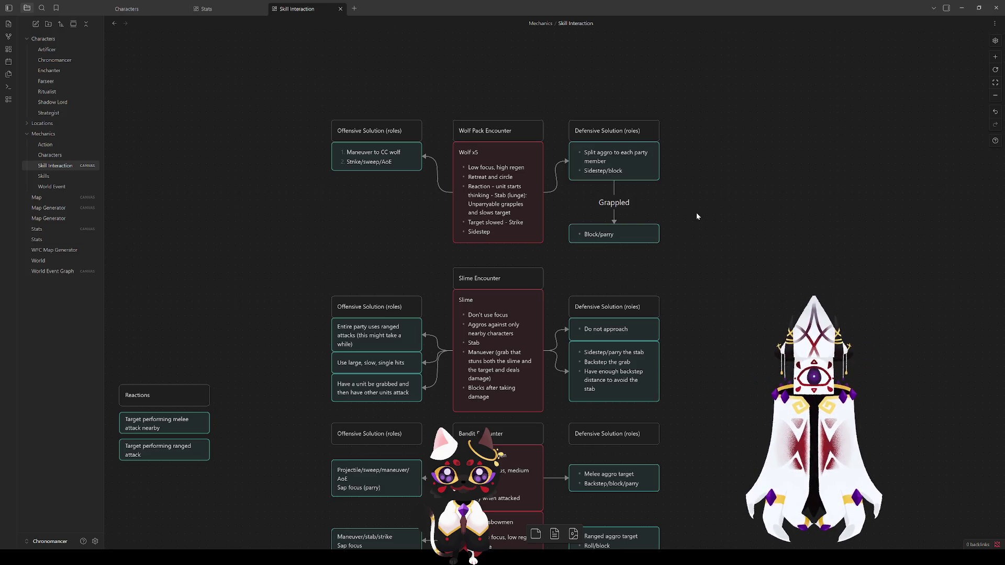
left_click_drag(696, 213, 679, 378)
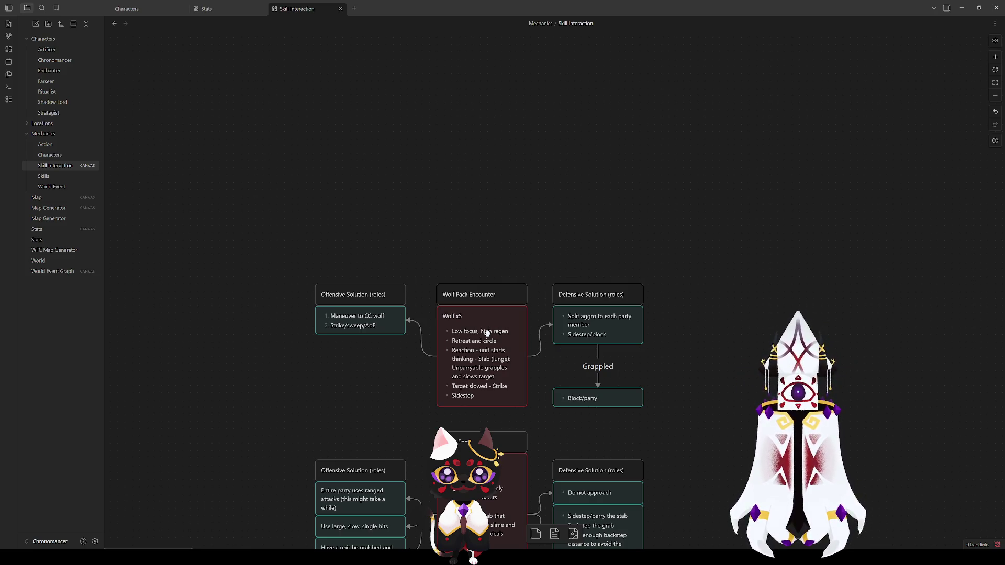
scroll(580, 304, "down", 5)
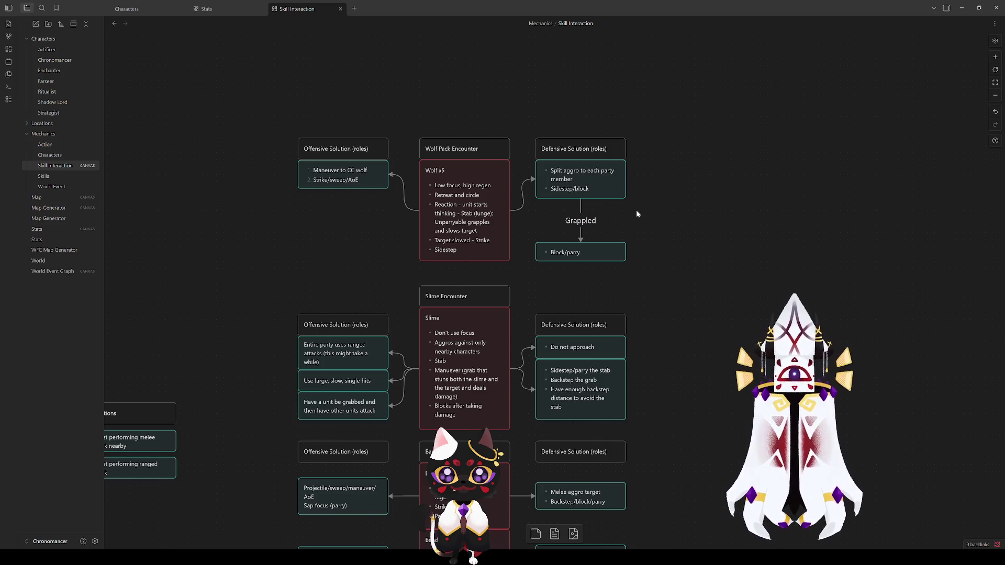
scroll(630, 299, "down", 3)
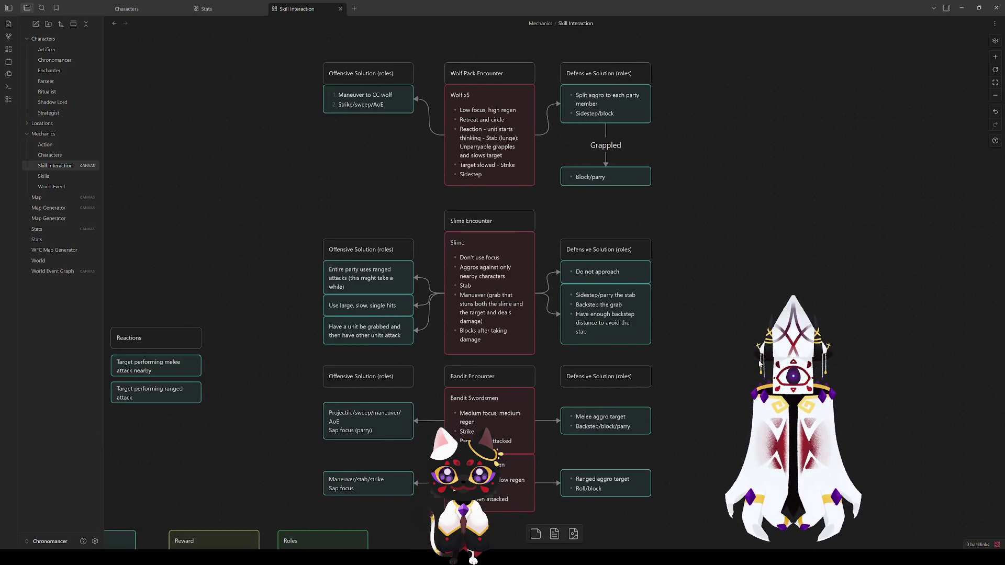
scroll(425, 374, "down", 2)
left_click(449, 341)
left_click(575, 340)
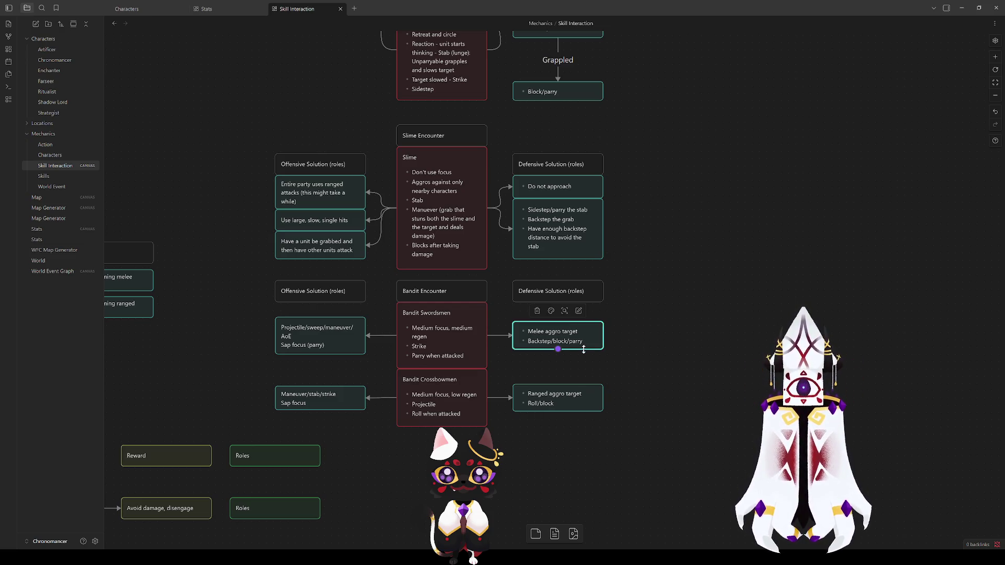
left_click_drag(257, 298, 503, 364)
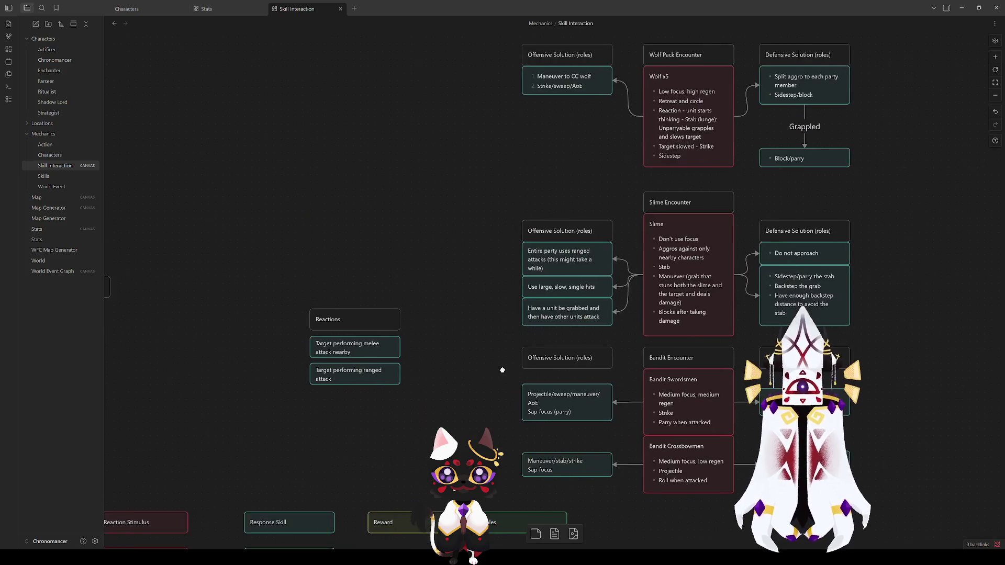
left_click_drag(417, 448, 656, 265)
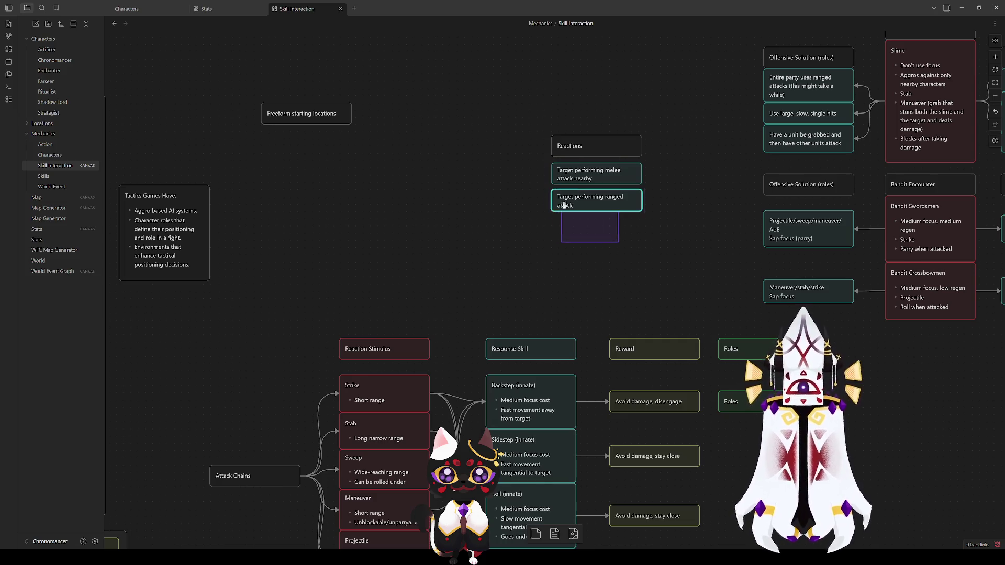
left_click_drag(676, 268, 183, 305)
left_click(516, 279)
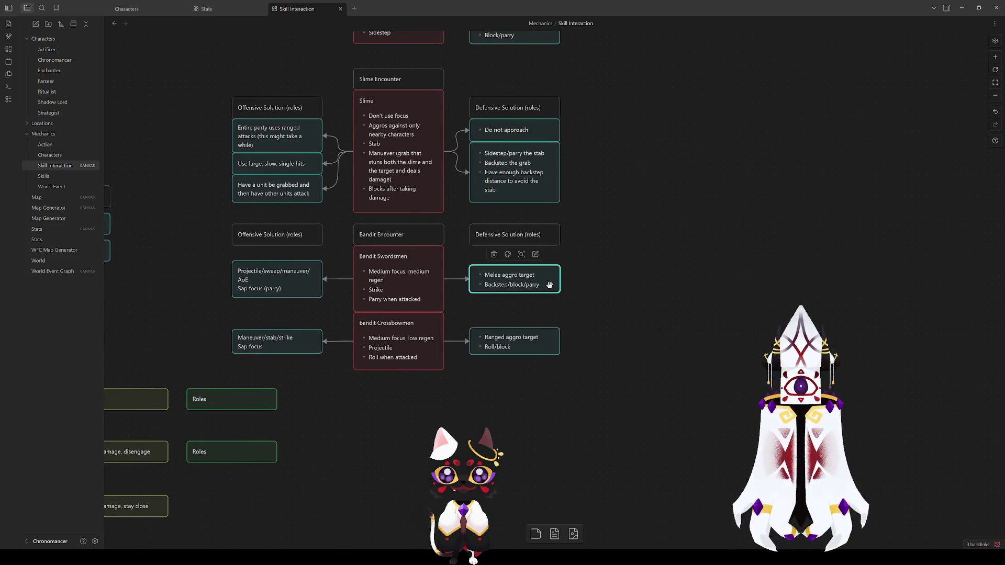
scroll(643, 385, "up", 2)
left_click(659, 383)
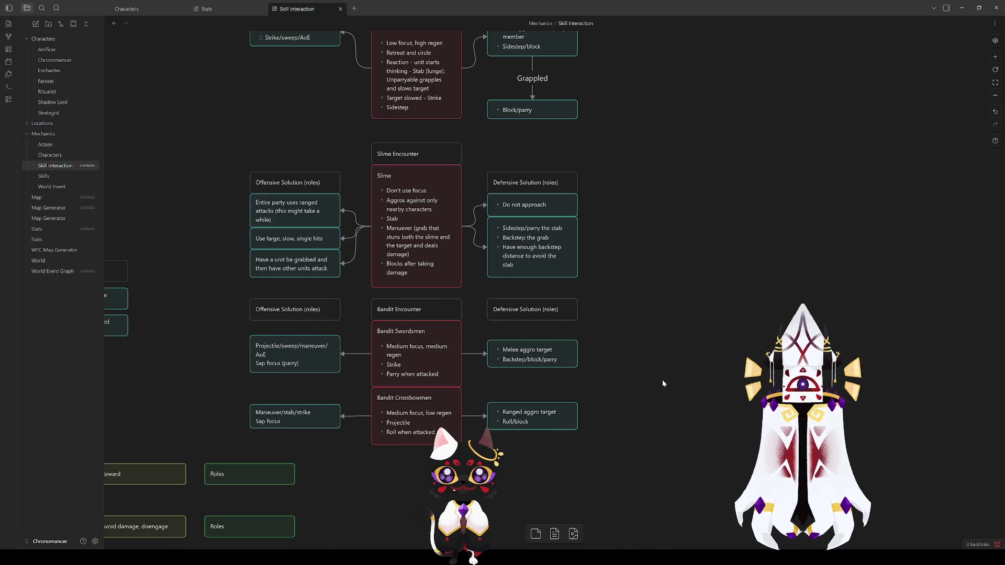
mouse_move(651, 367)
left_mouse_down()
mouse_move(717, 382)
mouse_move(709, 416)
left_mouse_up()
left_click(461, 402)
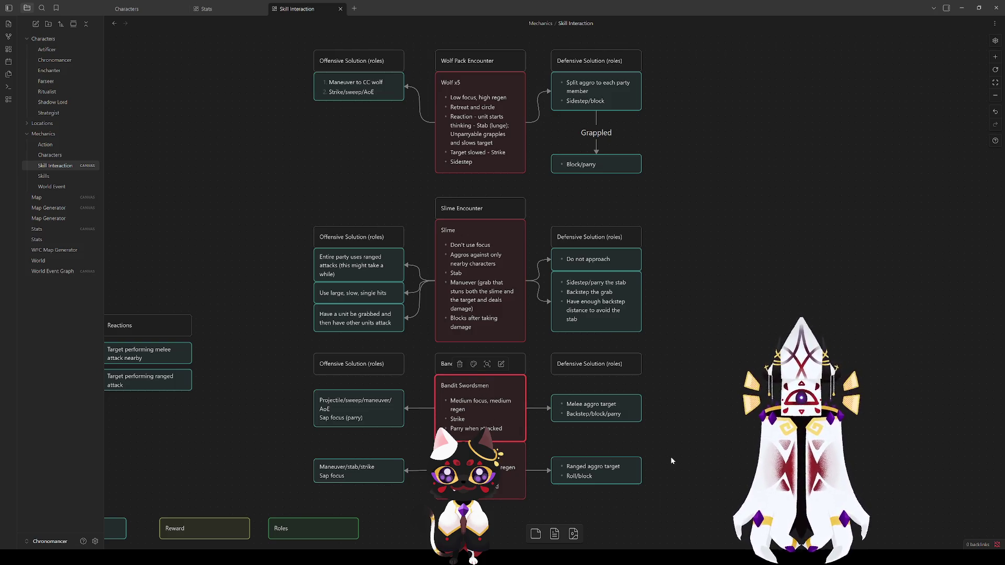
Review the Attack Chains and encounter cards, then move Bandit Crossbowmen slightly down.
double_click(472, 429)
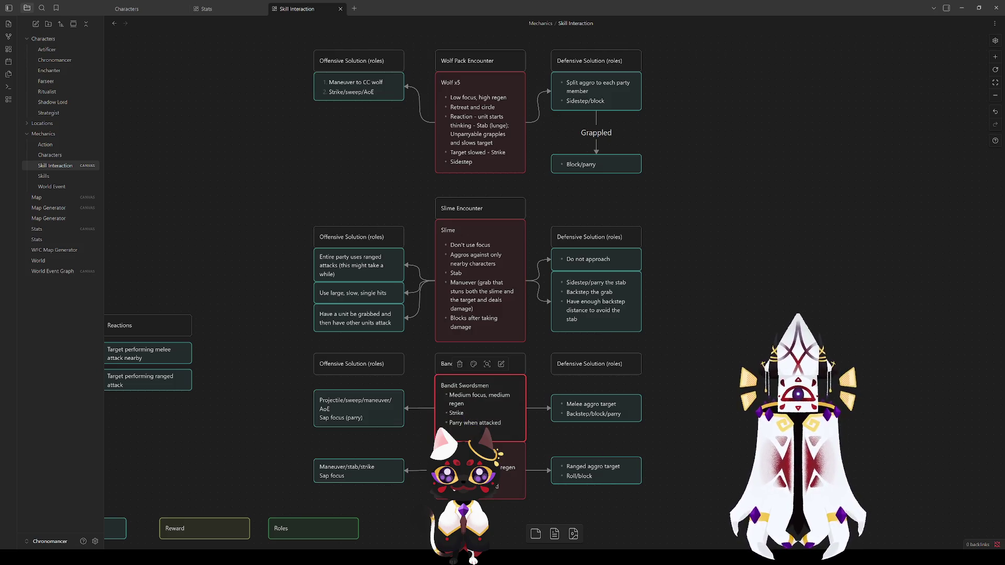
left_click(279, 450)
mouse_move(260, 448)
left_mouse_down()
mouse_move(301, 415)
mouse_move(609, 261)
mouse_move(678, 158)
left_mouse_up()
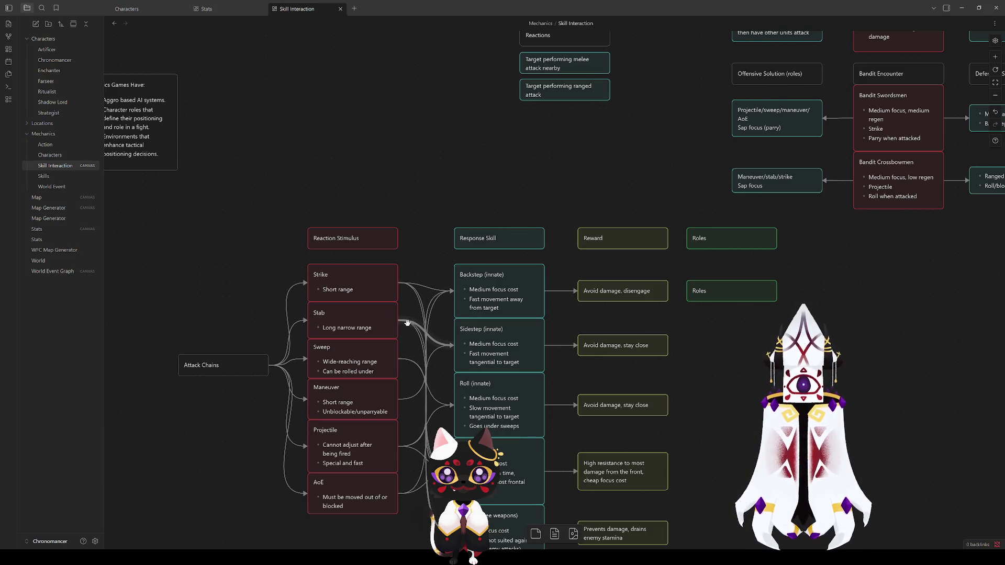
left_click(346, 285)
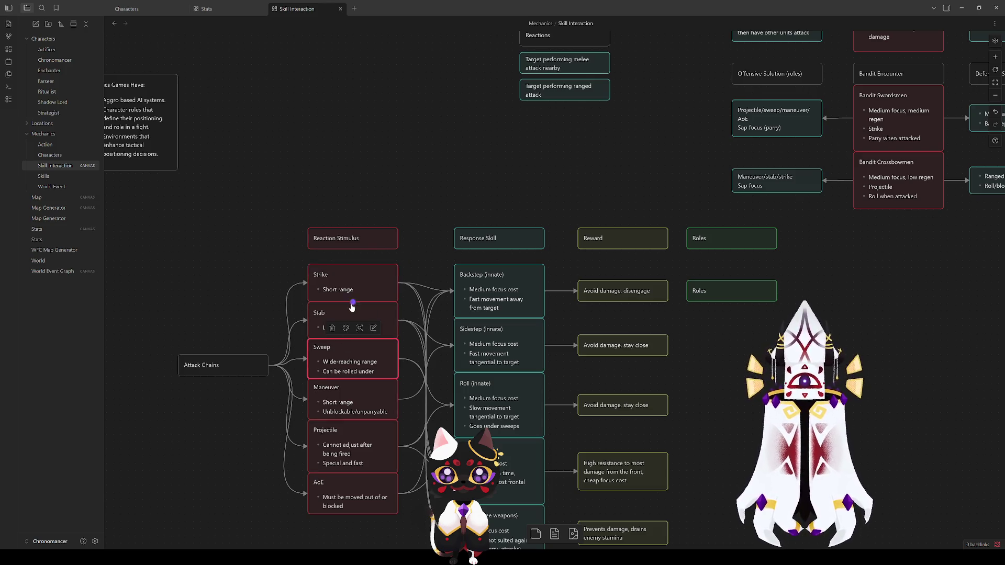
mouse_move(657, 110)
left_mouse_down()
mouse_move(253, 287)
mouse_move(209, 290)
left_mouse_up()
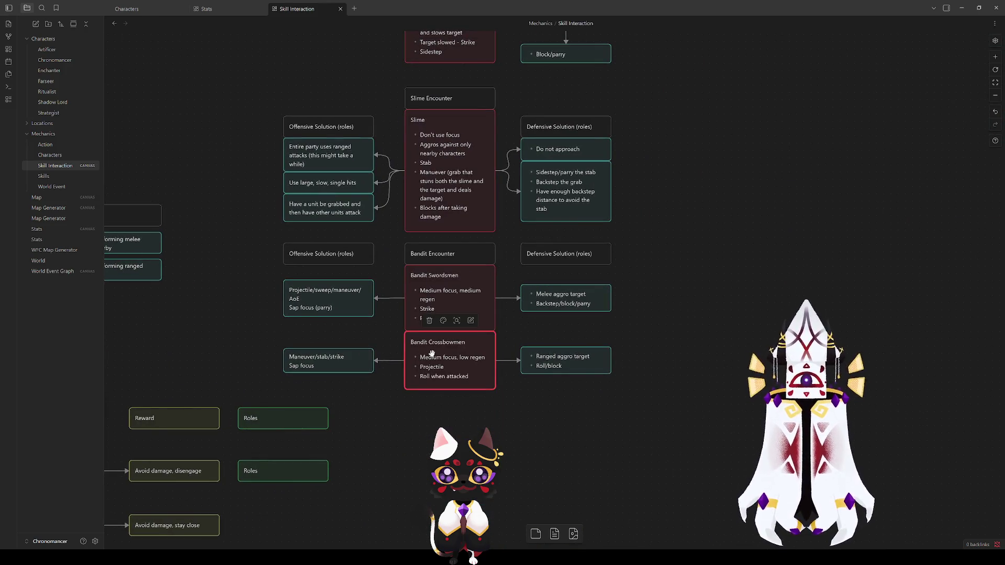
mouse_move(714, 372)
left_mouse_down()
mouse_move(745, 500)
mouse_move(541, 349)
mouse_move(309, 57)
left_mouse_up()
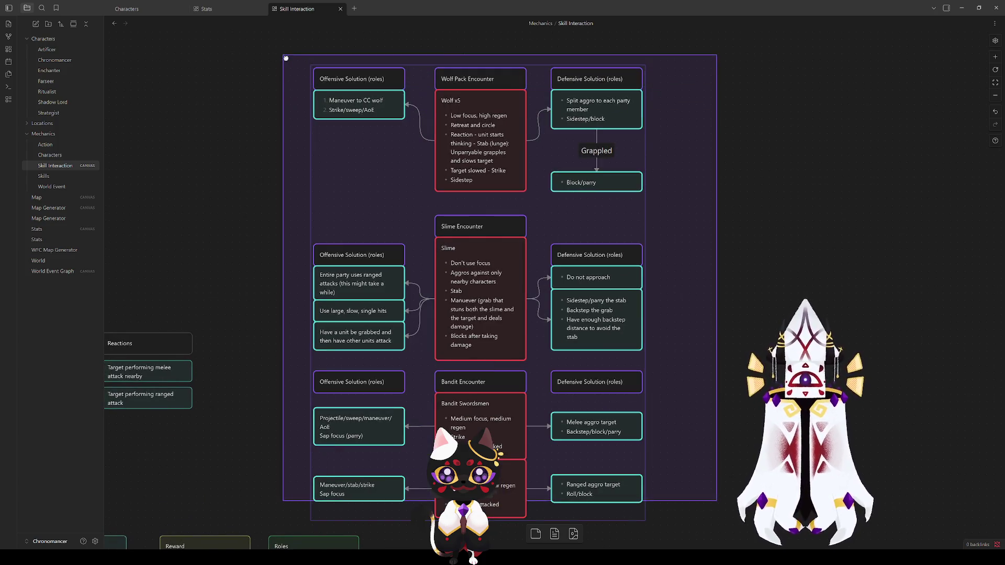
scroll(490, 226, "down", 2)
left_click(654, 385)
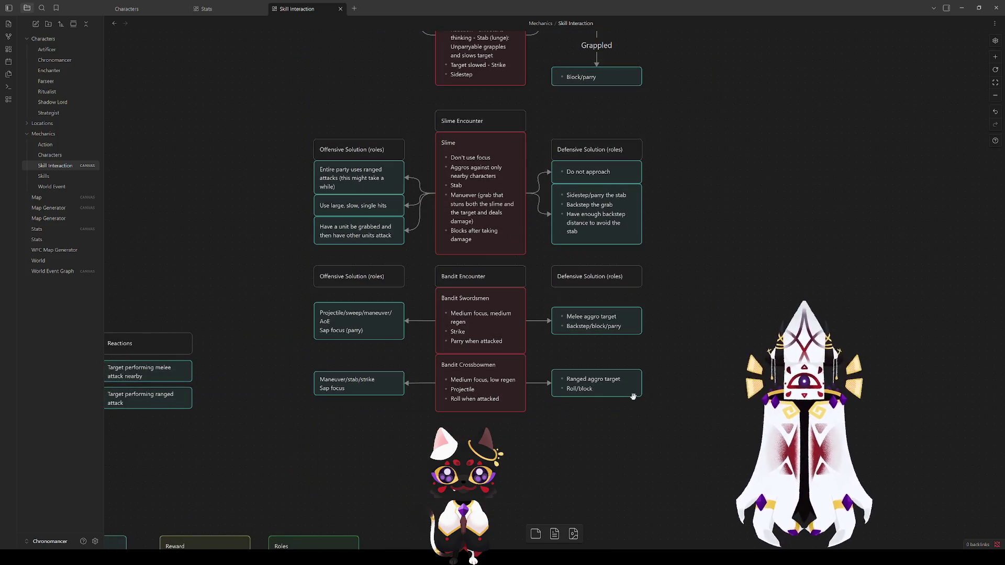
left_click_drag(470, 394, 470, 411)
Change 'attacked' to 'striked' in Bandit Swordsmen's parry bullet and start a Backstep maneuver bullet.
left_click(503, 343)
double_click(491, 339)
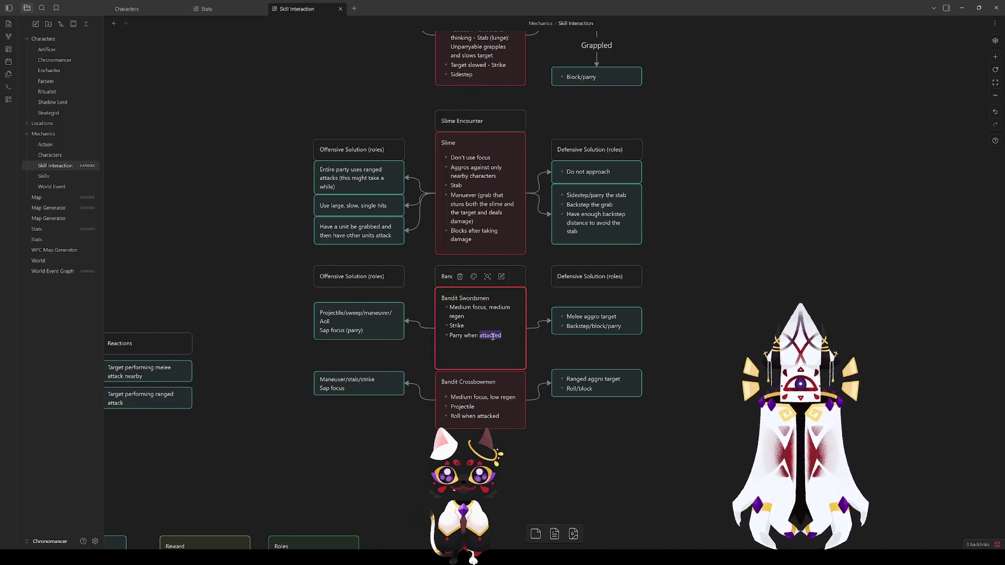
type("striked")
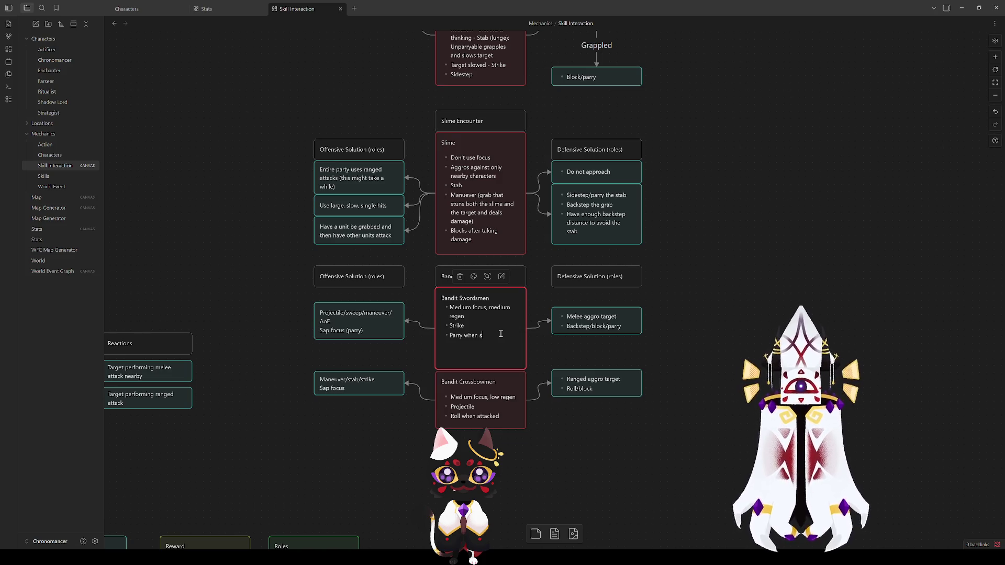
key("Return")
Pan between the Attack Chains chart and the Bandit Encounter cards to check the layout.
mouse_move(330, 443)
left_mouse_down()
mouse_move(674, 213)
mouse_move(710, 146)
left_mouse_up()
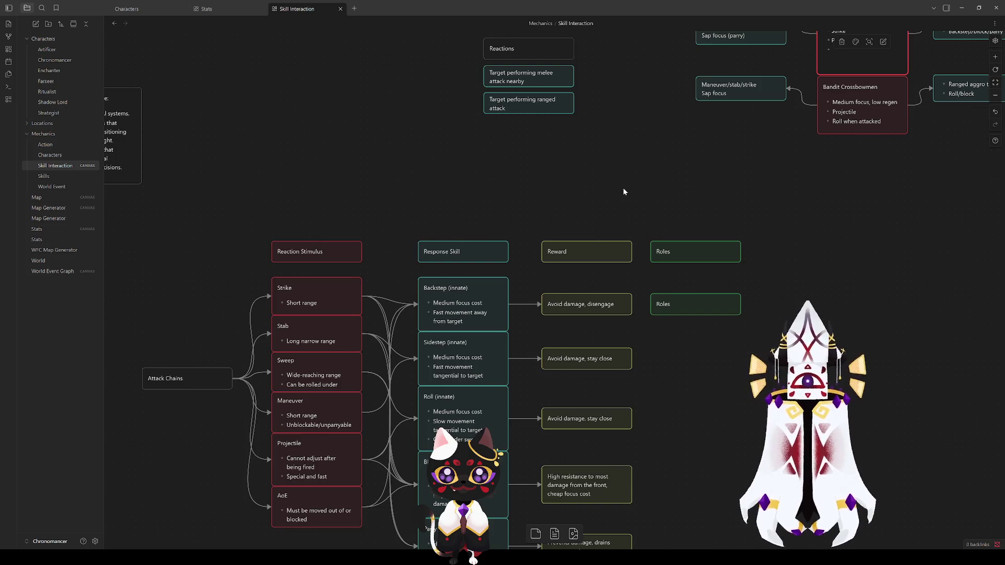
left_click_drag(623, 191, 309, 404)
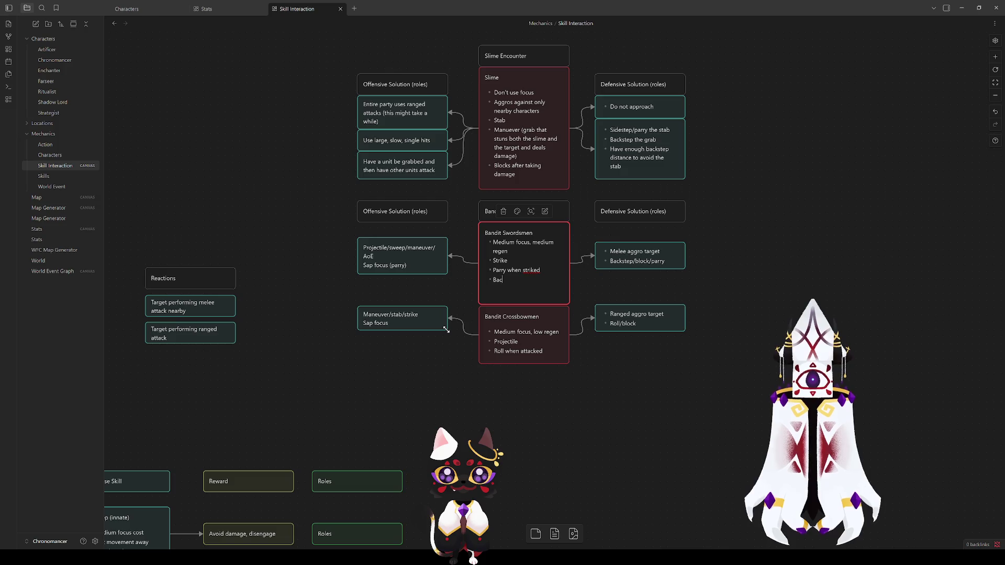
scroll(444, 330, "left", 9)
scroll(445, 330, "down", 4)
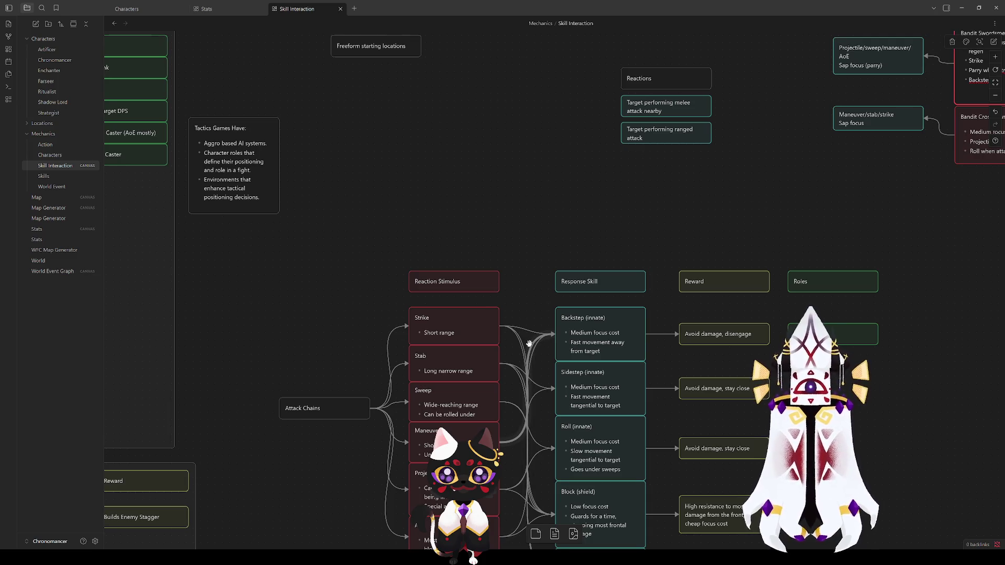
left_click_drag(750, 198, 381, 351)
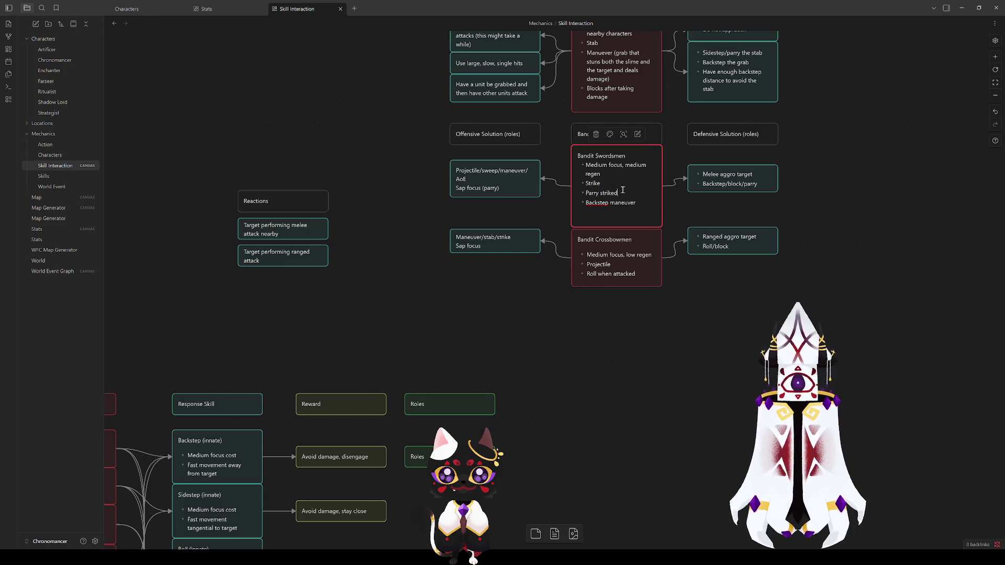
Shrink the Bandit Swordsmen card to fit its text.
left_click(578, 363)
left_click(641, 226)
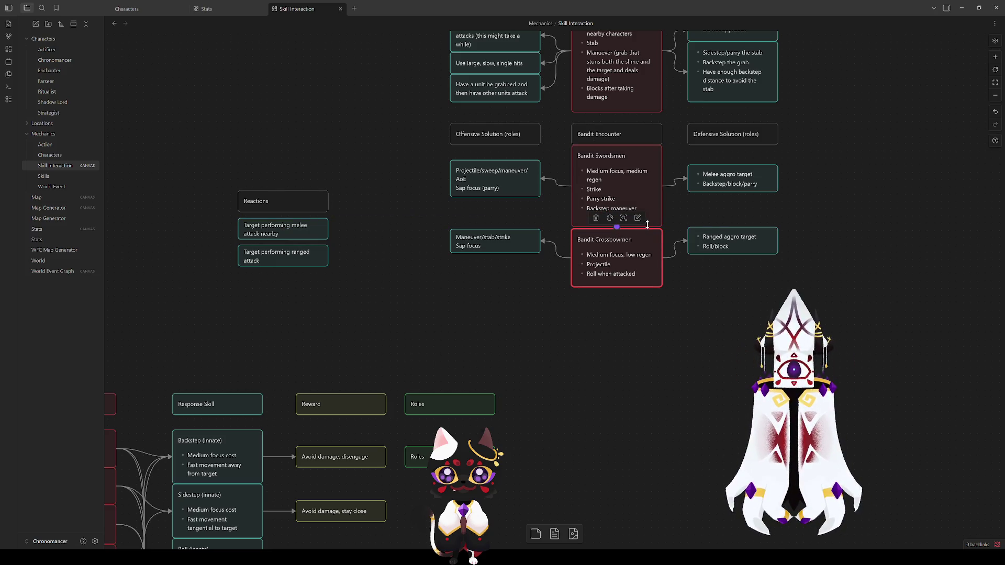
left_click_drag(650, 222, 649, 226)
Trim the offensive card to 'Projectile/sweep/AoE' and shorten the card.
left_click(517, 171)
left_click(517, 170)
key("BackSpace")
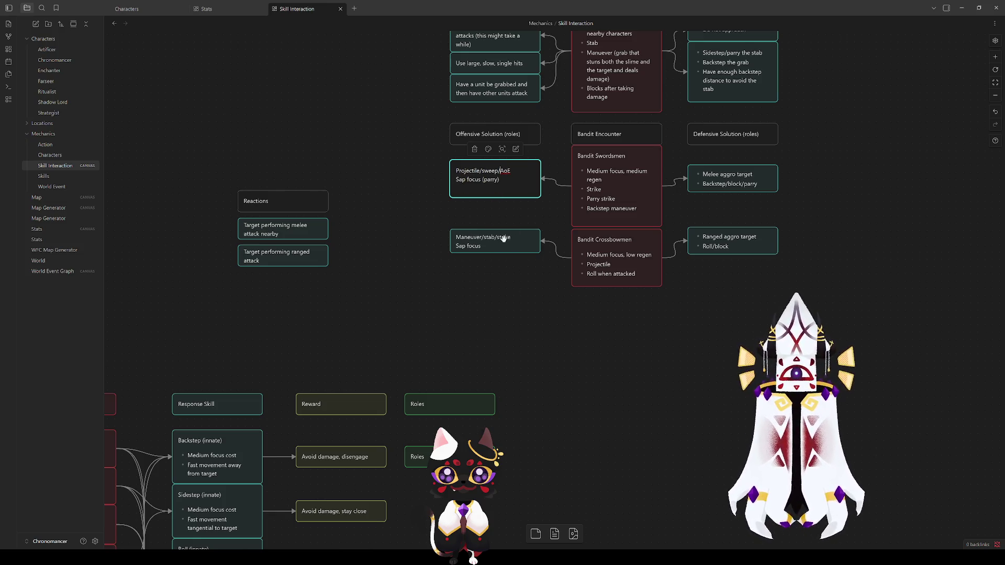
left_click(504, 228)
left_click_drag(522, 197, 527, 190)
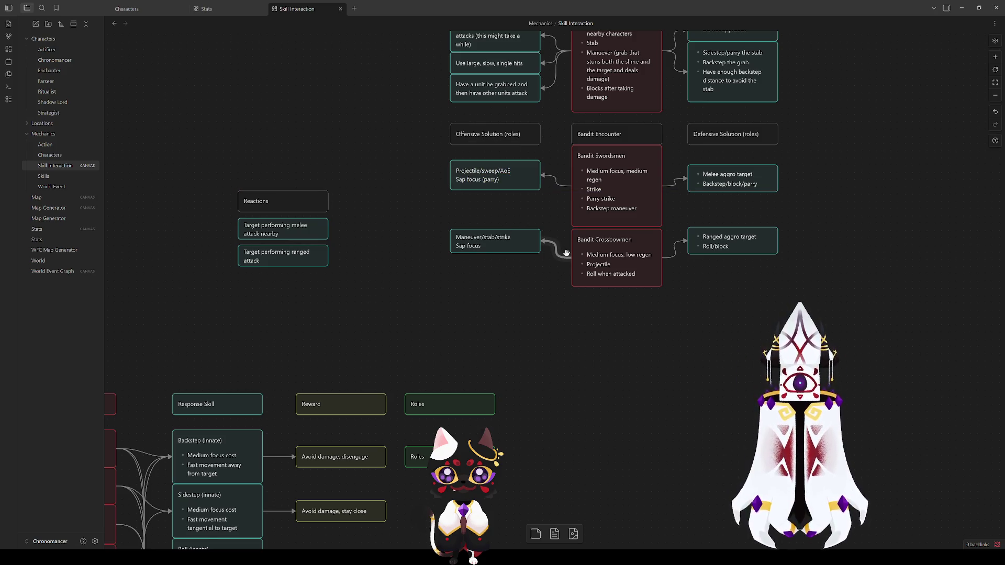
Change the Crossbowmen bullets to 'Roll projectiles' and add a 'Sidestep stab' bullet.
double_click(609, 251)
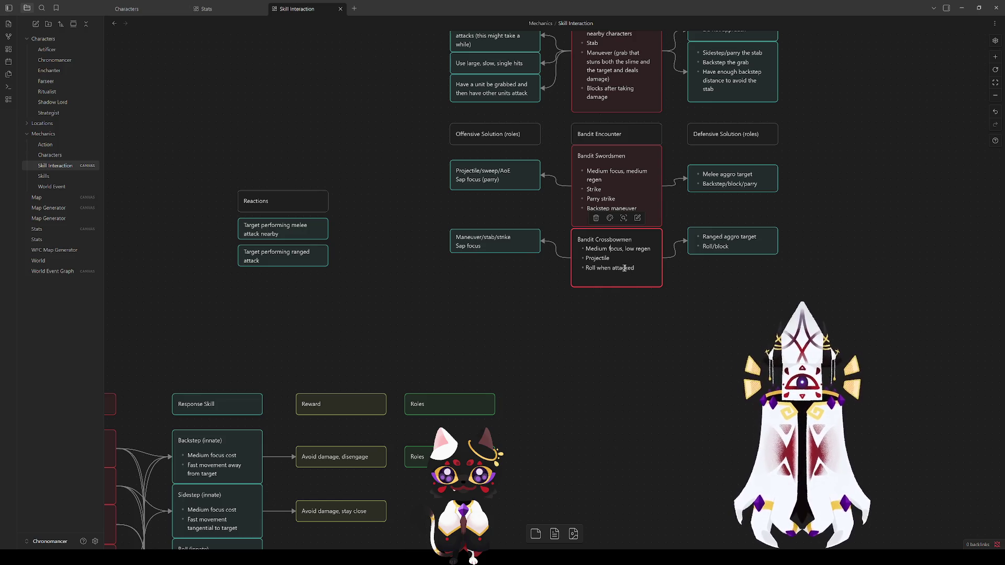
mouse_move(493, 356)
left_mouse_down()
mouse_move(767, 105)
mouse_move(733, 173)
mouse_move(722, 173)
left_mouse_up()
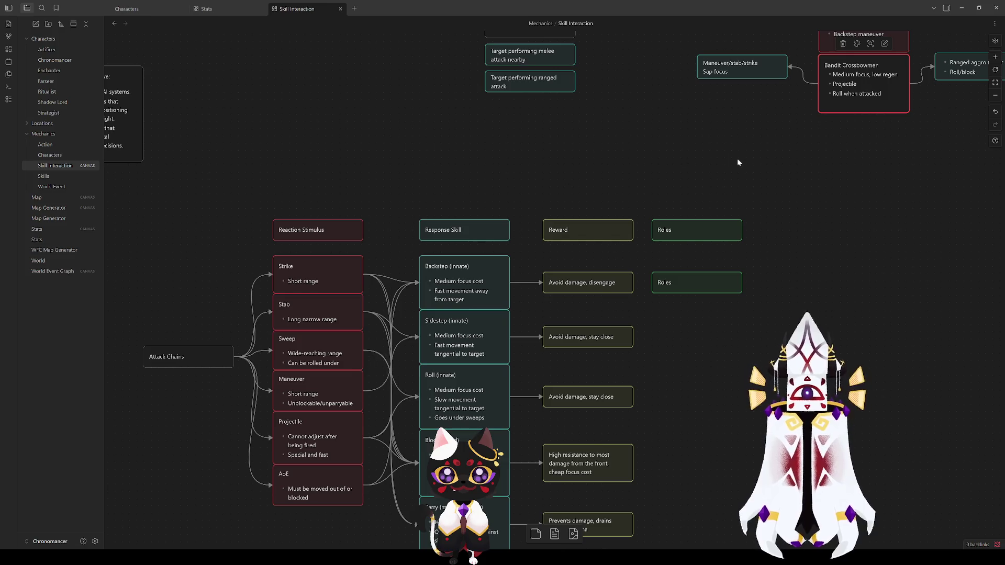
left_click_drag(729, 159, 538, 325)
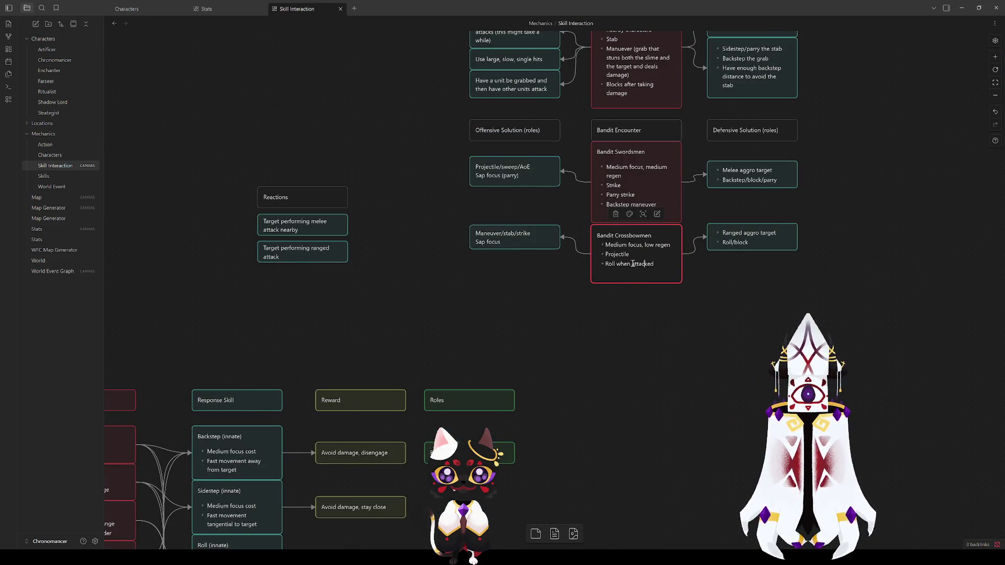
key("BackSpace")
key("BackSpace")
key("BackSpace")
type("projectiles")
key("Return")
mouse_move(375, 290)
left_mouse_down()
mouse_move(585, 96)
mouse_move(532, 137)
left_mouse_up()
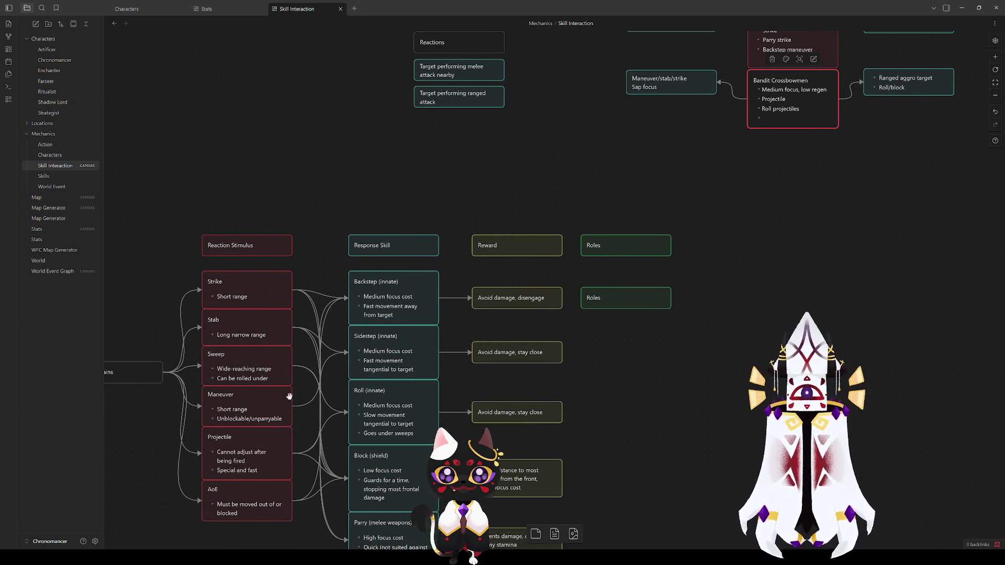
left_click_drag(762, 179, 509, 343)
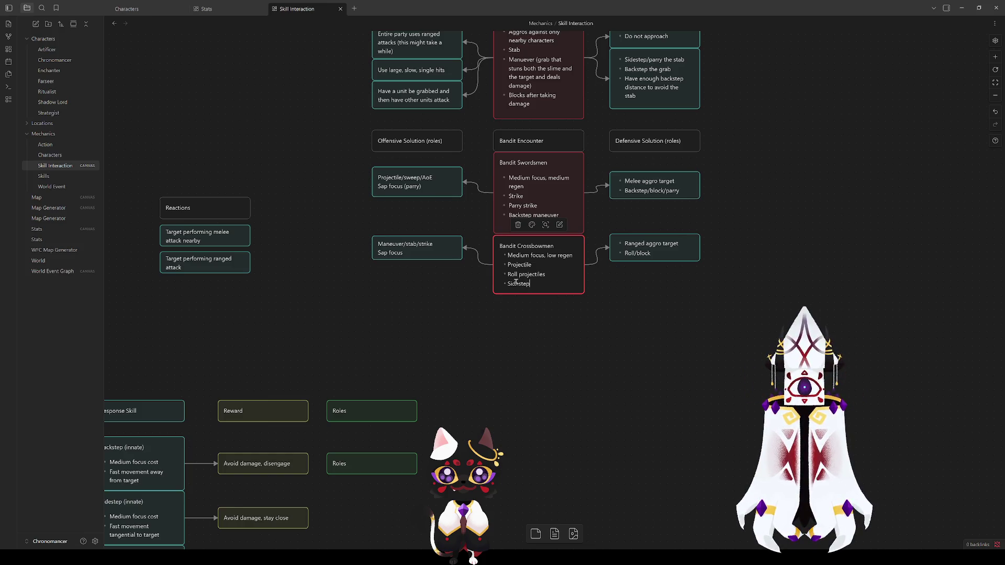
scroll(594, 286, "left", 5)
scroll(594, 286, "down", 2)
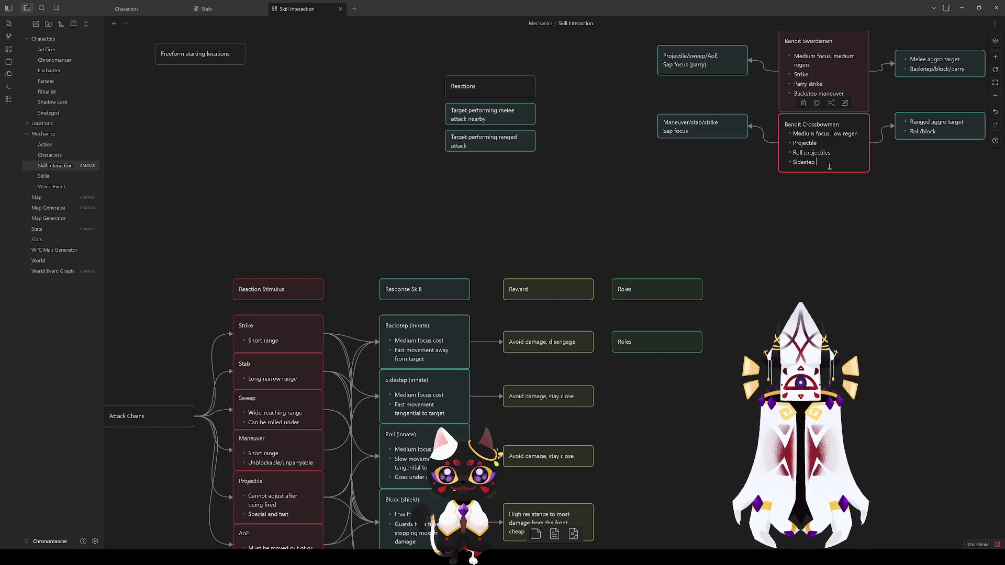
Enlarge the Bandit Crossbowmen card to fit its new bullet.
left_click(842, 227)
left_click_drag(840, 175, 849, 180)
scroll(855, 208, "up", 5)
scroll(855, 208, "right", 6)
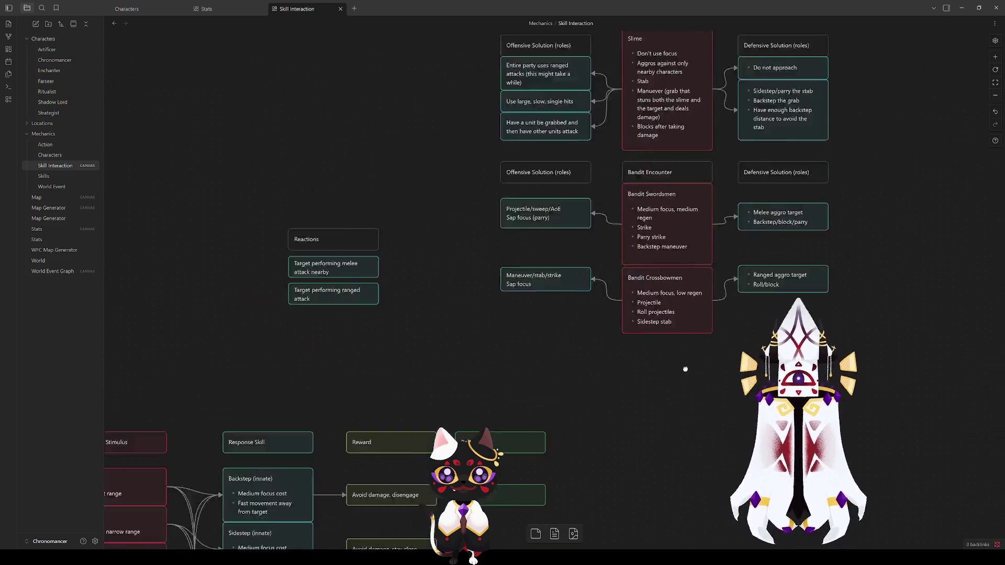
left_click(622, 397)
Move the Ranged aggro, Melee aggro, Projectile/sweep/AoE and Maneuver/stab/strike cards down into line.
left_click_drag(622, 398, 622, 407)
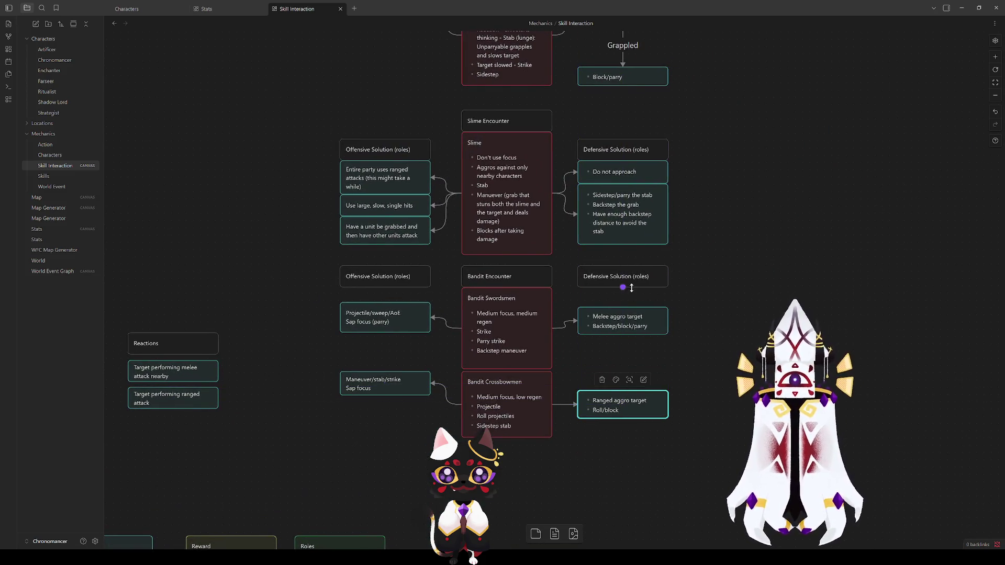
left_click_drag(622, 316, 622, 323)
left_click_drag(402, 318, 401, 329)
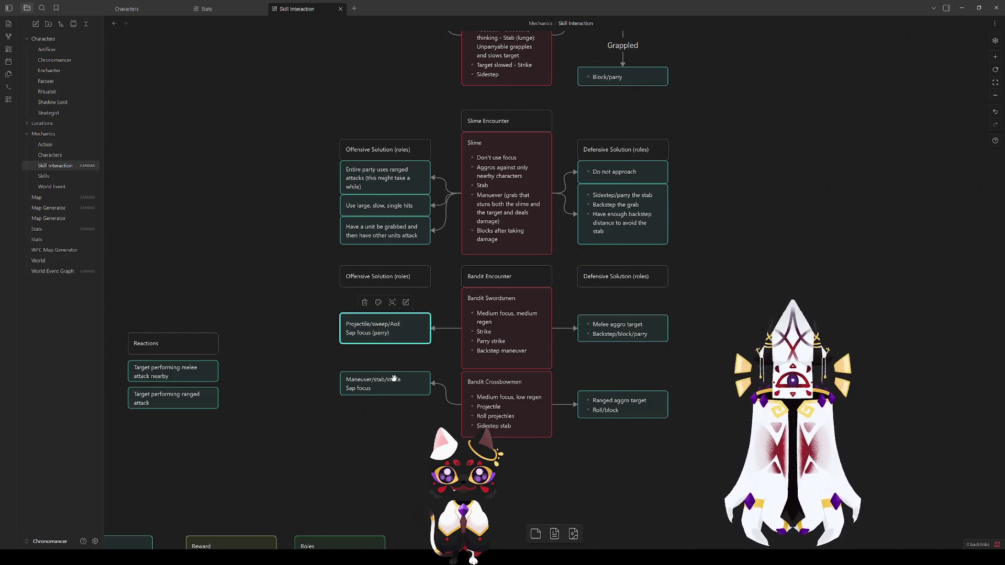
left_click_drag(393, 384, 392, 403)
left_click(551, 459)
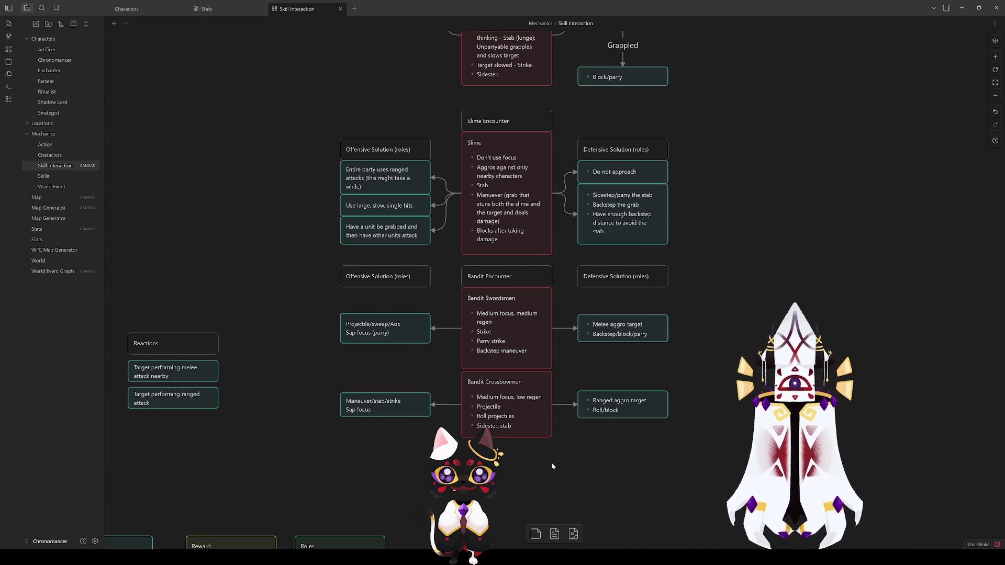
Inspect the Strike and Stab cards and the Sweep and Maneuver-to-Backstep arrows in Attack Chains.
scroll(354, 476, "down", 5)
scroll(353, 477, "left", 5)
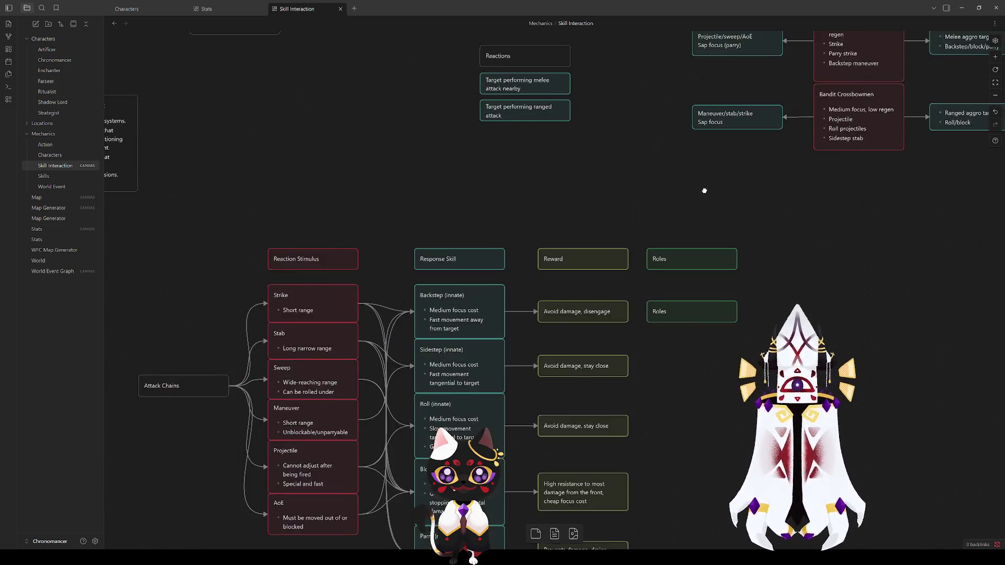
left_click(314, 316)
left_click(315, 342)
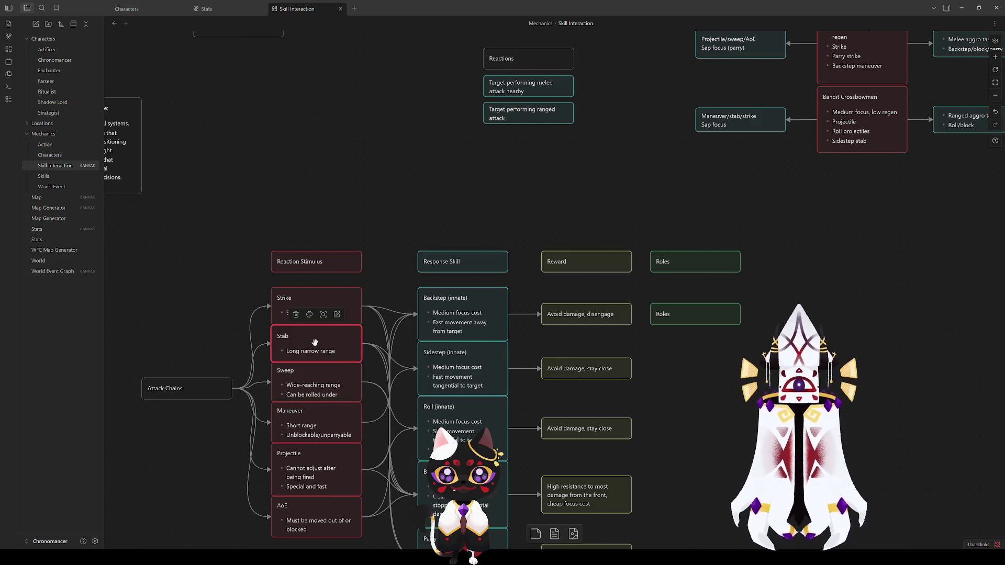
mouse_move(622, 157)
left_mouse_down()
mouse_move(529, 99)
mouse_move(468, 82)
mouse_move(470, 140)
left_mouse_up()
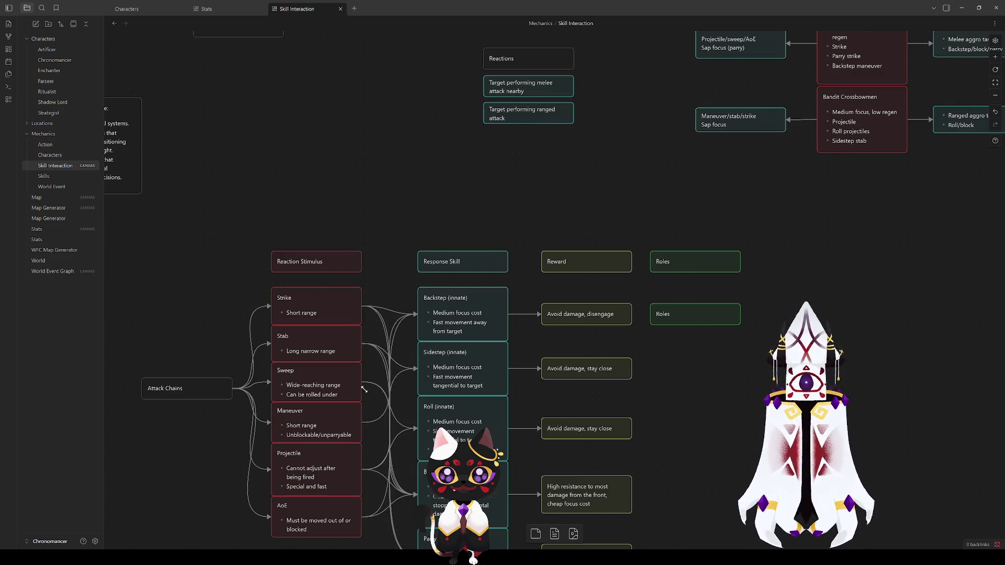
left_click(372, 384)
left_click(370, 414)
left_click(373, 383)
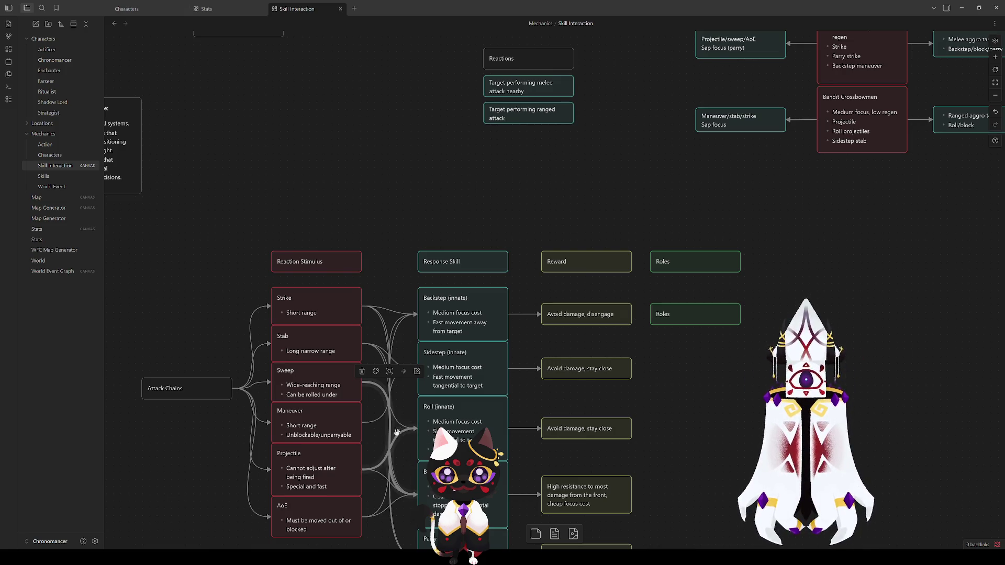
left_click(375, 422)
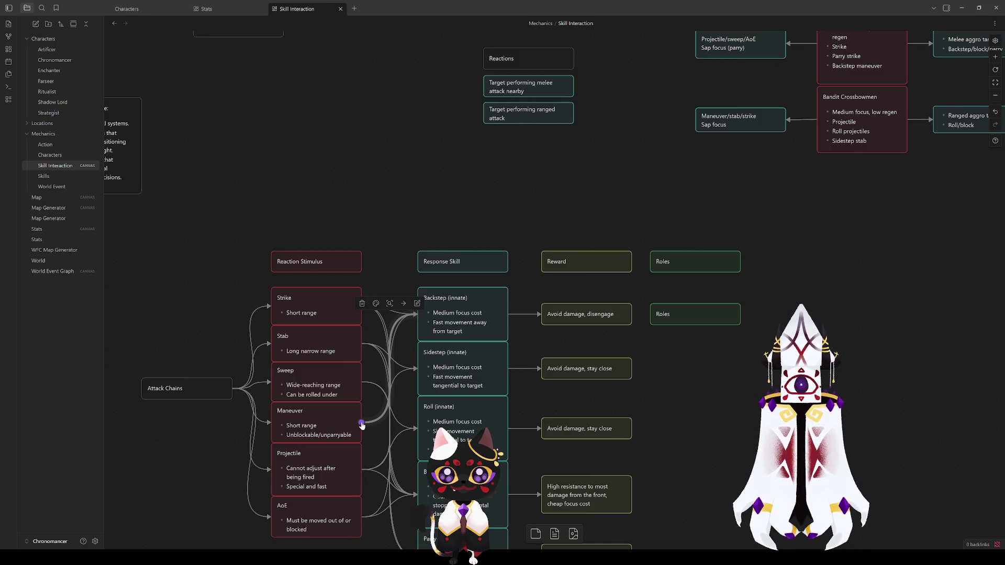
left_click(556, 403)
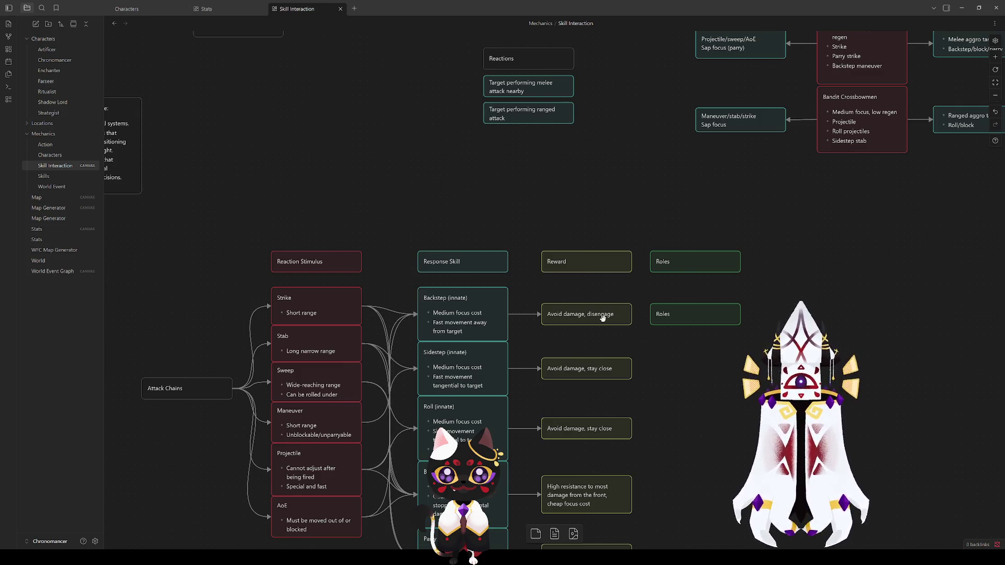
Return to the Bandit Encounter and select the Maneuver/stab/strike card.
mouse_move(658, 340)
left_mouse_down()
mouse_move(659, 203)
mouse_move(676, 357)
left_mouse_up()
scroll(574, 269, "up", 5)
scroll(574, 270, "right", 7)
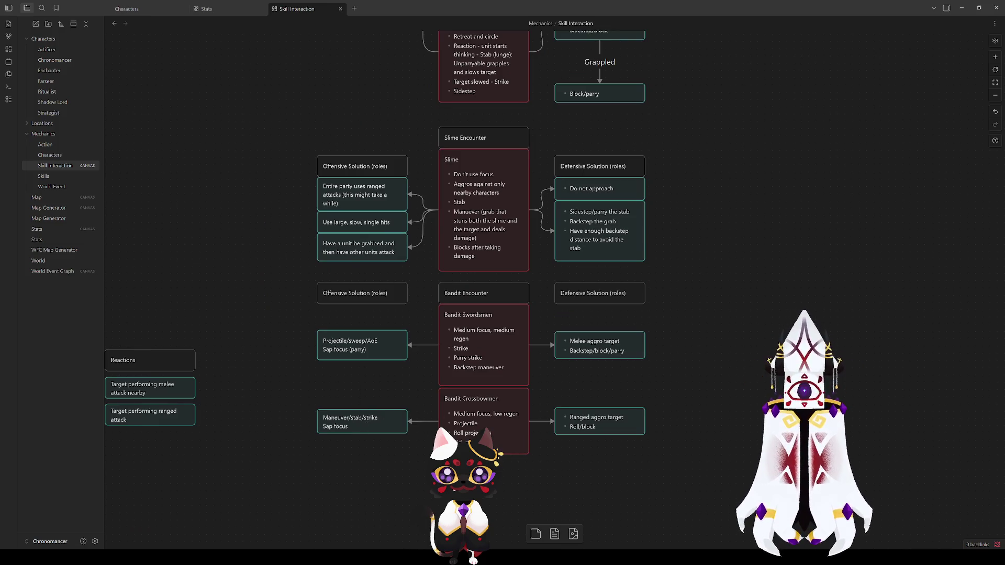
left_click(357, 419)
Delete 'stab/' so the Crossbowmen offensive card reads 'Maneuver/strike'.
double_click(357, 419)
key("BackSpace")
key("BackSpace")
left_click(370, 465)
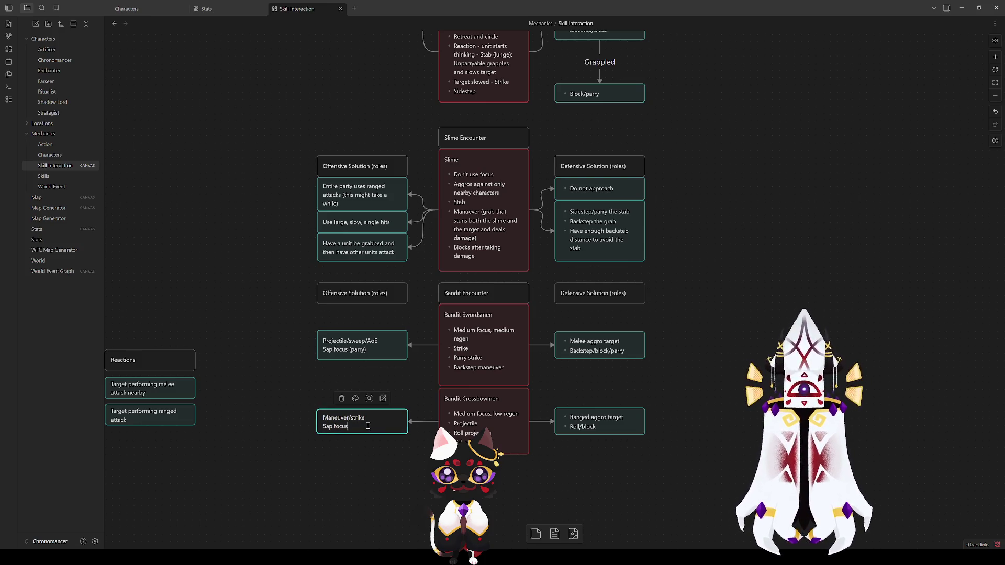
Review the Crossbowmen and Swordsmen cards, then pan to the Reaction Stimulus chart.
left_click(460, 423)
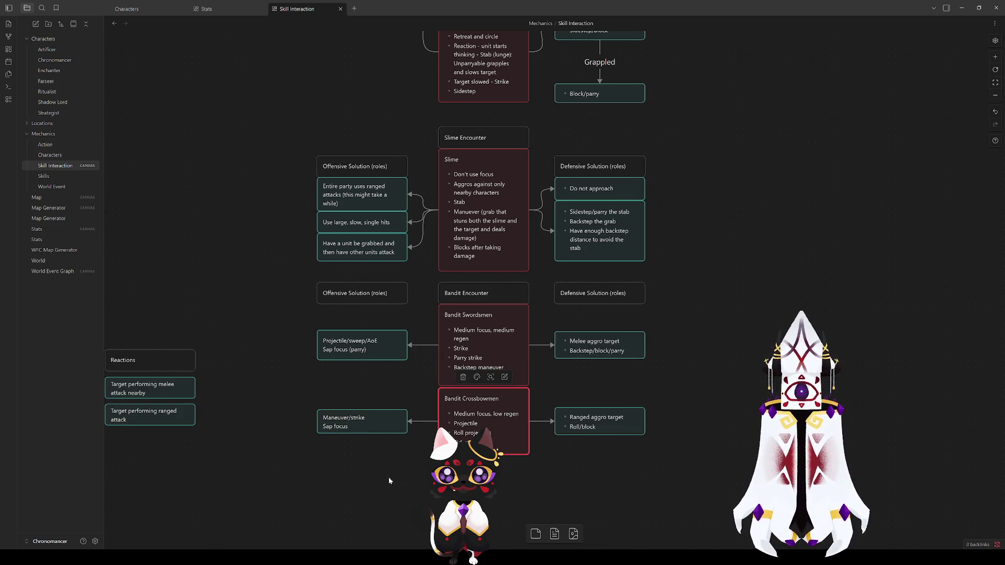
left_click(410, 469)
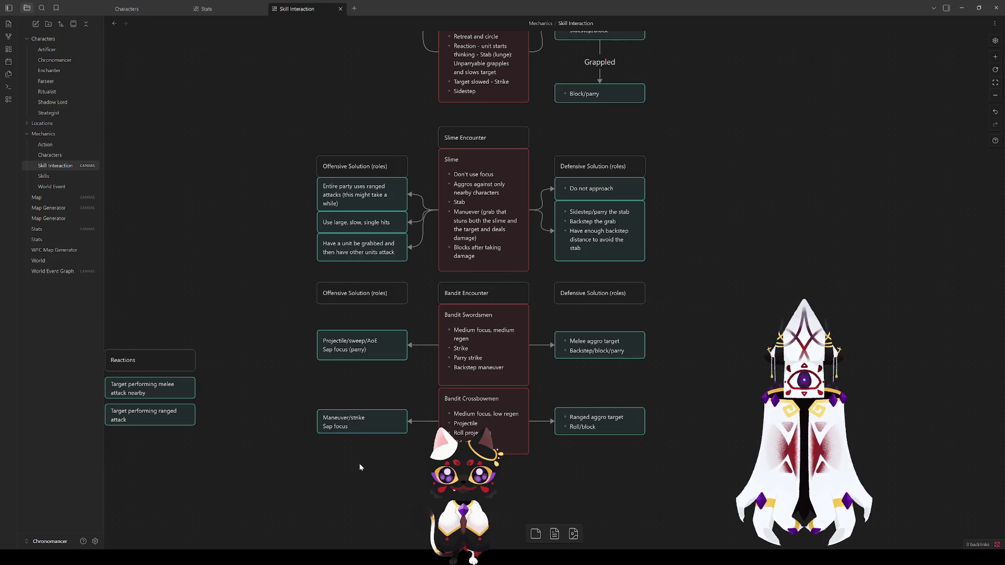
left_click(465, 368)
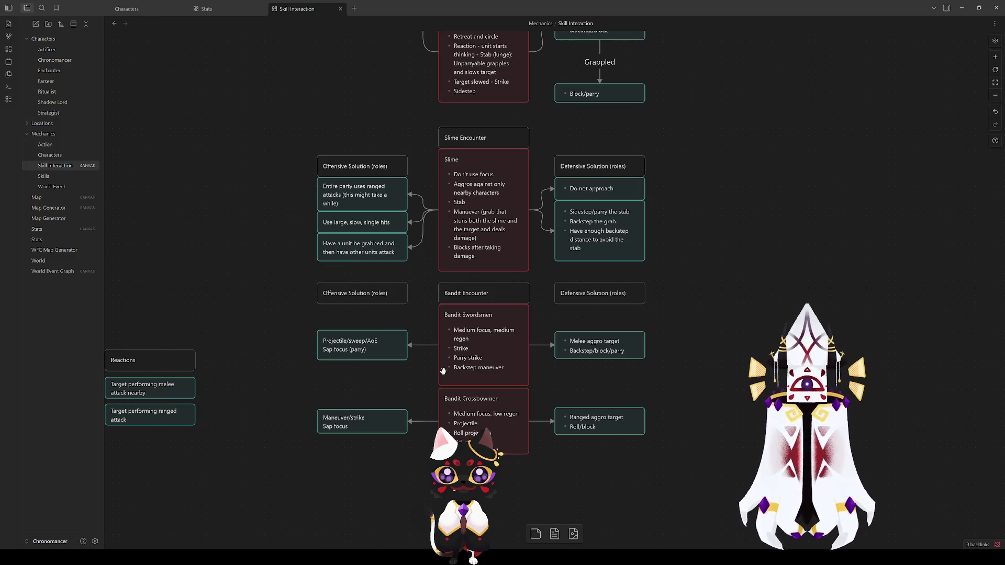
left_click_drag(391, 370, 567, 205)
scroll(415, 296, "down", 5)
scroll(416, 296, "left", 3)
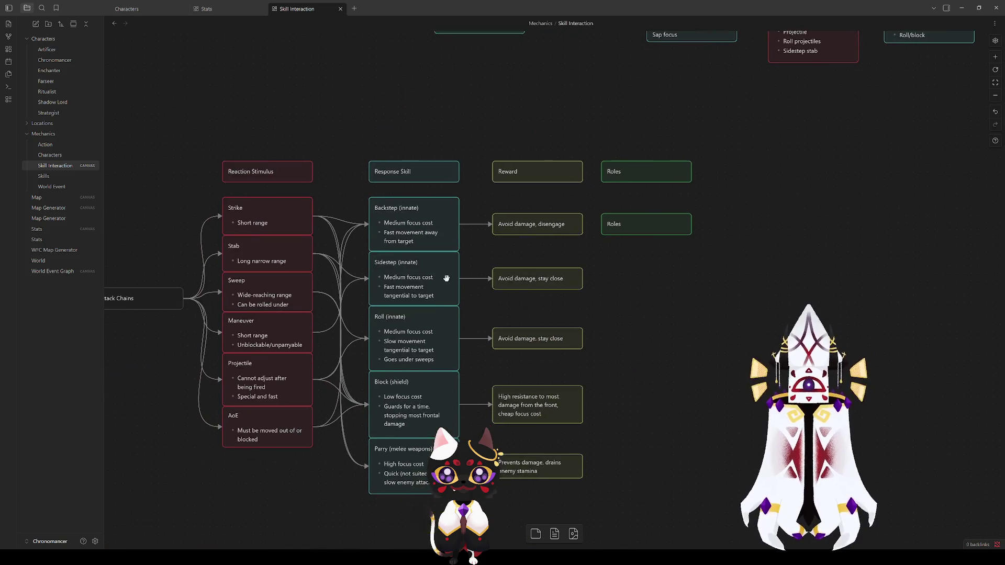
left_click(411, 462)
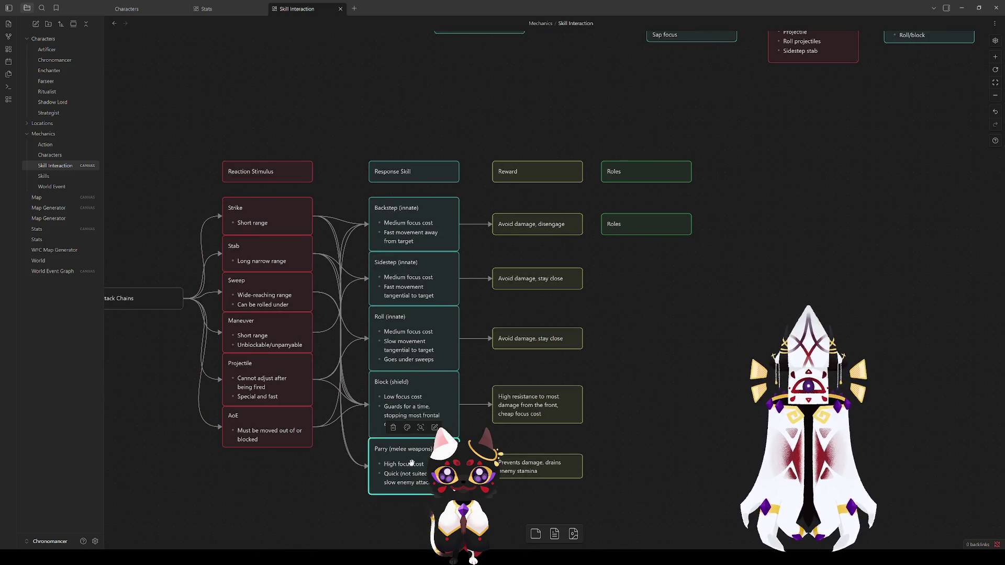
left_click(425, 329)
left_click(420, 278)
left_click(412, 222)
left_click(403, 417)
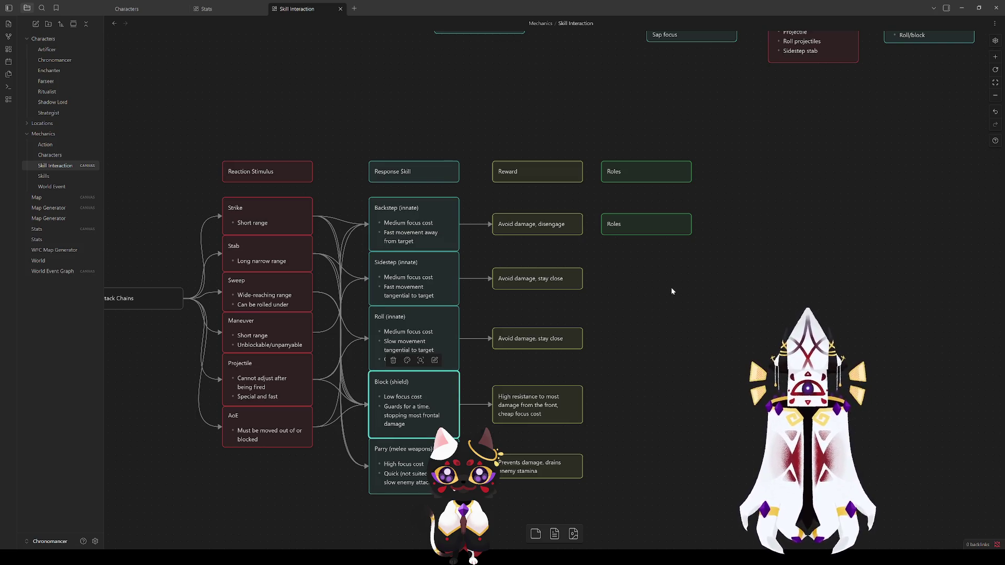
left_click(759, 212)
scroll(778, 198, "up", 1)
scroll(777, 198, "up", 10)
scroll(777, 198, "right", 5)
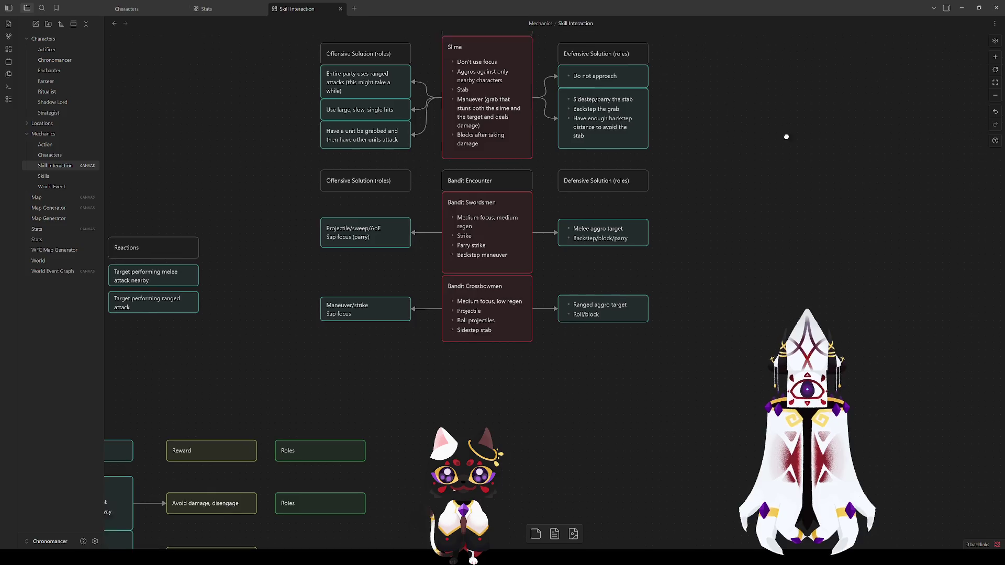
scroll(759, 389, "down", 10)
scroll(759, 390, "left", 6)
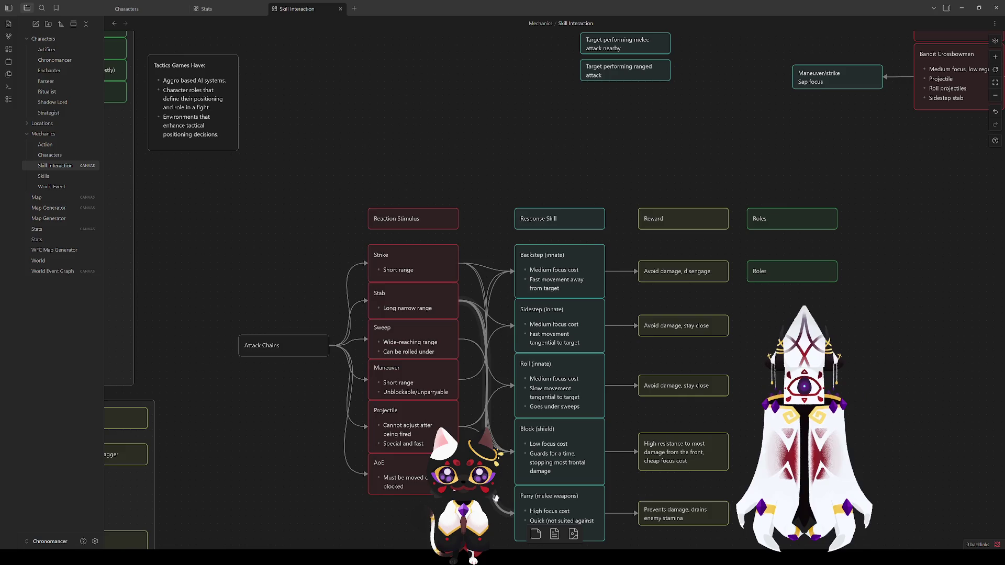
scroll(639, 81, "up", 5)
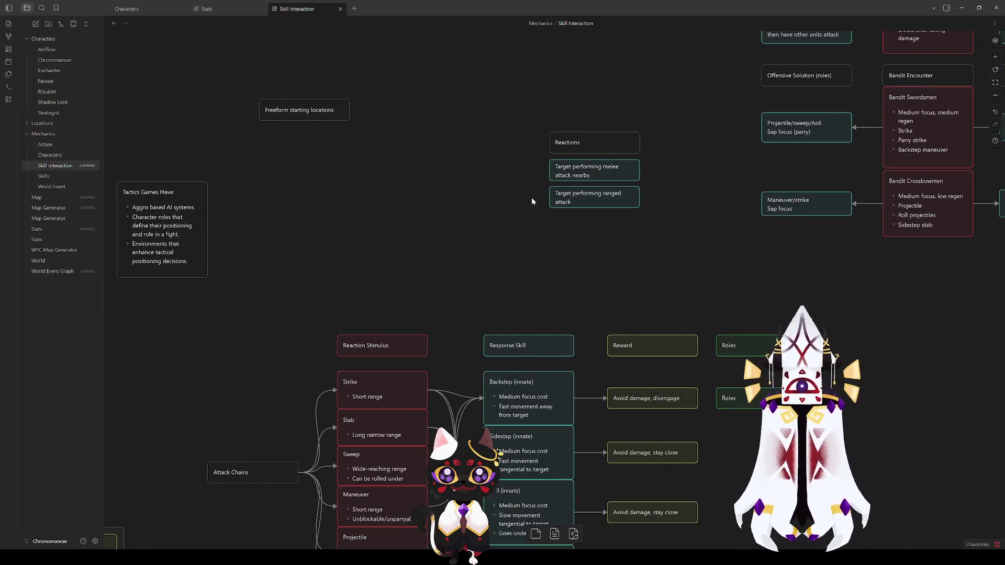
scroll(481, 173, "down", 4)
scroll(427, 436, "down", 5)
scroll(427, 436, "right", 2)
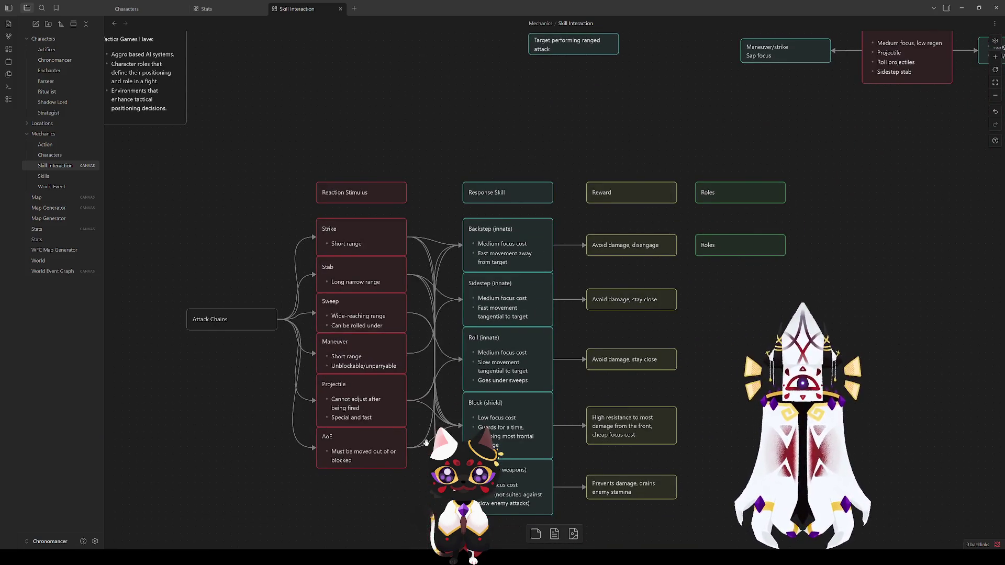
left_click(340, 181)
left_click(338, 211)
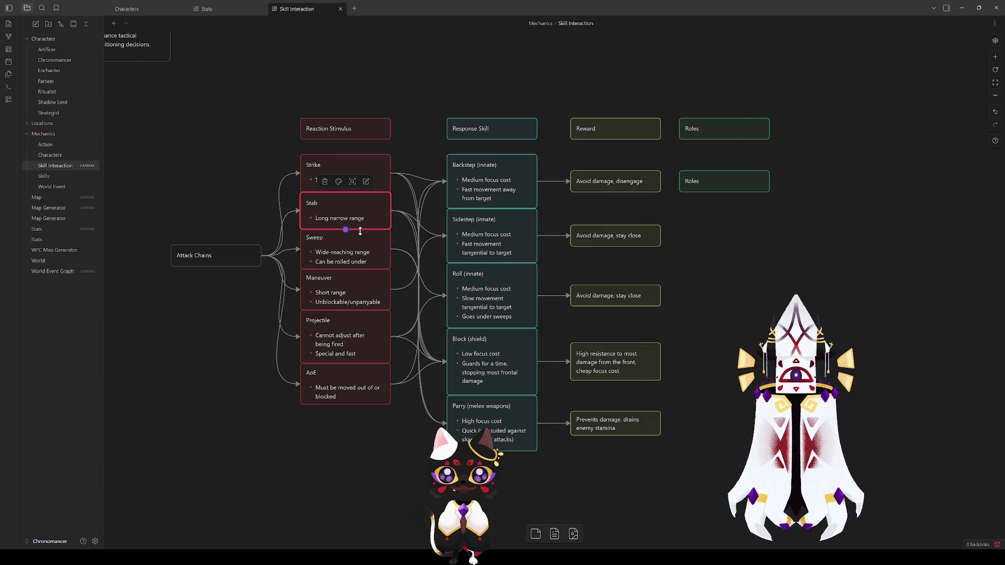
left_click(313, 166)
key("Escape")
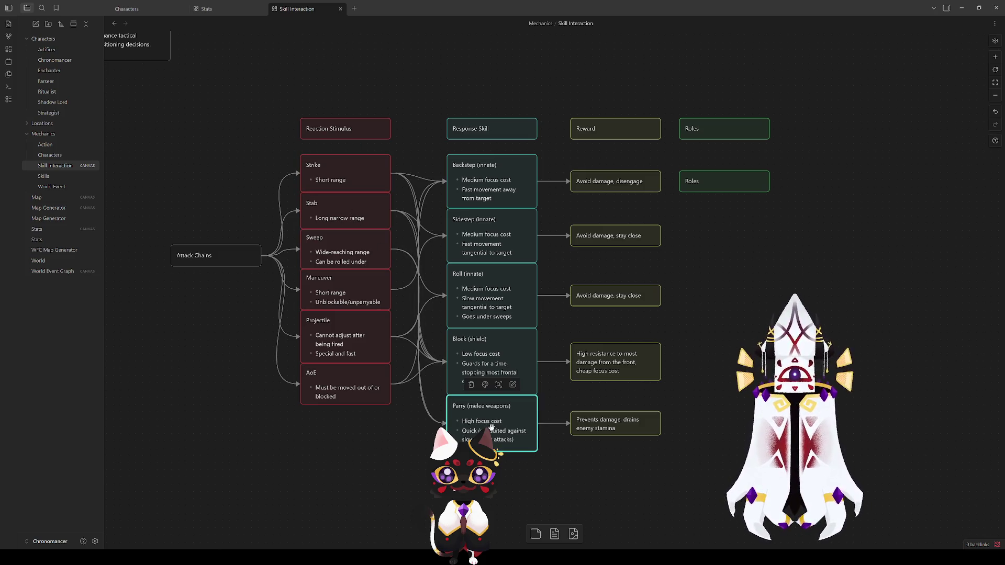
left_click(327, 223)
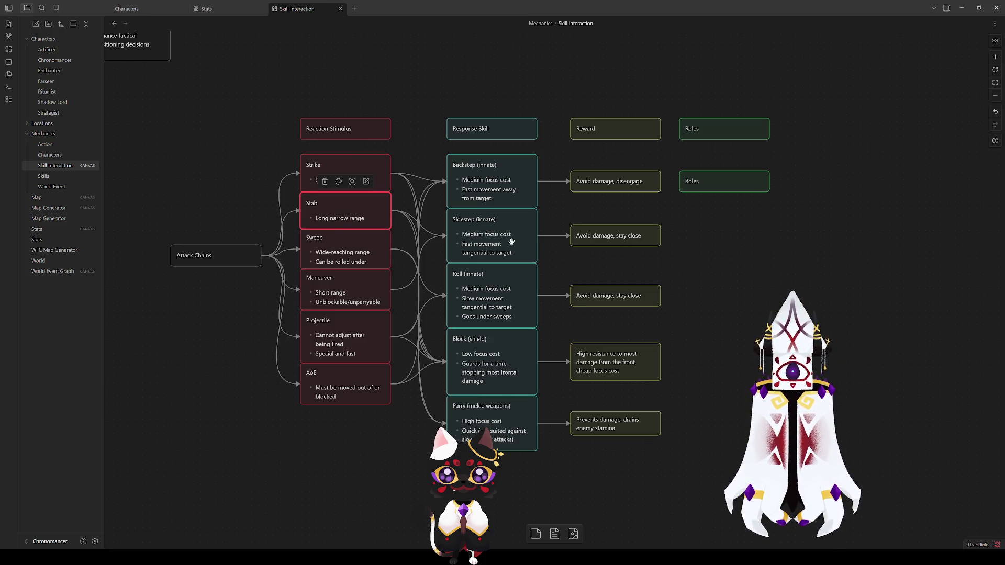
left_click_drag(763, 123, 619, 421)
scroll(523, 314, "down", 3)
left_click_drag(445, 214, 518, 44)
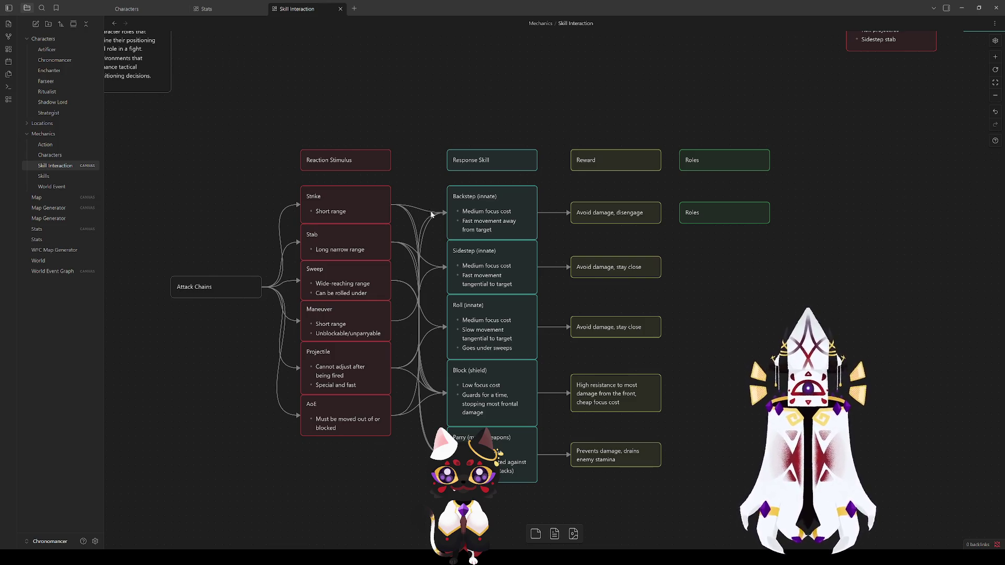
left_click_drag(418, 108, 363, 301)
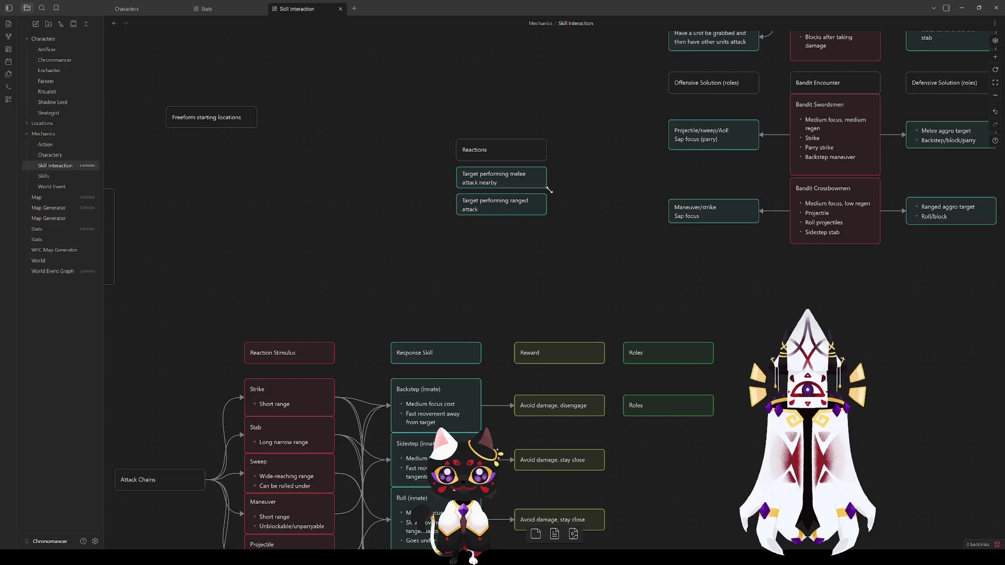
Duplicate the 'Target performing ranged attack' card and snap the copy beneath it.
left_click(512, 205)
key("ctrl+d")
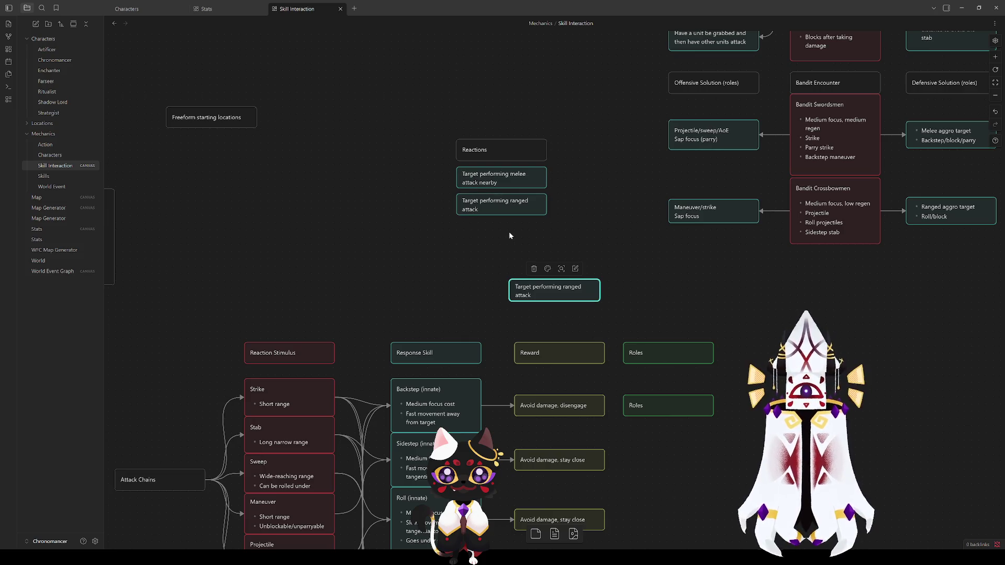
left_click_drag(554, 295, 503, 238)
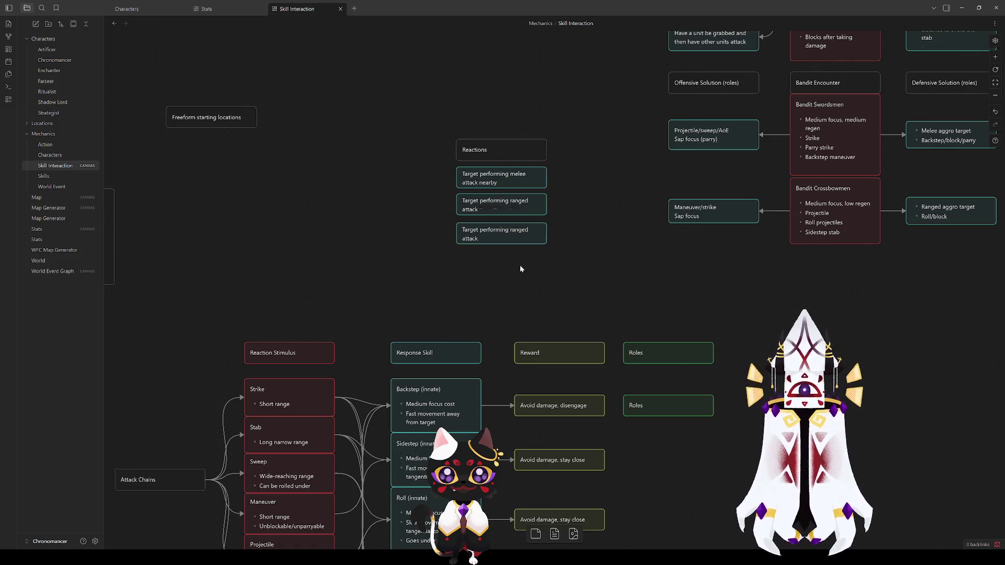
left_click(484, 259)
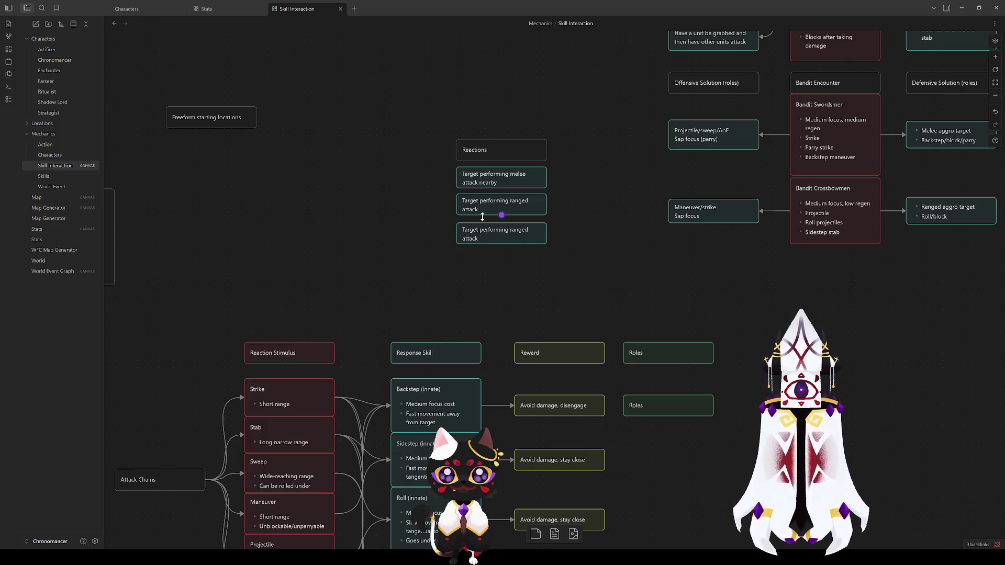
left_click_drag(495, 237, 496, 231)
Change the copy's text to 'Target performing strike'.
double_click(496, 233)
key("ctrl+shift+Left")
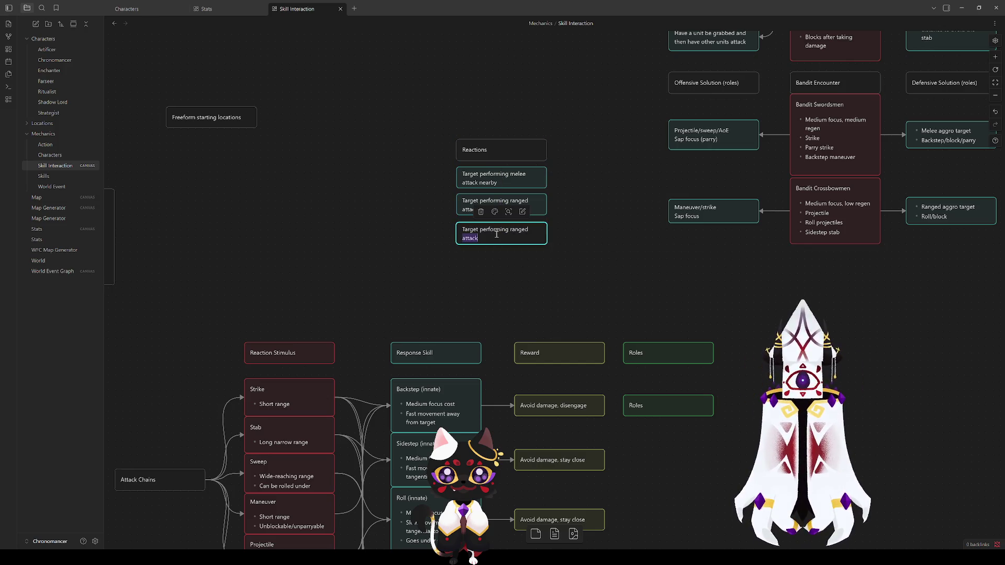
left_click(485, 238)
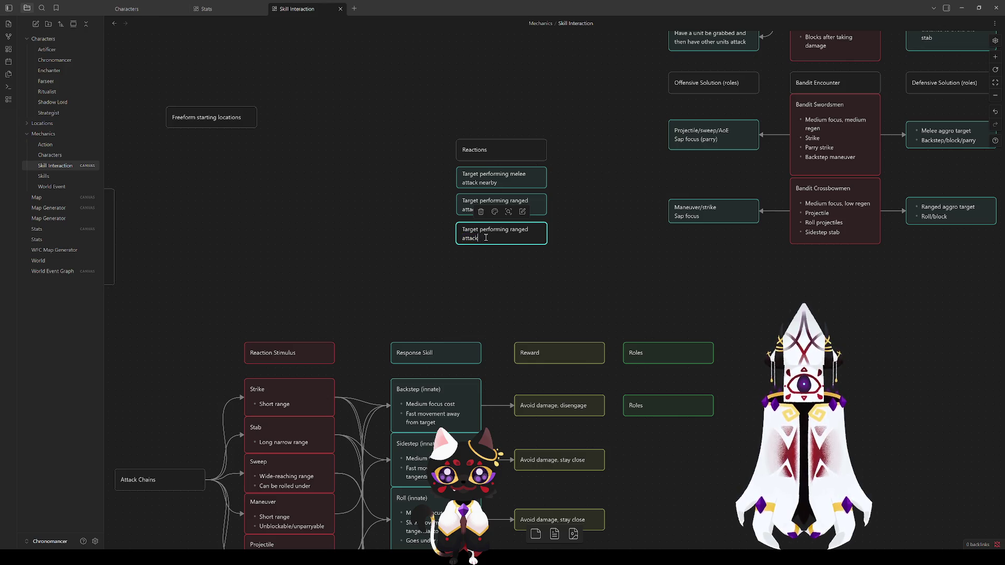
left_click_drag(484, 238, 510, 231)
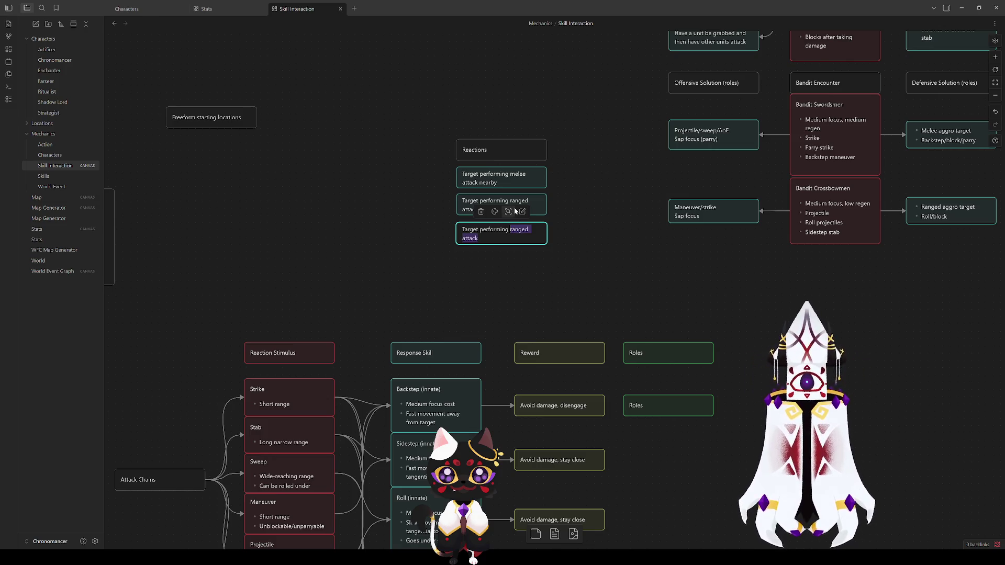
type("strike")
left_click(586, 275)
Colour the 'Target performing strike' card purple.
left_click(526, 238)
left_click(494, 212)
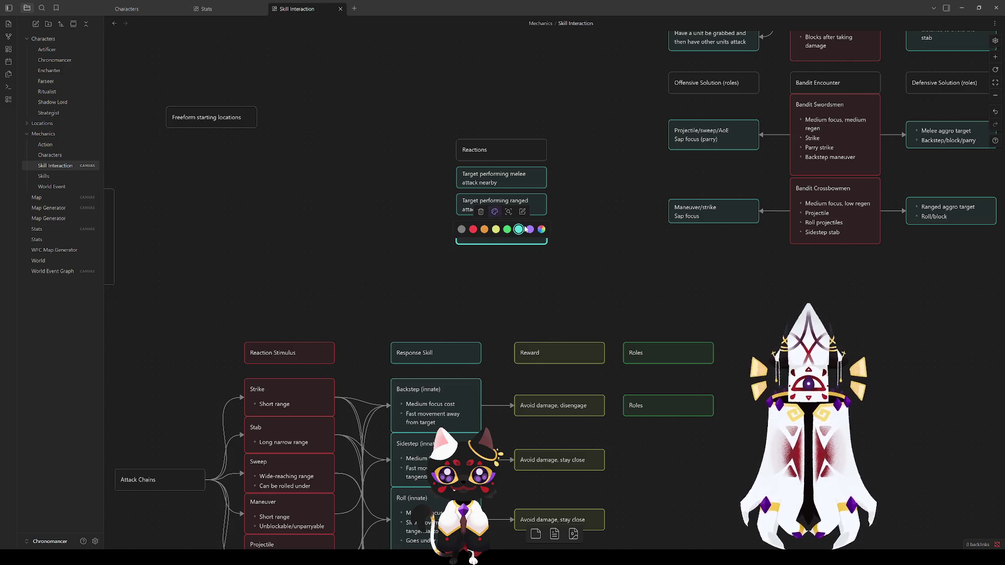
left_click(530, 230)
left_click(547, 276)
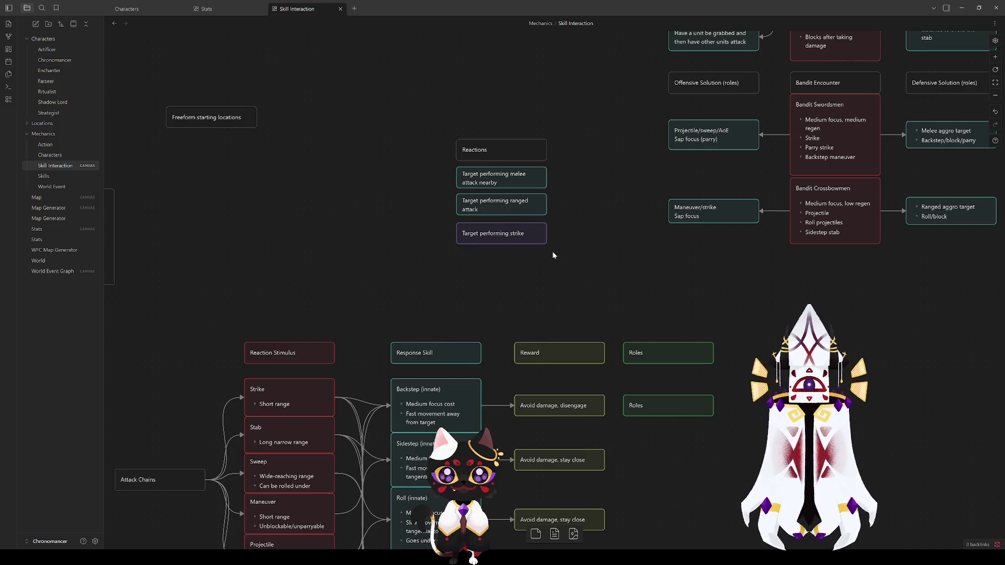
left_click_drag(576, 286, 543, 262)
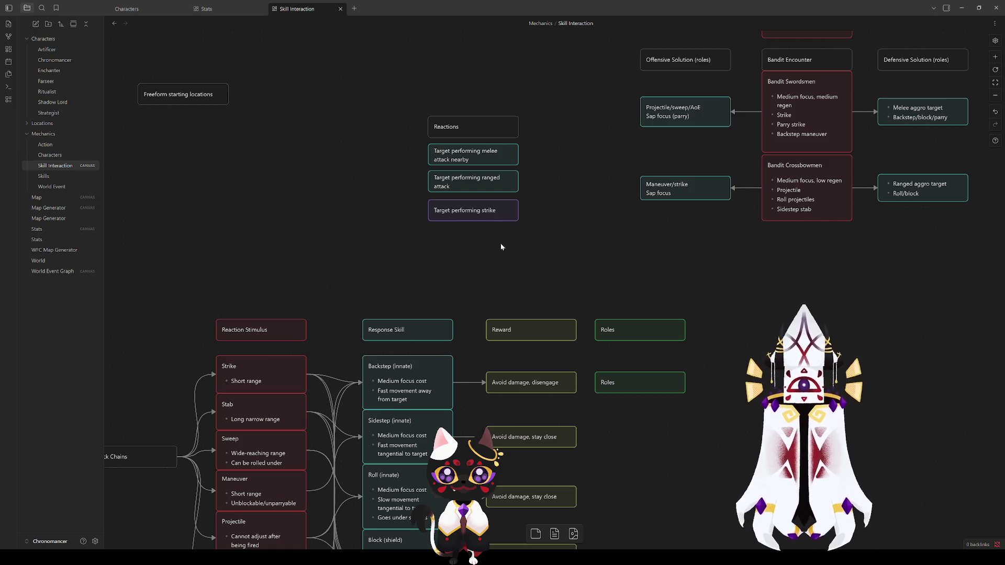
Create a new 'Targeted Reaction' card pulled out from the strike card.
left_click(484, 211)
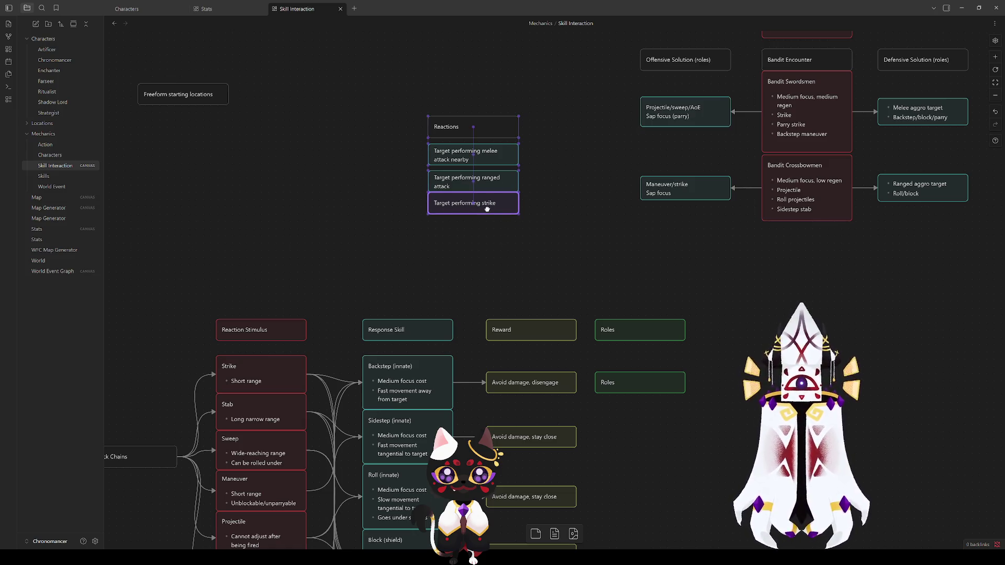
left_click(550, 242)
mouse_move(550, 243)
left_mouse_down()
mouse_move(538, 265)
mouse_move(538, 356)
left_mouse_up()
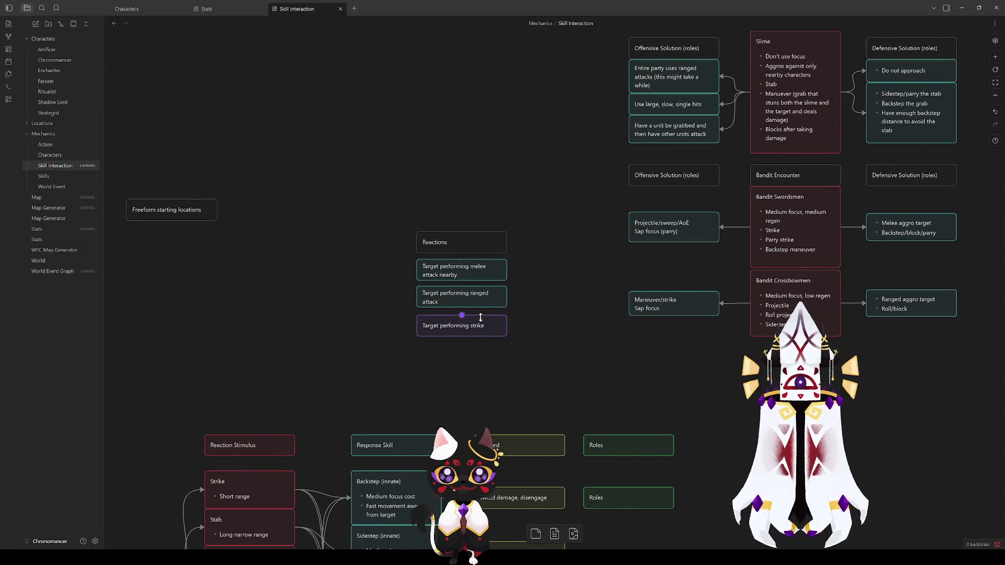
left_click_drag(462, 336, 345, 338)
left_click(360, 339)
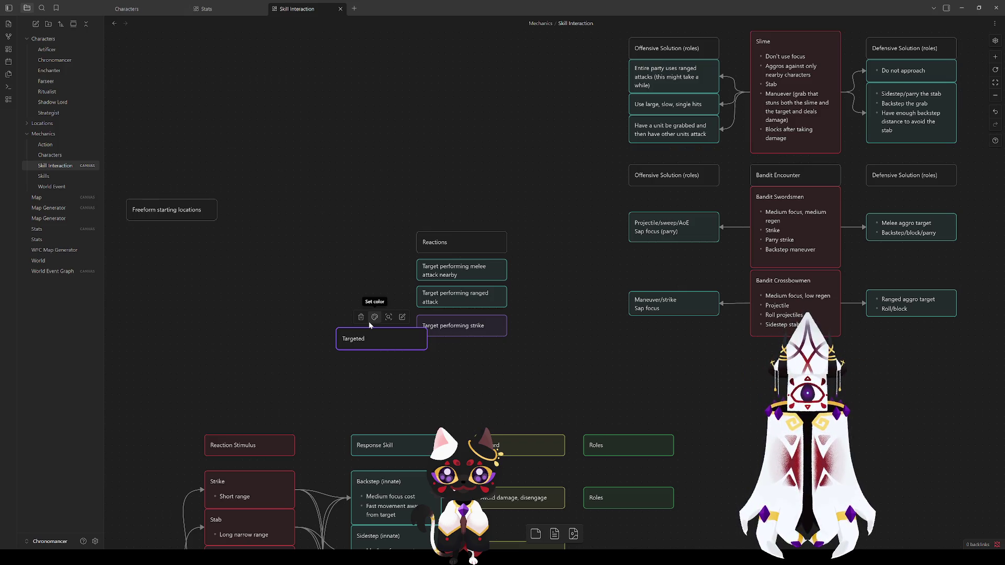
type("Reaction")
left_click(419, 376)
Rename the Reactions header to 'Basic Reactions'.
double_click(430, 243)
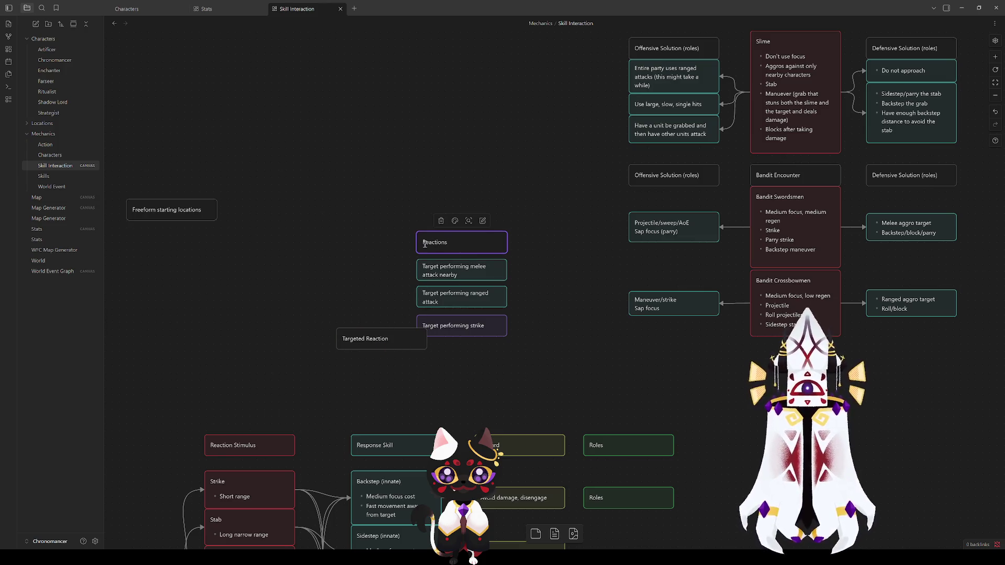
type("Basic")
left_click(542, 342)
Place Targeted Reaction beside Basic Reactions and shift the reaction cards left.
left_click_drag(364, 336, 547, 240)
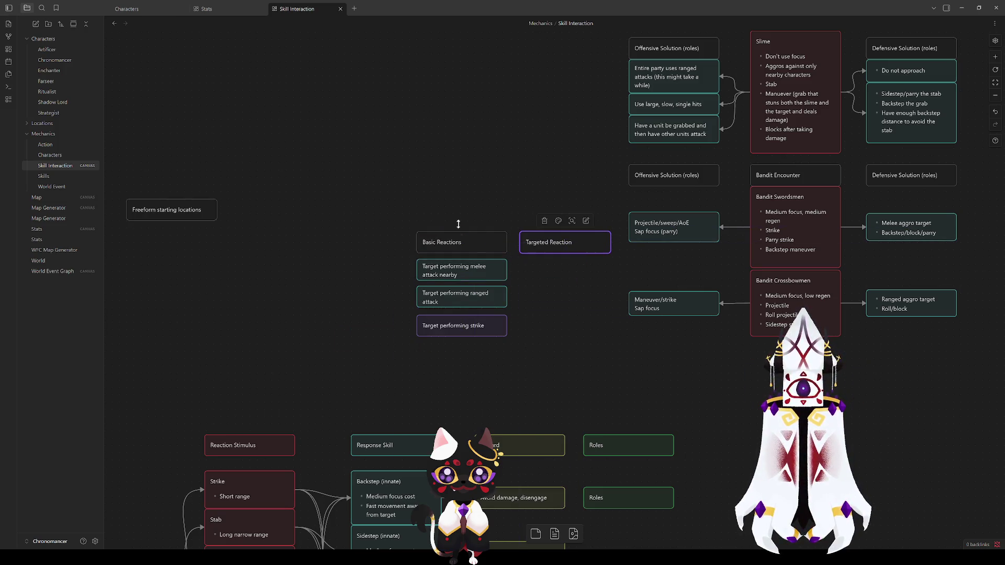
left_click_drag(380, 199, 586, 335)
mouse_move(536, 240)
left_mouse_down()
mouse_move(388, 260)
mouse_move(412, 243)
left_mouse_up()
left_click(412, 208)
Close the gap between the melee and ranged cards and settle the strike card under Targeted Reaction.
left_click(339, 277)
mouse_move(338, 297)
left_mouse_down()
mouse_move(442, 279)
mouse_move(446, 267)
left_mouse_up()
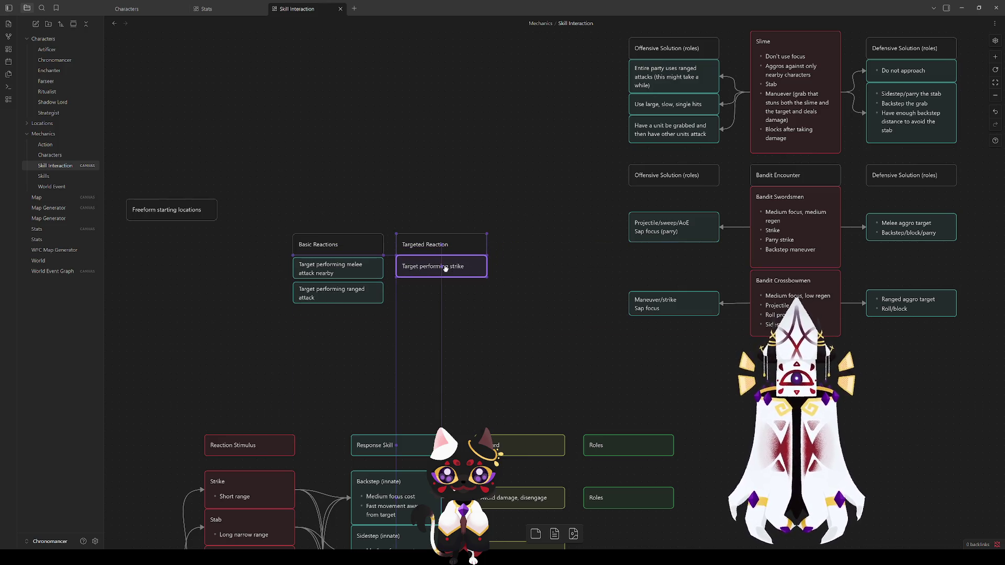
left_click(361, 291)
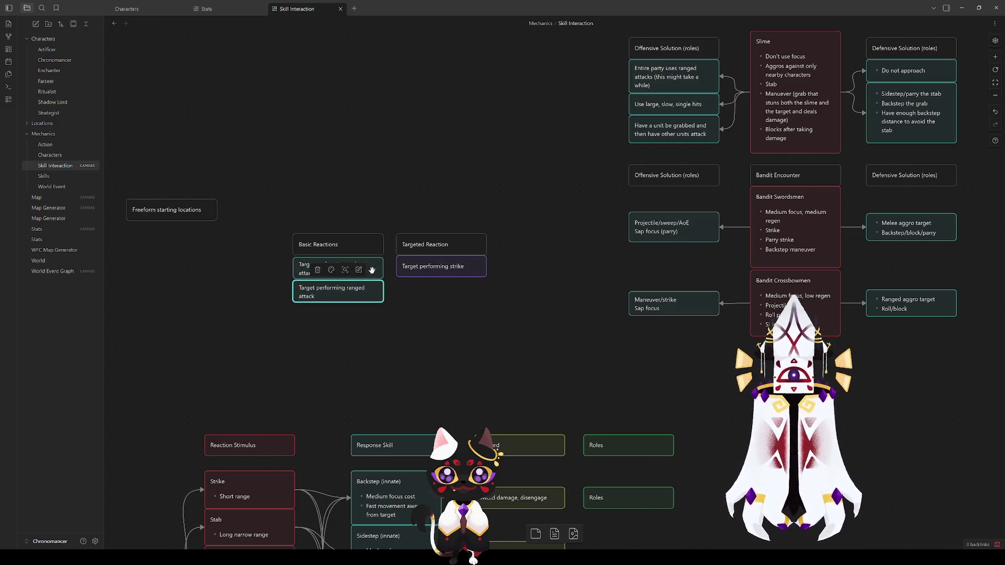
left_click(340, 267)
left_click_drag(372, 289, 372, 287)
left_click(496, 331)
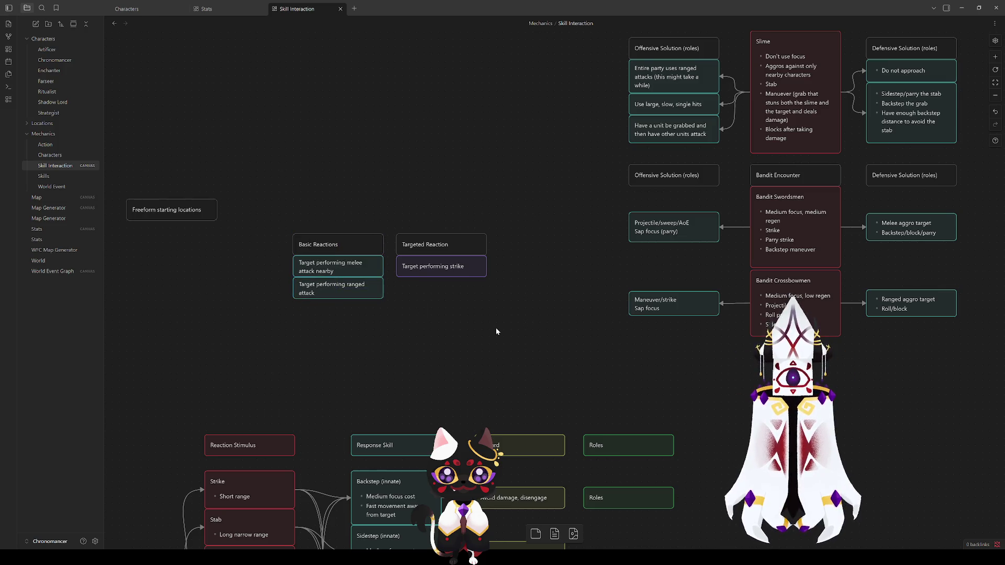
left_click(421, 265)
mouse_move(461, 272)
left_mouse_down()
mouse_move(578, 295)
mouse_move(460, 294)
mouse_move(465, 268)
mouse_move(454, 268)
left_mouse_up()
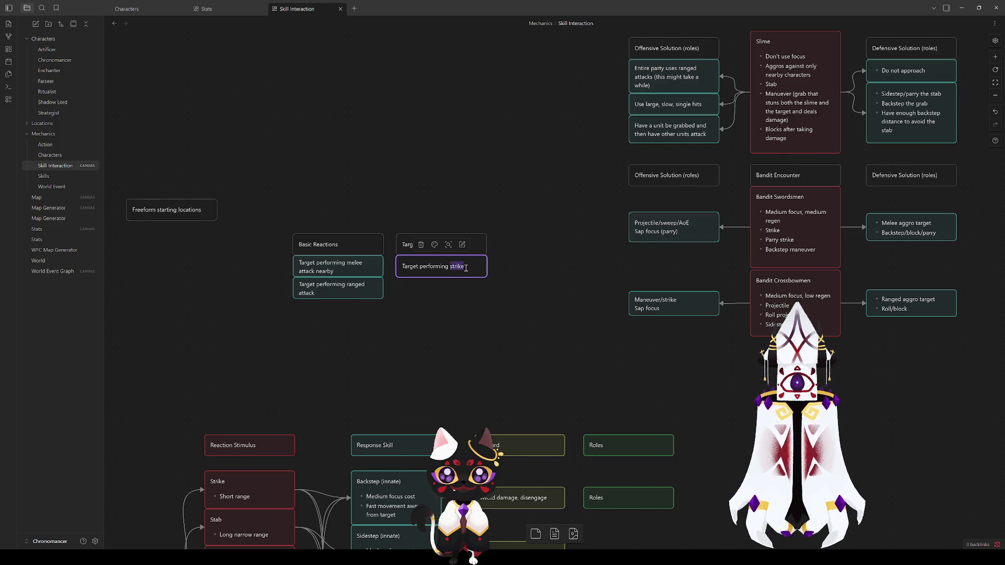
Change the purple card to 'Target performing X attack type' and heighten the Targeted Reaction card.
type("X attack type")
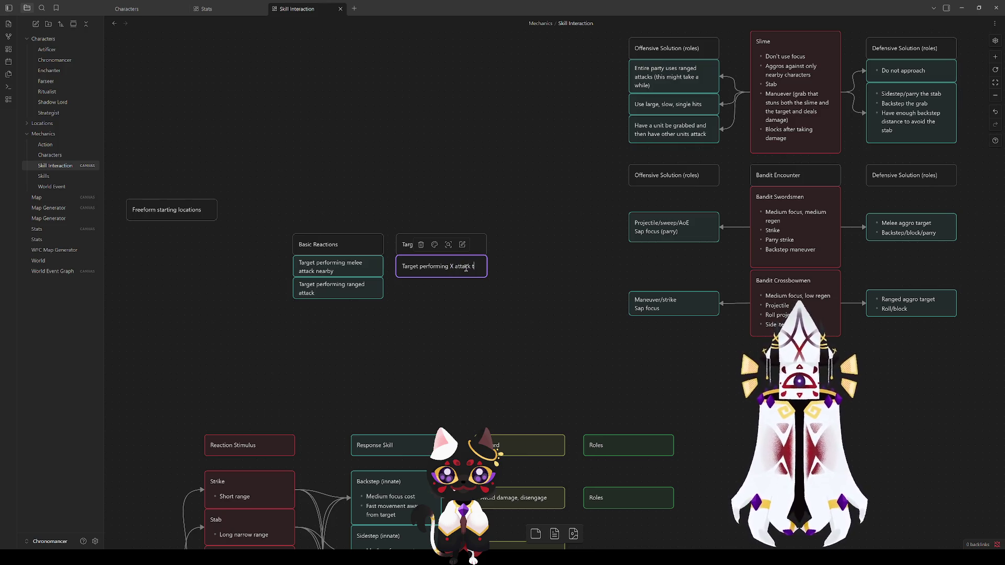
left_click(495, 297)
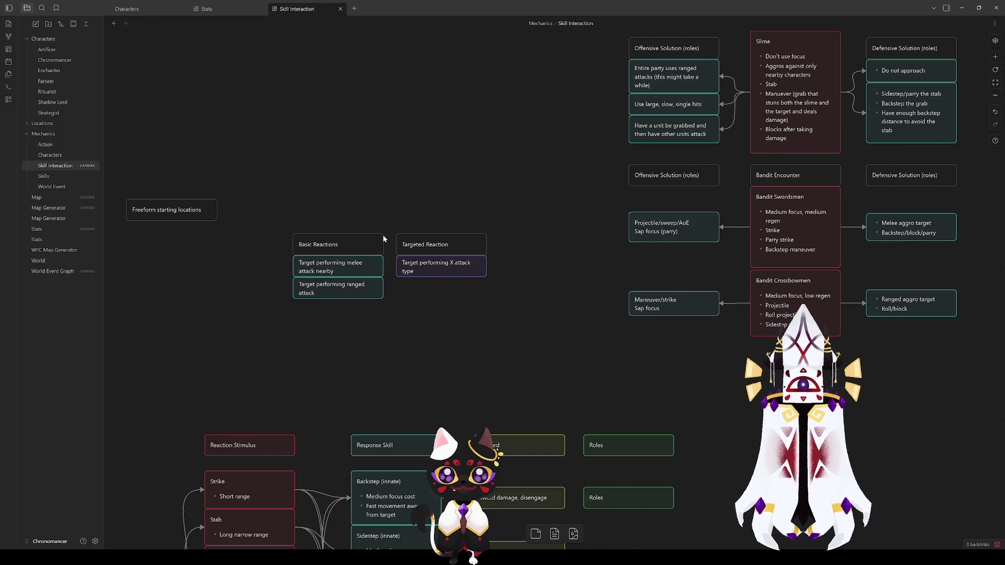
left_click(352, 233)
left_click_drag(446, 234, 447, 210)
Add a line saying each character may learn up to one targeted reaction by default.
double_click(450, 223)
double_click(454, 230)
left_click(455, 223)
key("Return")
type("ach charac")
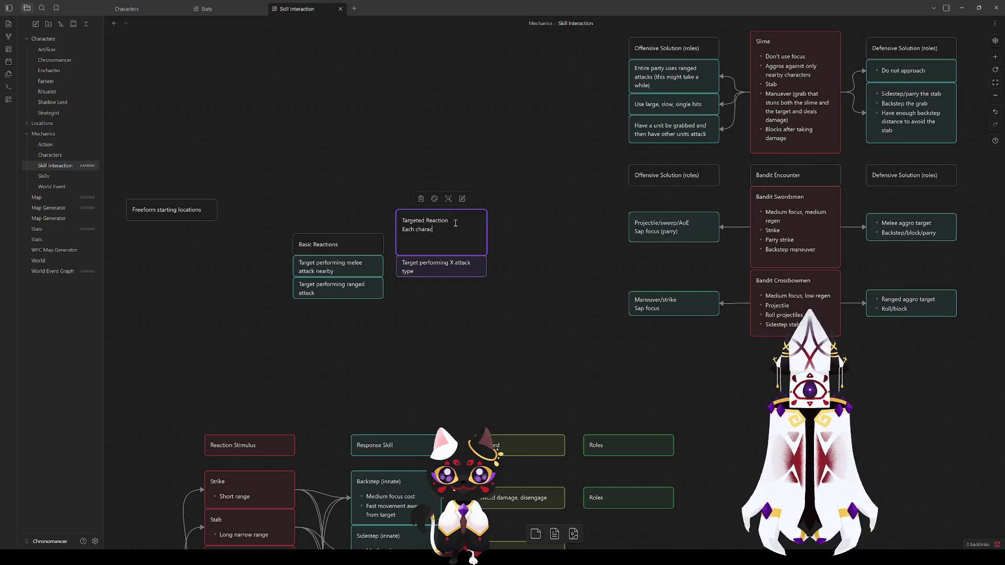
type("ter may learn up to")
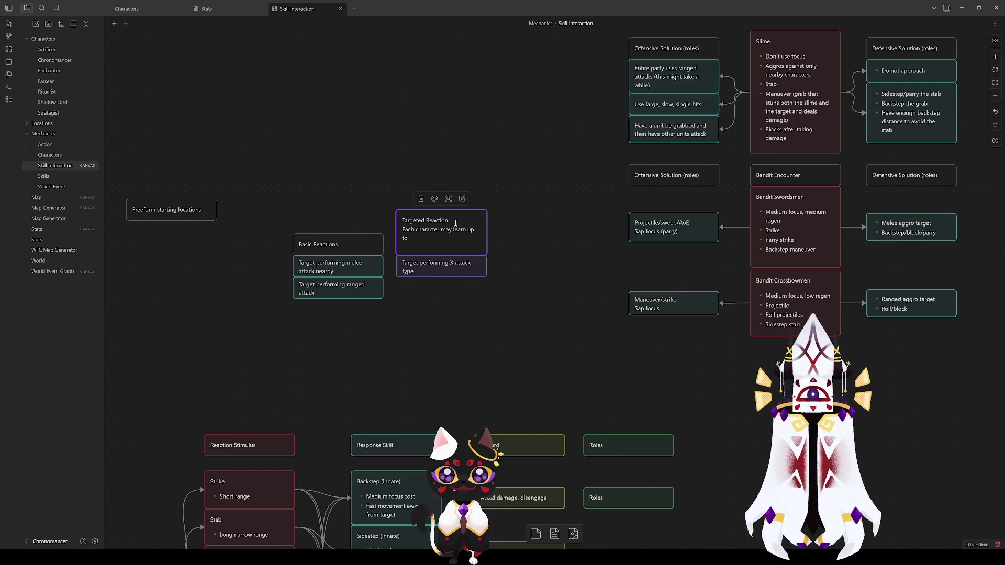
type(" one ")
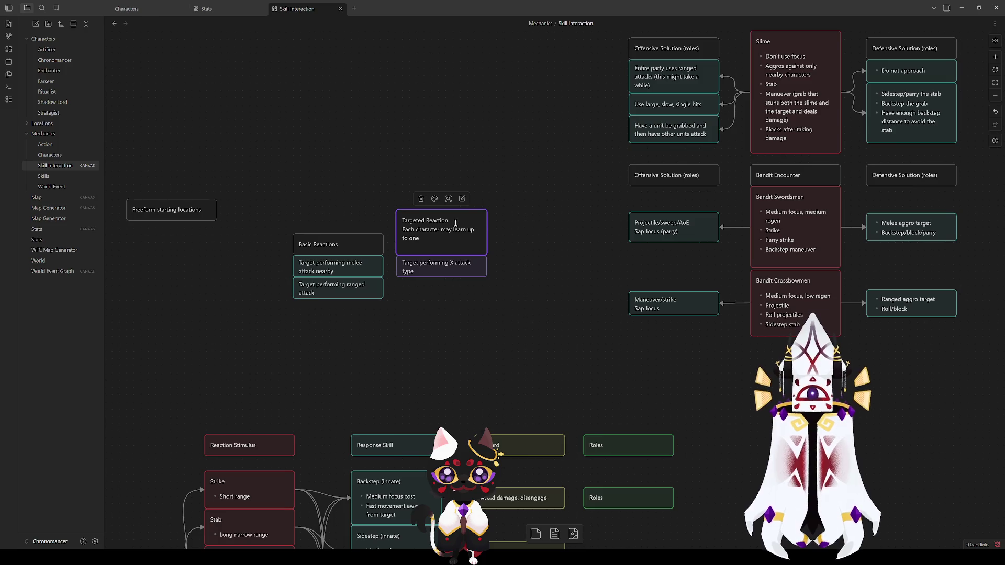
type("targeted a")
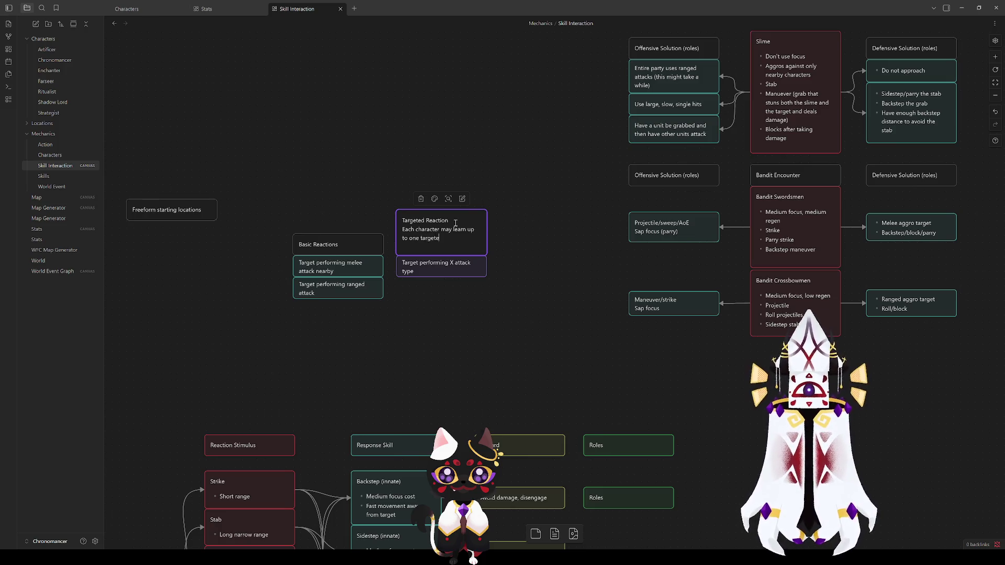
type("reaction by default")
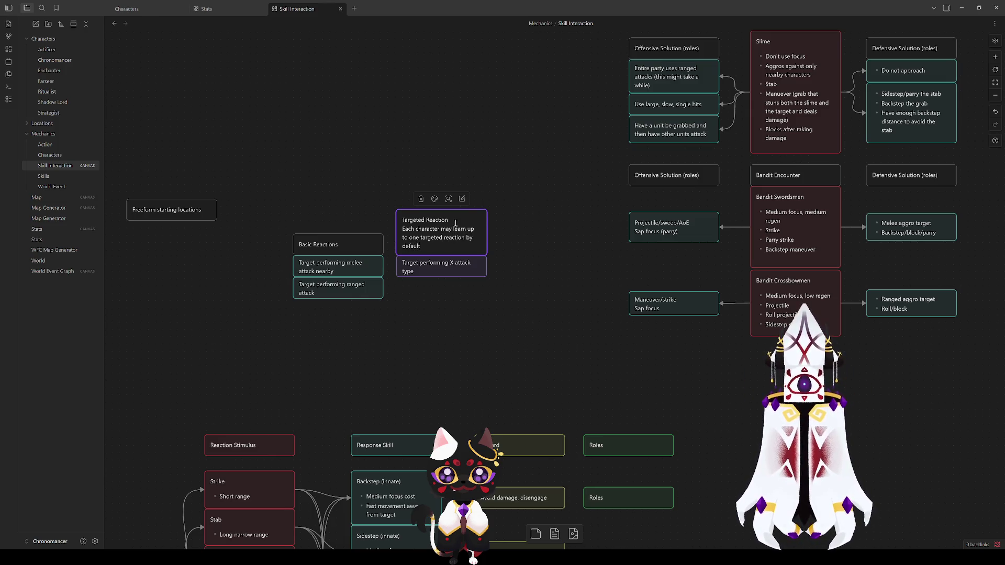
left_click(513, 309)
mouse_move(513, 309)
left_mouse_down()
mouse_move(450, 236)
mouse_move(442, 258)
mouse_move(442, 242)
left_mouse_up()
left_click(536, 265)
Turn the description line into a dash bullet and lower the X attack card.
double_click(431, 244)
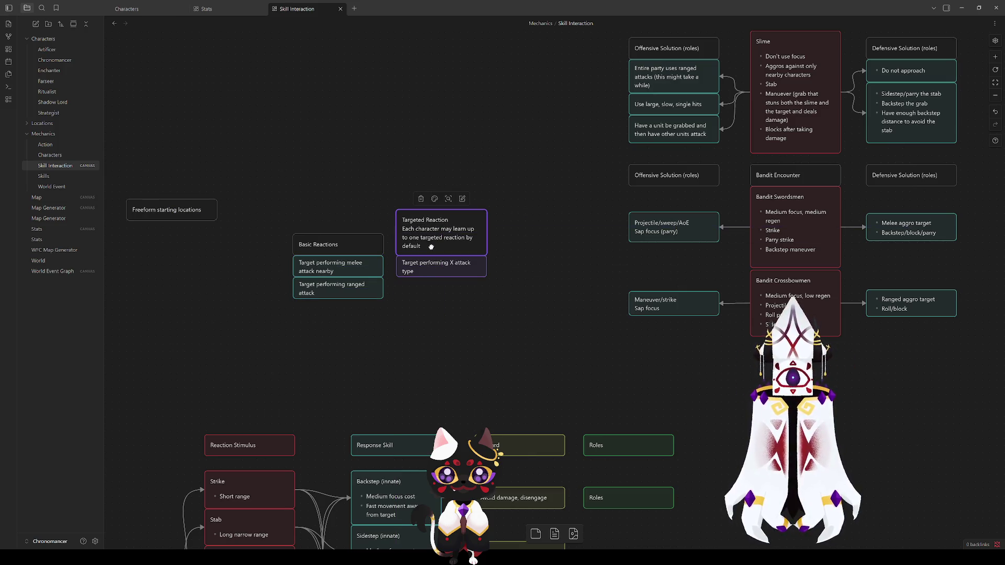
left_click(403, 219)
key("ctrl+shift+Right")
key("ctrl+shift+Right")
key("Left")
type("-")
left_click(513, 293)
left_click_drag(449, 262, 451, 276)
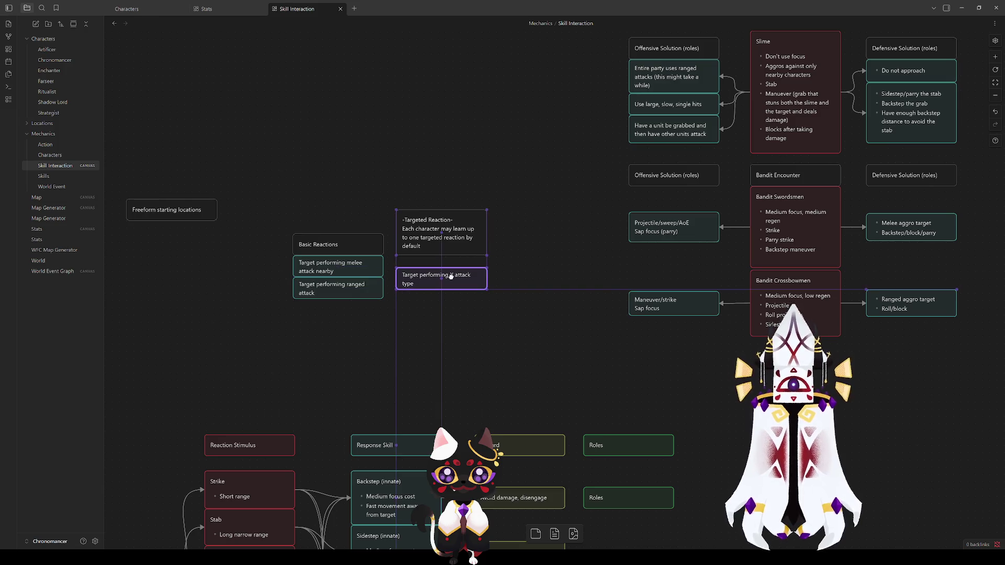
Add a second bullet 'Each character starts with one'.
left_click(452, 236)
left_click(403, 229)
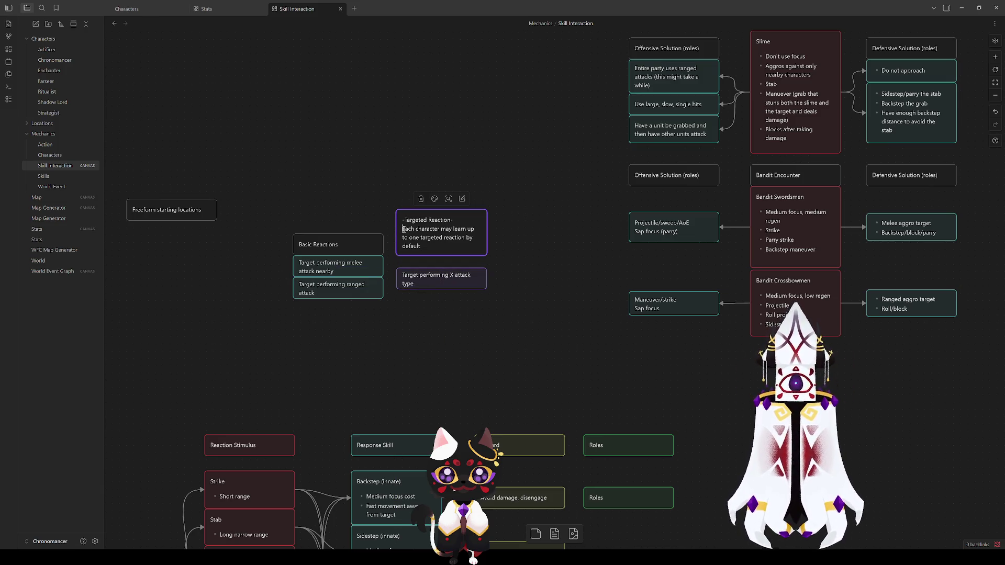
type("-")
key("BackSpace")
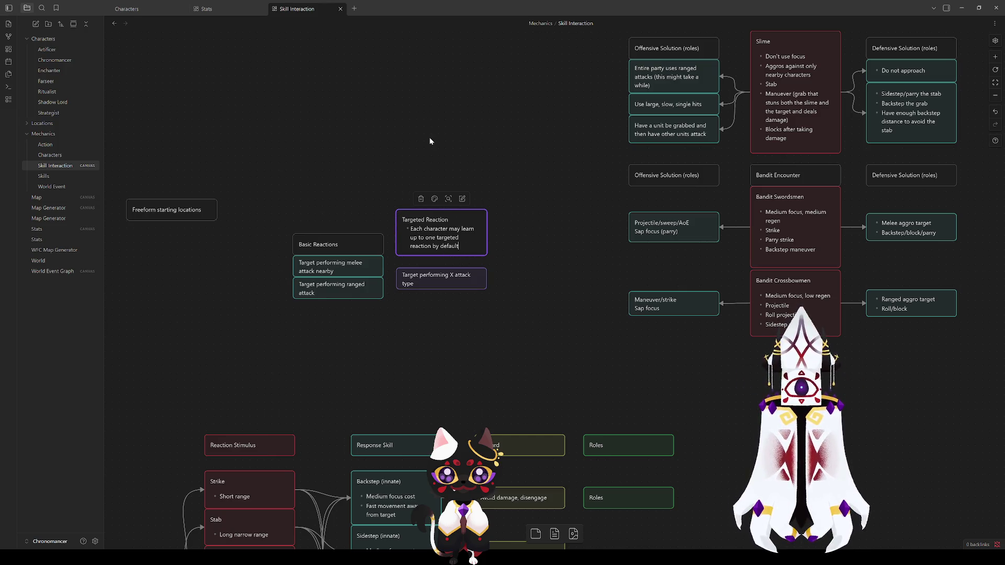
key("Return")
type("Each character starts with one")
left_click(454, 181)
Enlarge the card and add a bullet that some items may allow learning multiple.
left_click_drag(463, 211, 461, 159)
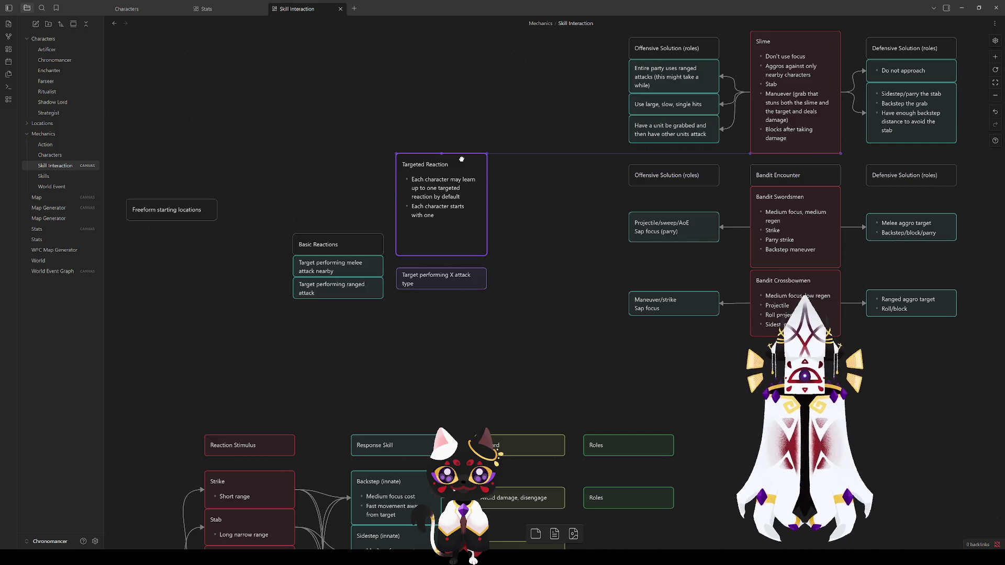
double_click(447, 227)
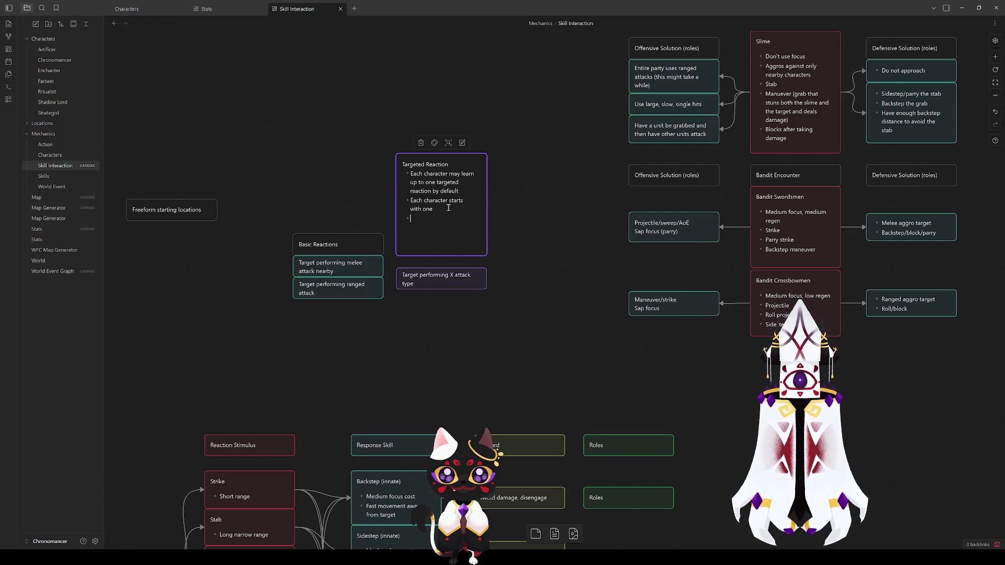
type("Some items maybe")
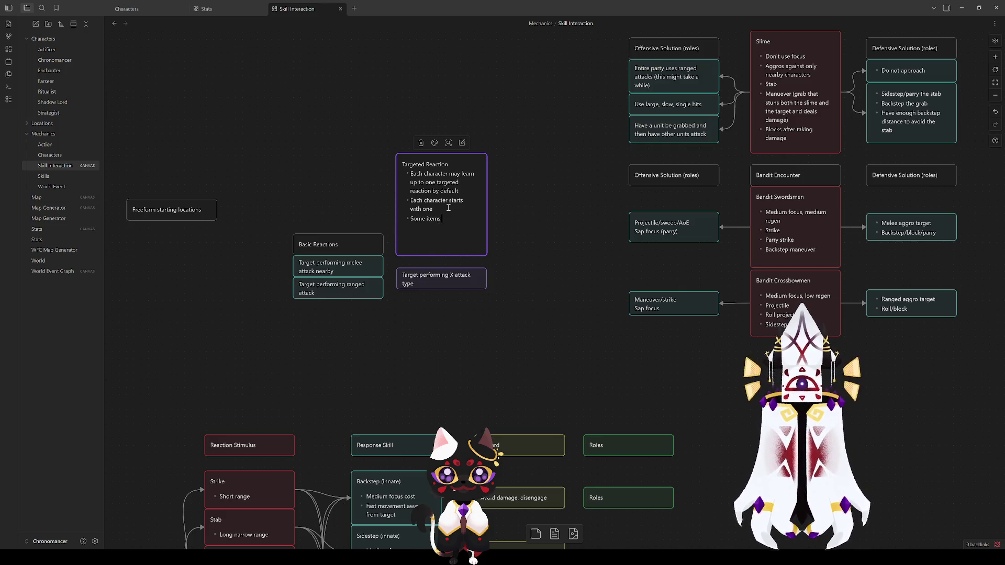
type("allowlearning ")
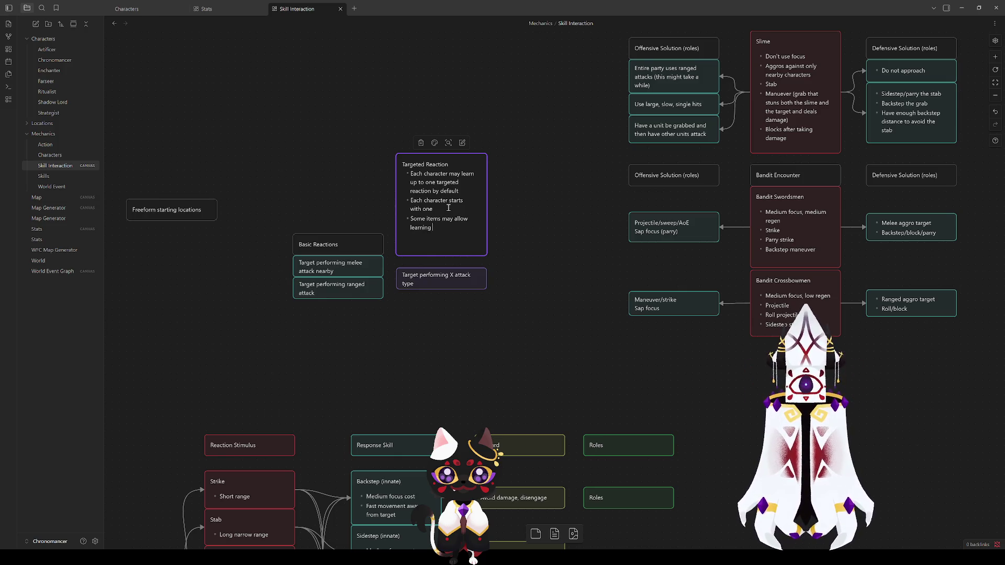
type("multiple")
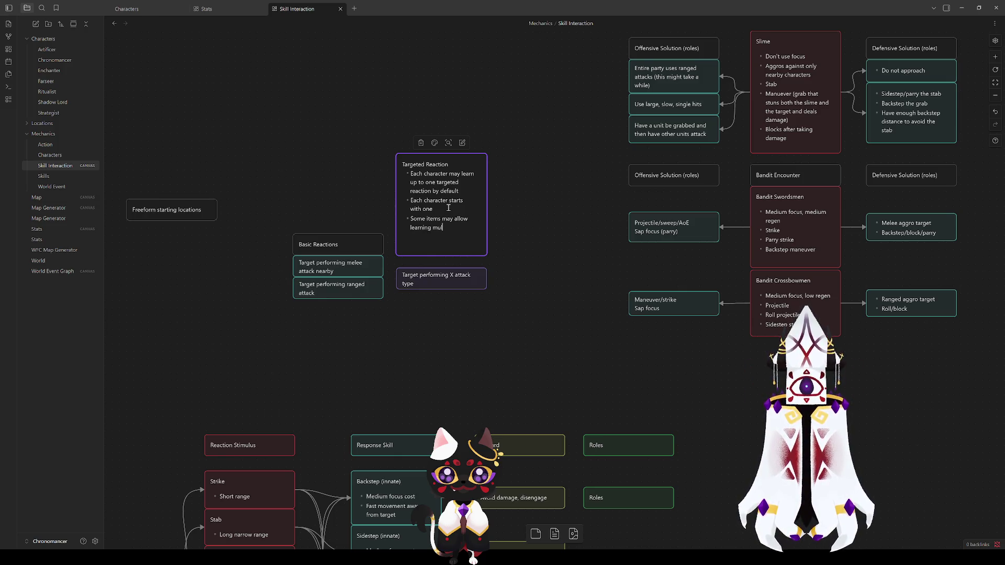
key("Escape")
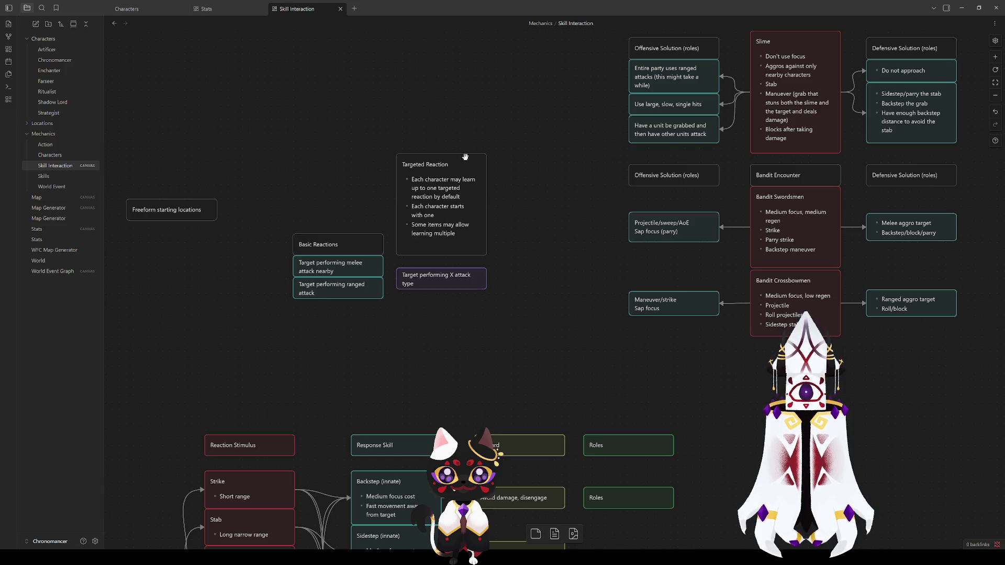
left_click(496, 257)
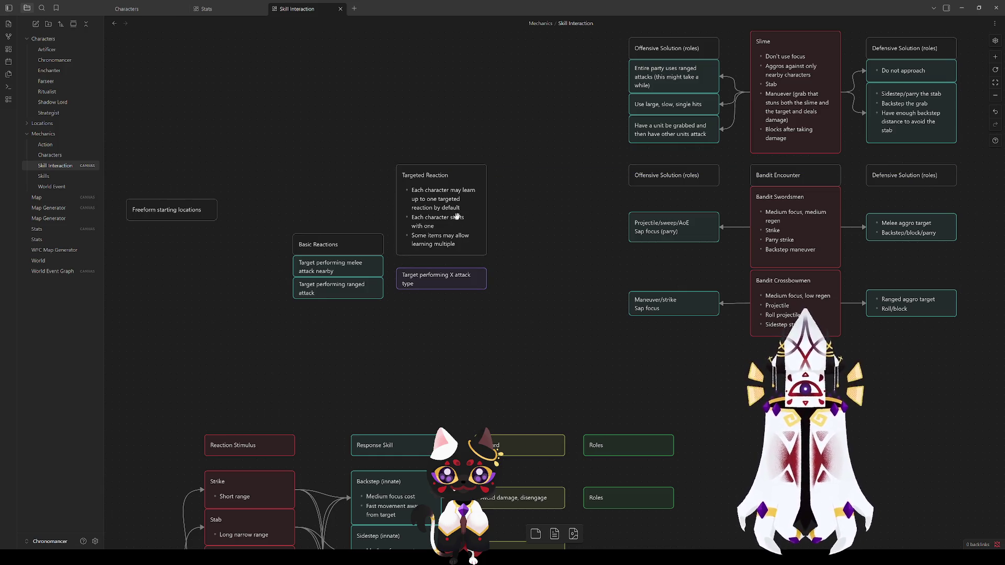
Move the X attack type card directly under Targeted Reaction.
left_click_drag(459, 282, 460, 272)
mouse_move(531, 292)
left_mouse_down()
mouse_move(393, 161)
mouse_move(414, 139)
left_mouse_up()
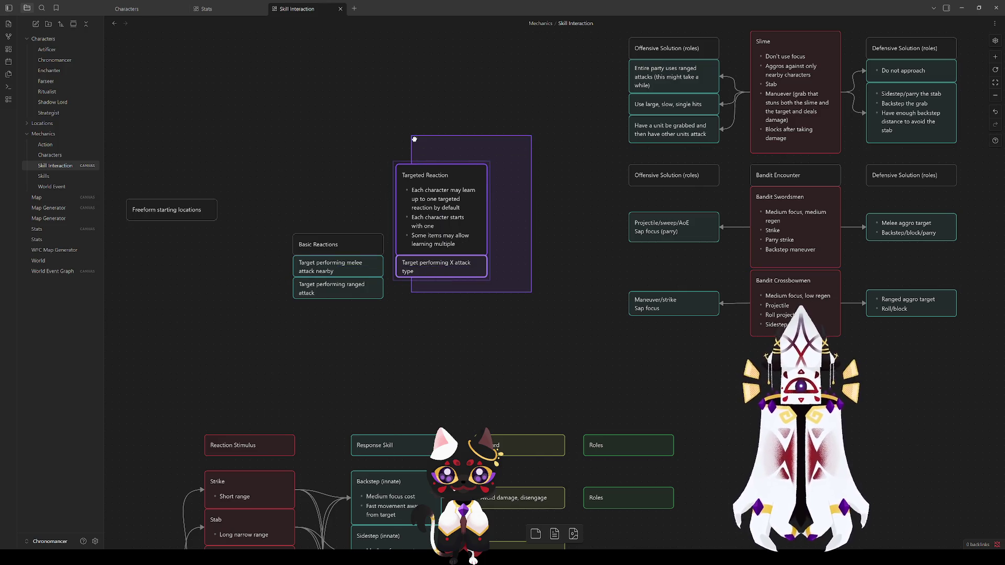
left_click(509, 376)
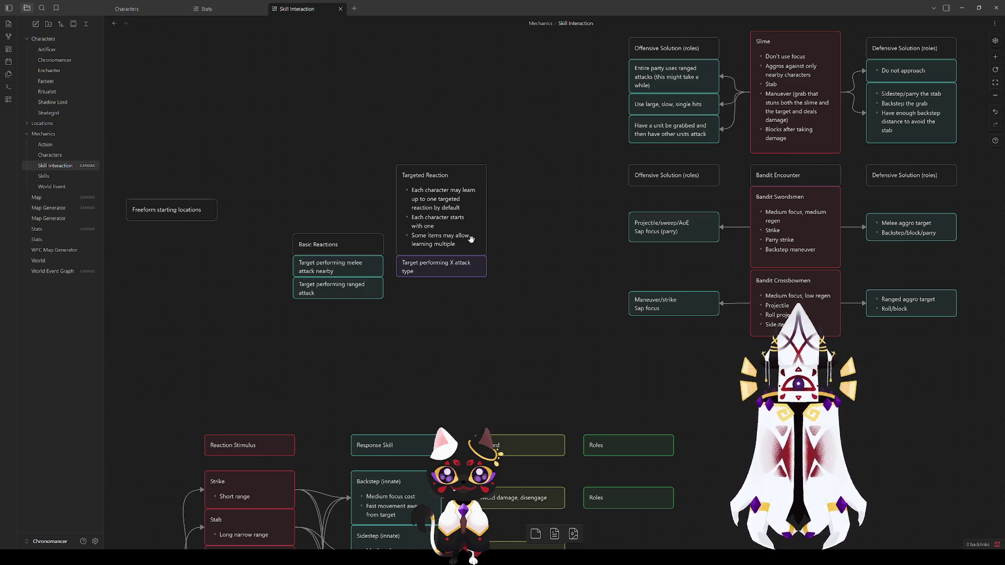
Add 'All characters have all of these by default' to Basic Reactions and resize it to fit.
left_click(344, 245)
left_click_drag(362, 235, 363, 165)
double_click(356, 187)
left_click(352, 187)
left_click(343, 181)
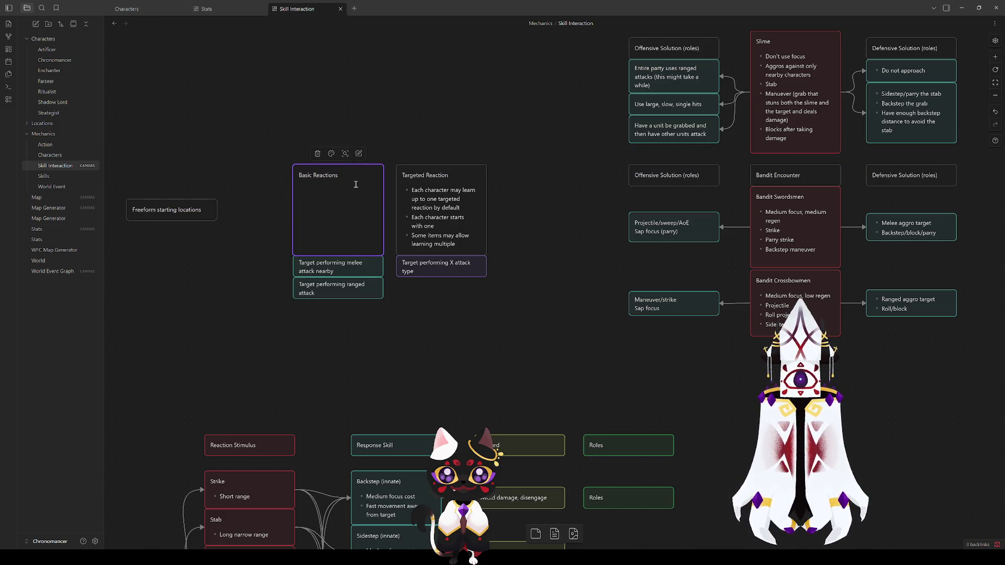
type("All characters")
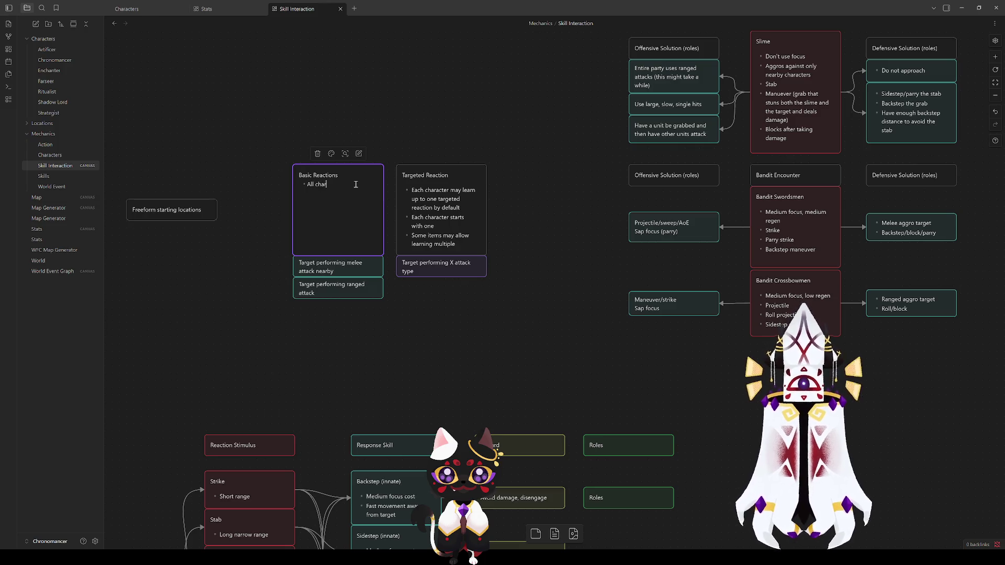
key("BackSpace")
key("BackSpace")
key("BackSpace")
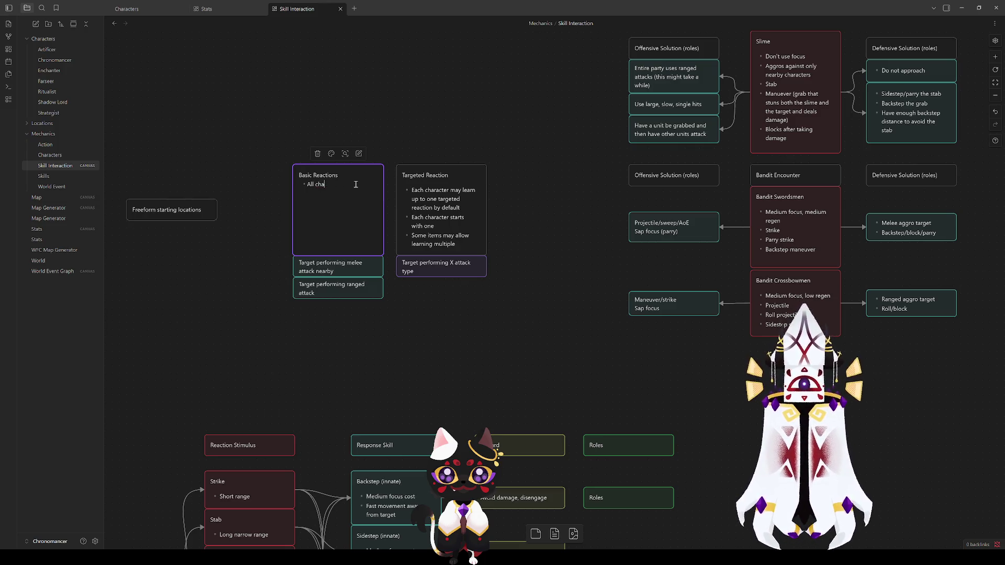
type("characters")
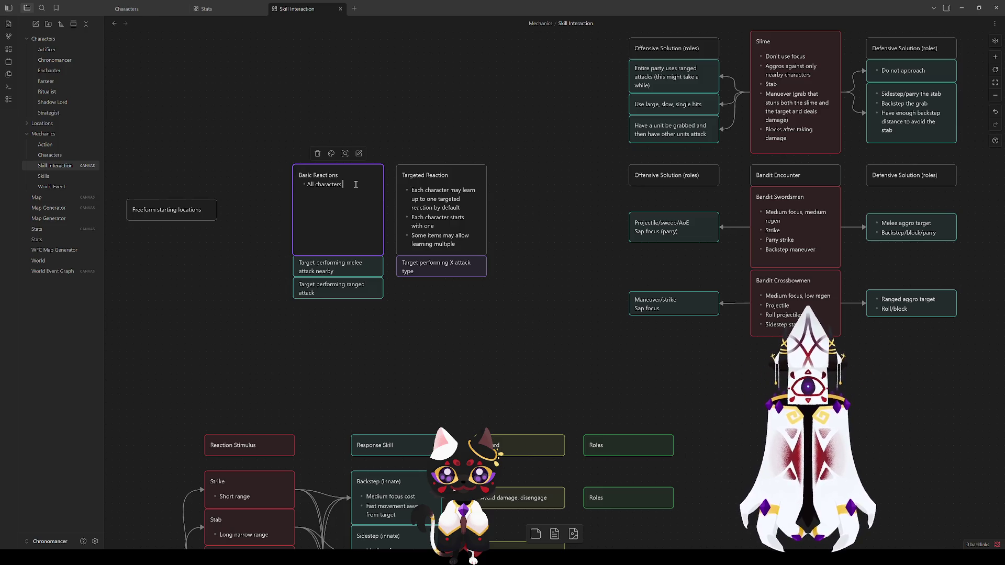
type(" have all of these ")
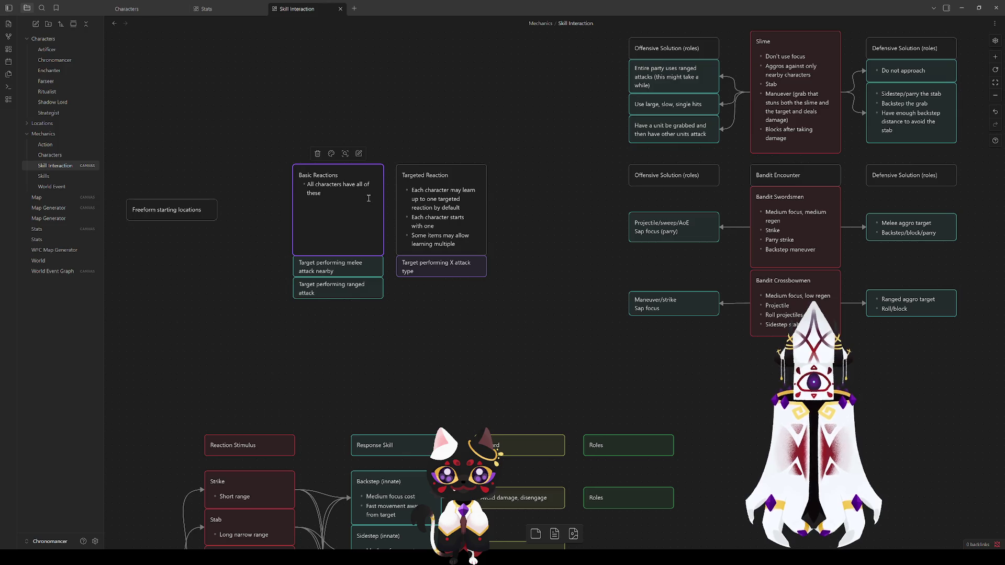
type("by default")
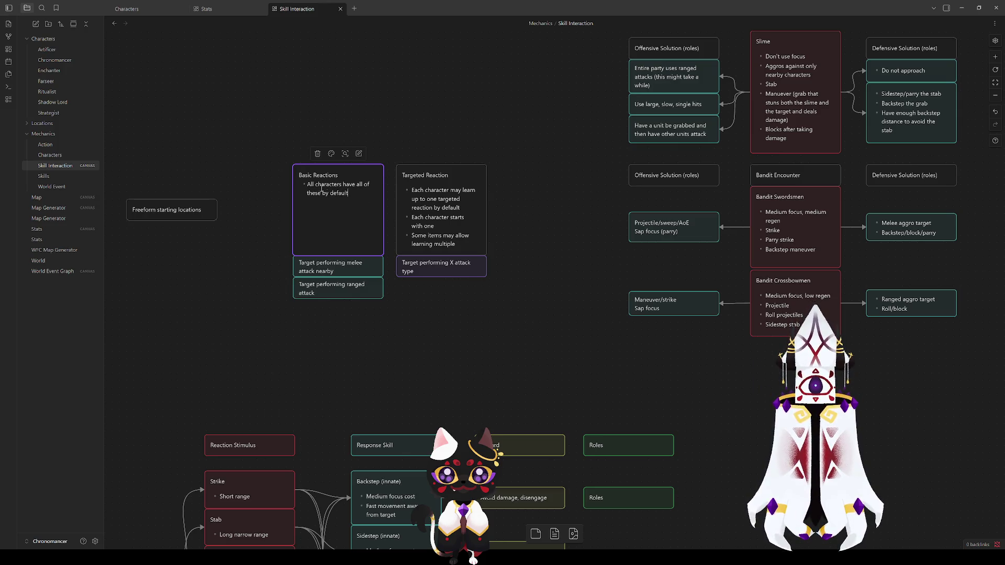
key("Escape")
left_click_drag(350, 165, 350, 208)
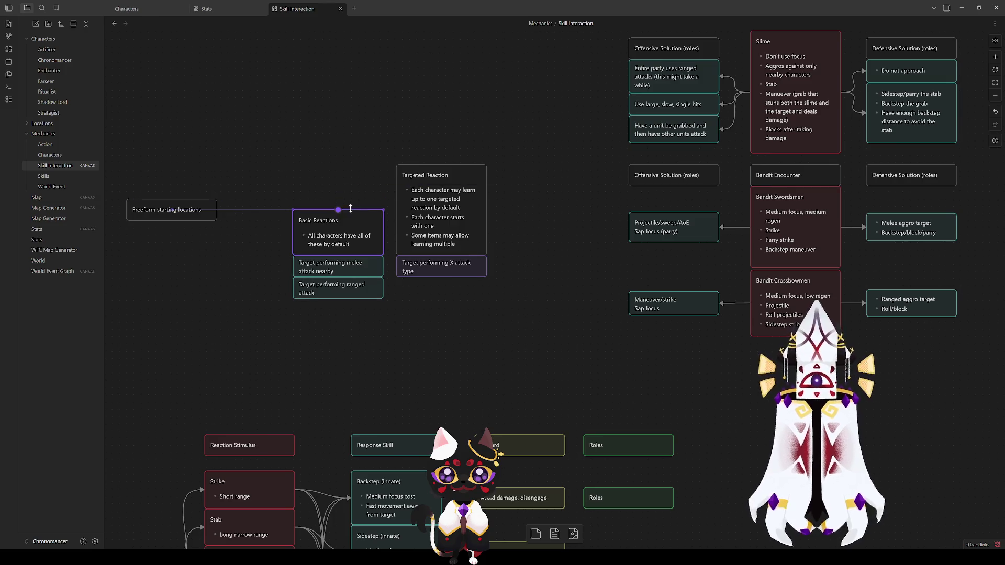
left_click(403, 301)
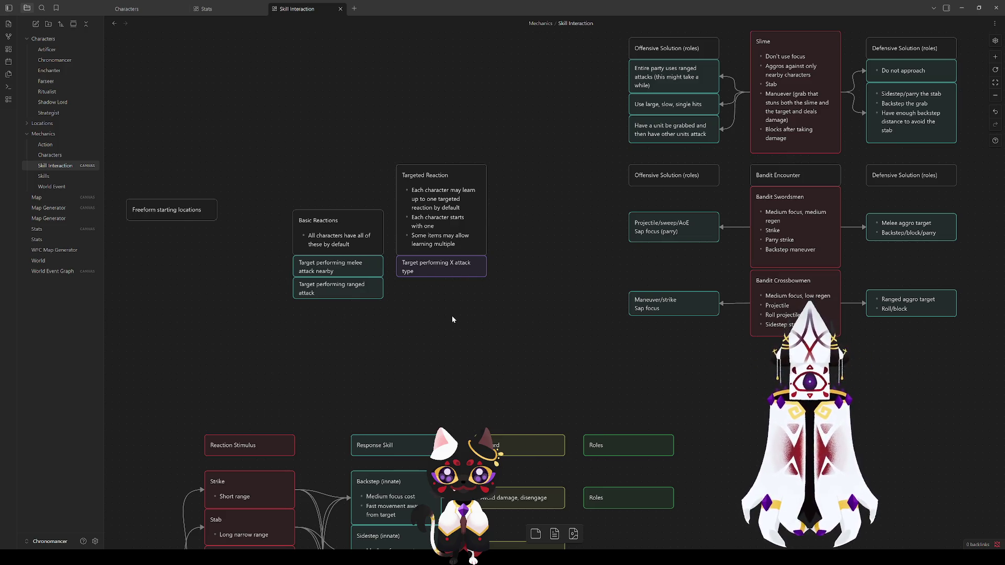
Duplicate the 'Target performing X attack type' card below itself and reword the copy 'Target is knocked down'.
left_click(437, 273)
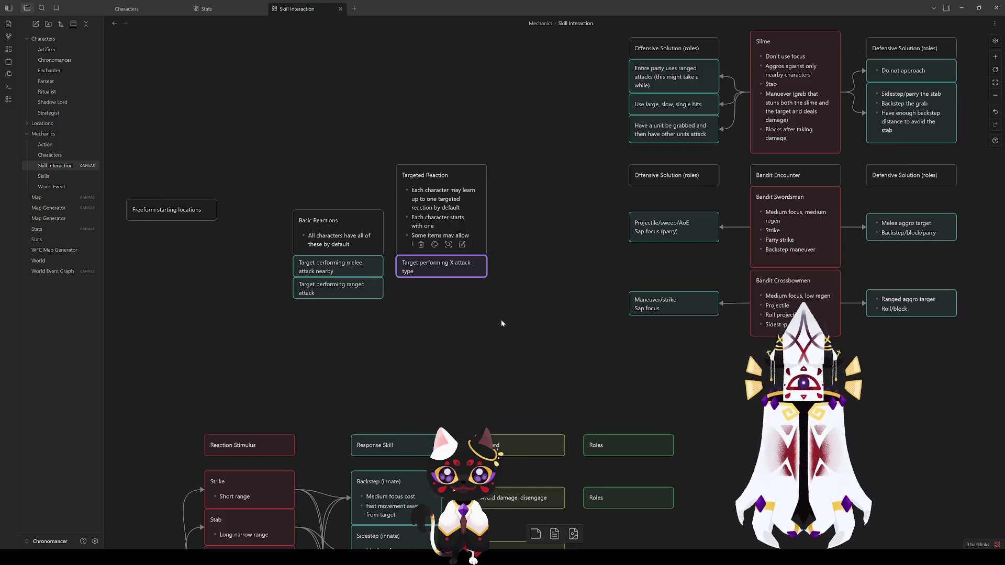
key("ctrl+c")
key("ctrl+v")
mouse_move(550, 292)
left_mouse_down()
mouse_move(428, 292)
mouse_move(438, 291)
left_mouse_up()
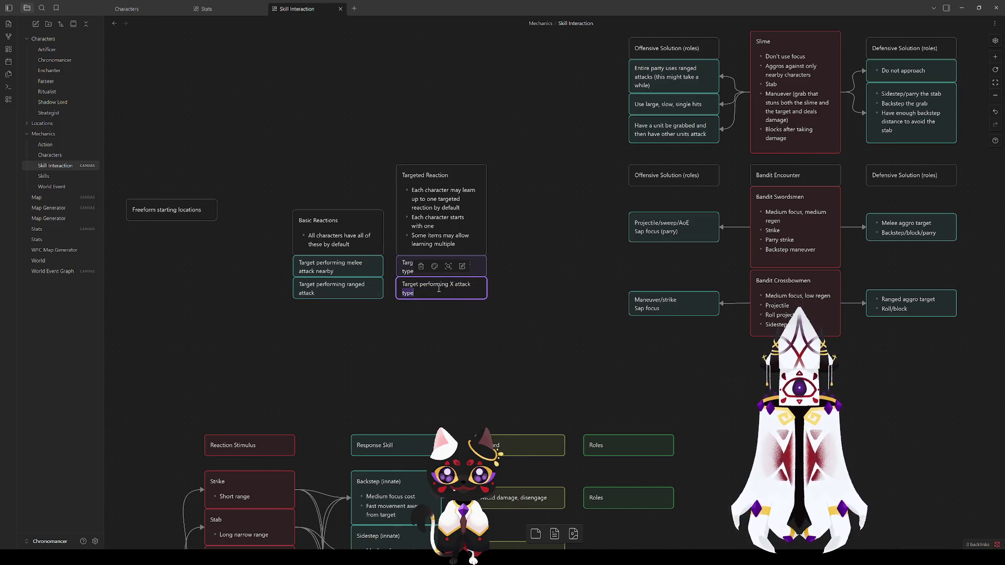
double_click(424, 288)
left_click_drag(415, 293, 420, 284)
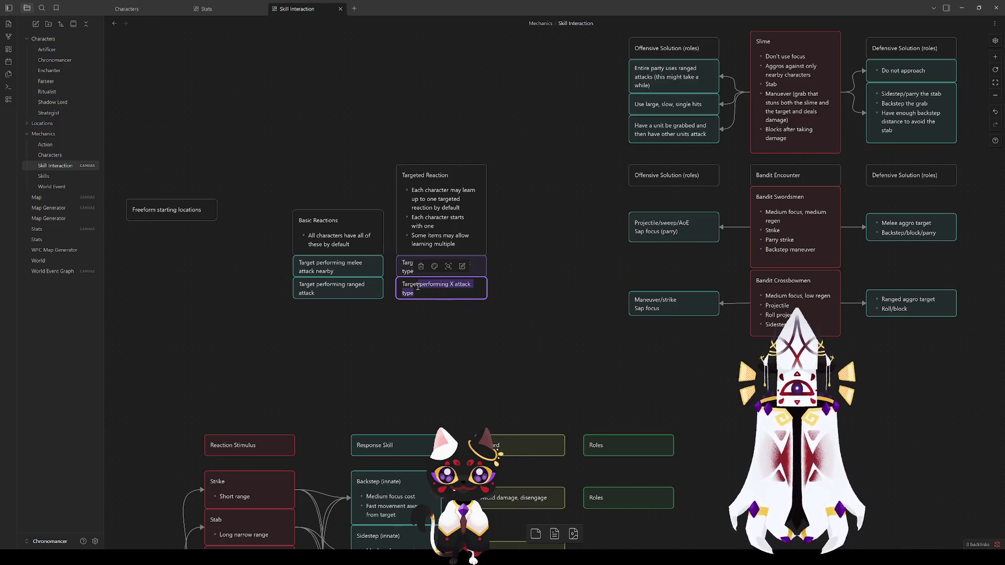
type("is ")
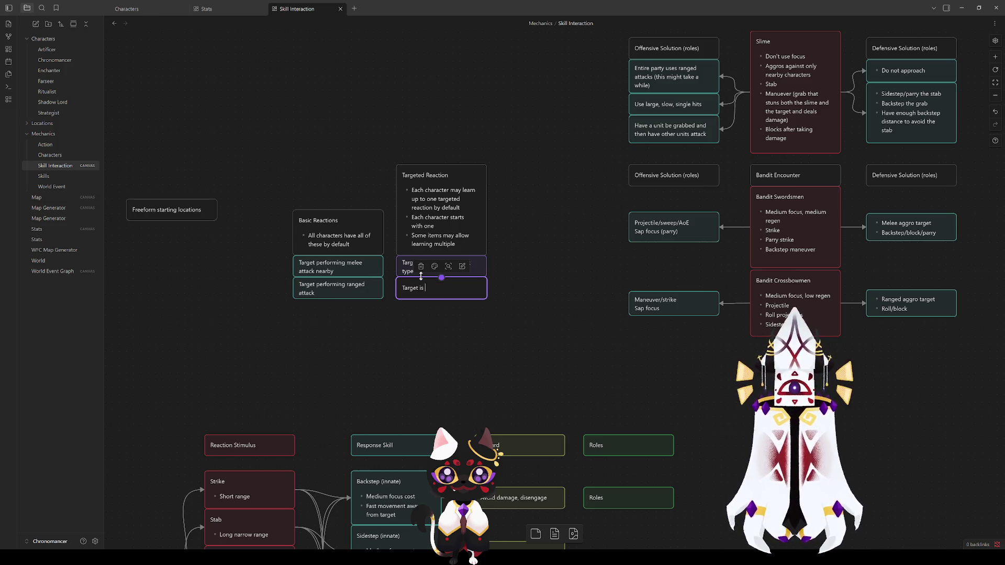
type("knoc")
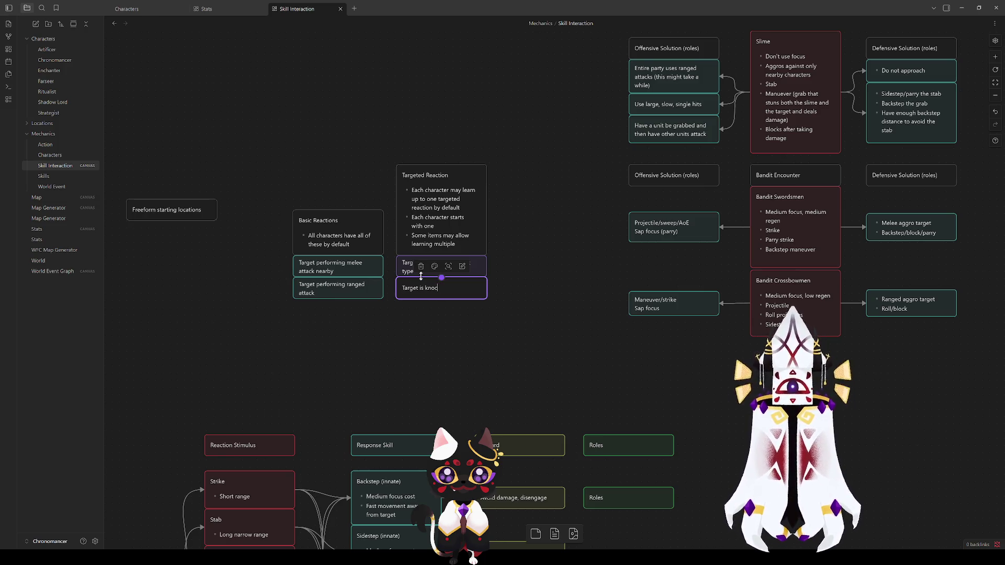
type("ked down")
left_click(461, 315)
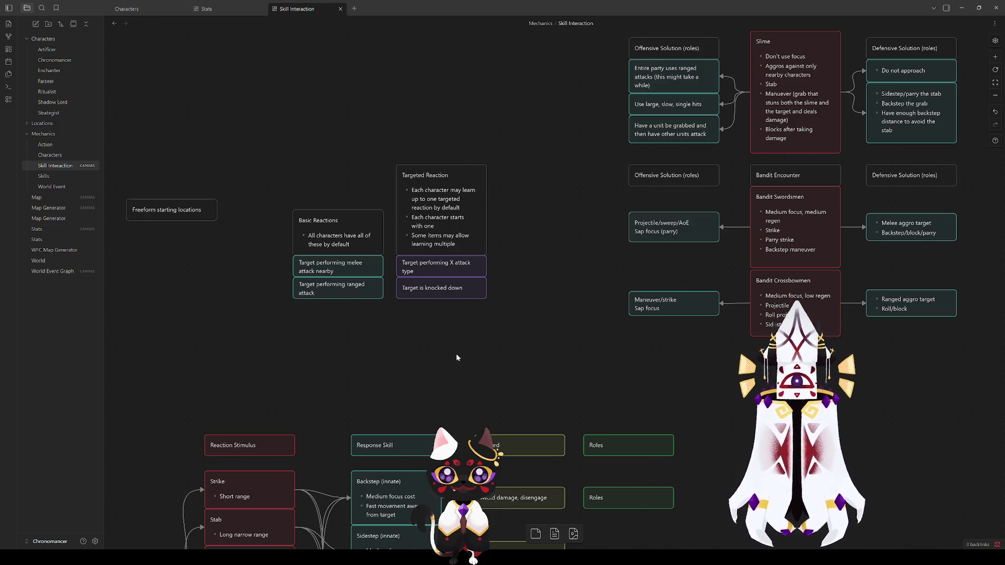
Replace 'knocked down' with 'affected by X debuff' in the duplicated Targeted Reaction card.
left_click(459, 285)
double_click(463, 288)
left_click_drag(463, 288, 426, 288)
type("affected by X debuff")
left_click(478, 341)
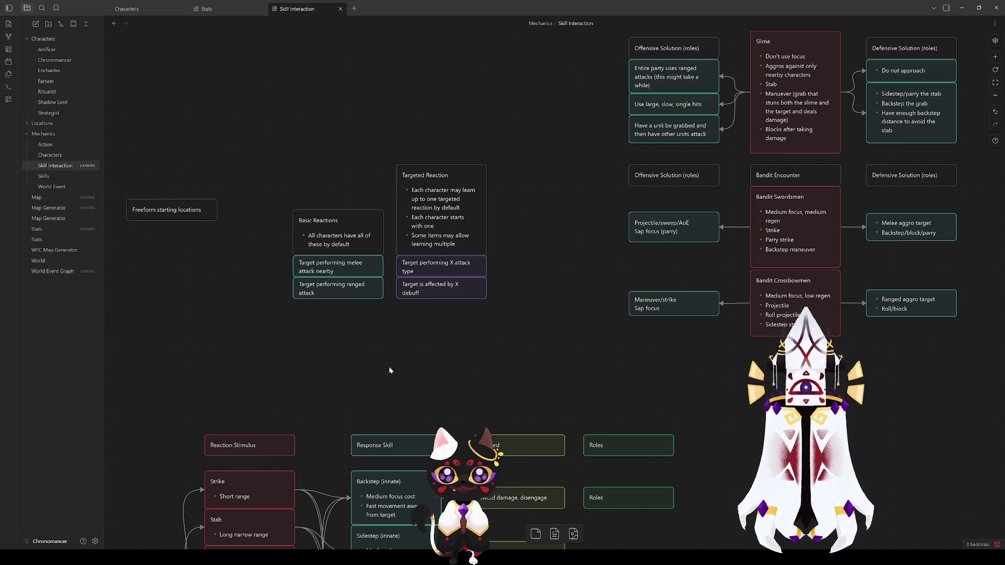
mouse_move(592, 208)
left_mouse_down()
mouse_move(410, 370)
mouse_move(403, 318)
mouse_move(330, 356)
mouse_move(263, 412)
left_mouse_up()
Nudge the Ranged aggro target and Maneuver/strike cards level with their Bandit row.
mouse_move(755, 360)
left_mouse_down()
mouse_move(418, 229)
mouse_move(264, 230)
left_mouse_up()
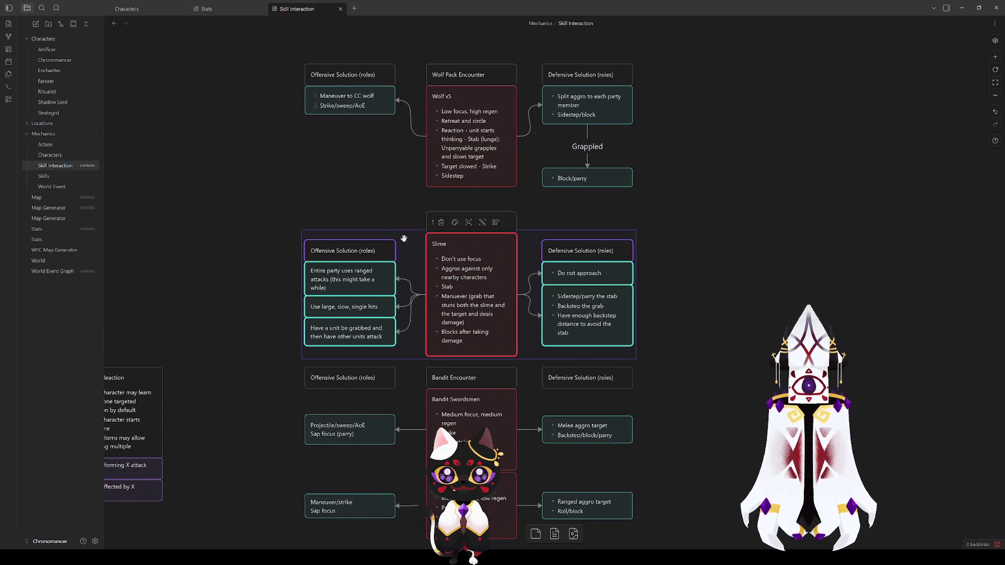
mouse_move(746, 337)
left_mouse_down()
mouse_move(222, 232)
mouse_move(221, 208)
left_mouse_up()
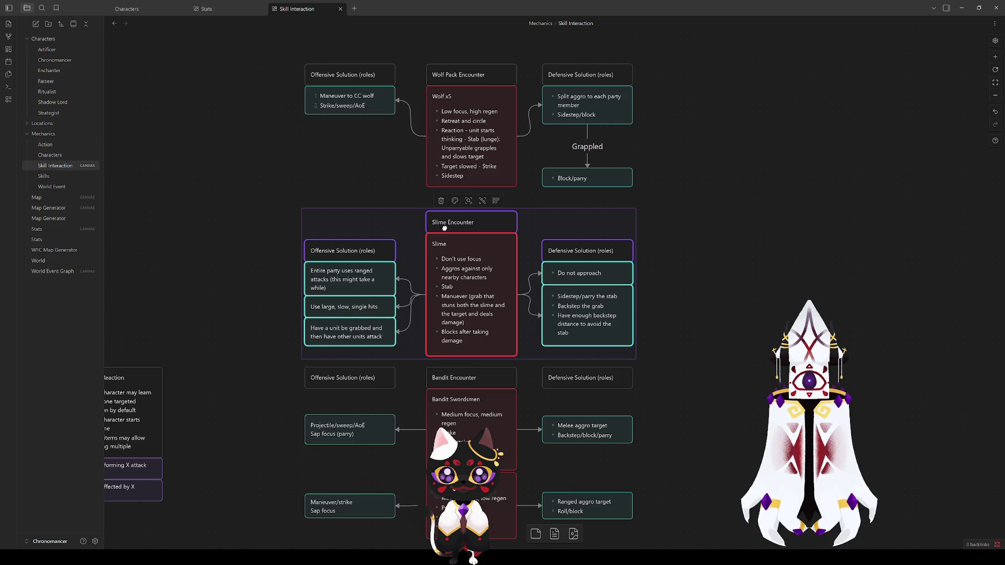
mouse_move(740, 253)
left_mouse_down()
mouse_move(638, 316)
mouse_move(615, 442)
mouse_move(608, 264)
left_mouse_up()
left_click(397, 391)
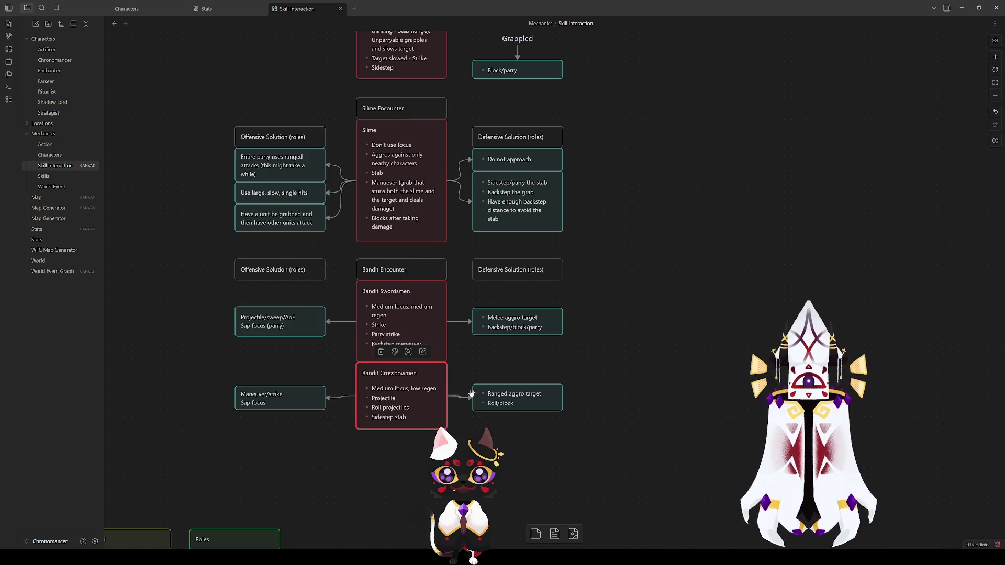
left_click_drag(497, 395, 497, 393)
left_click_drag(291, 399, 292, 398)
left_click(632, 391)
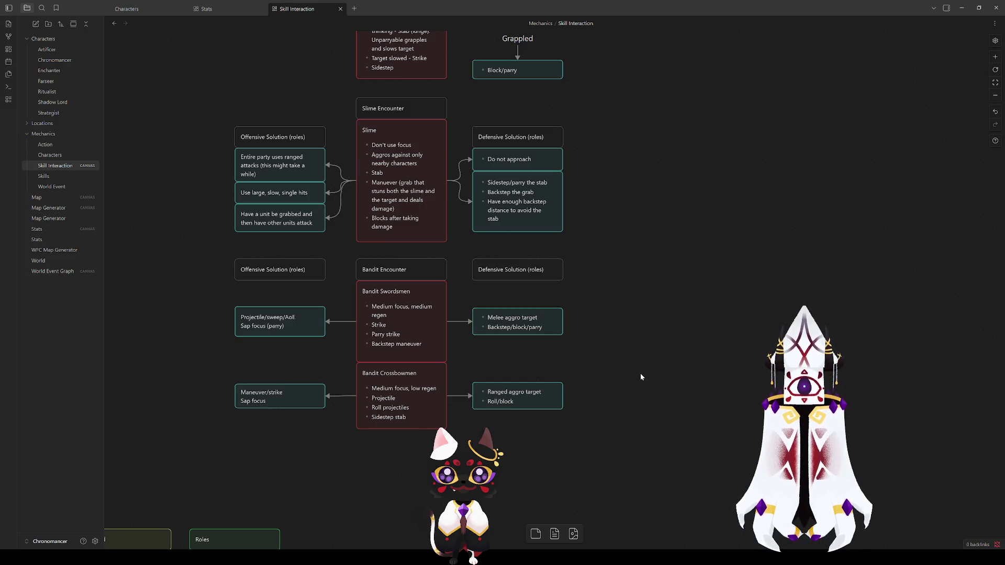
Check the Projectile/sweep/AoE and Melee aggro target cards, then marquee-select every Bandit card.
scroll(639, 373, "up", 5)
mouse_move(649, 323)
left_mouse_down()
mouse_move(650, 354)
mouse_move(654, 286)
left_mouse_up()
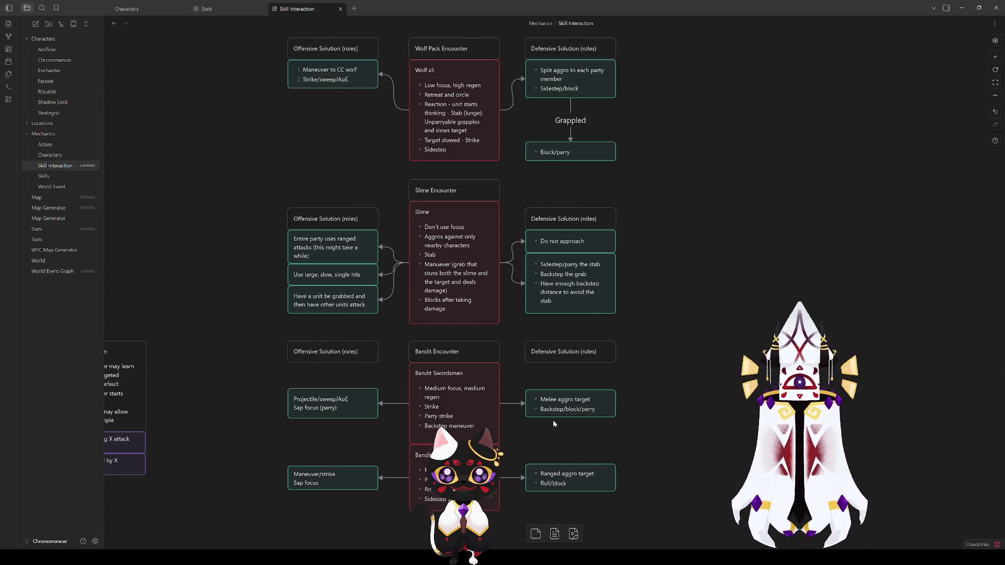
left_click(331, 401)
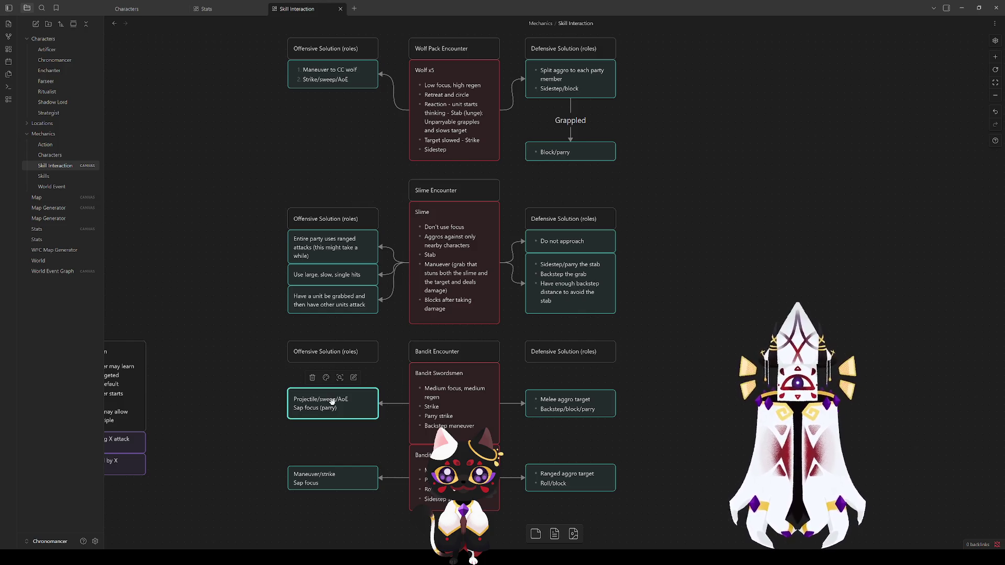
left_click(549, 393)
left_click(696, 417)
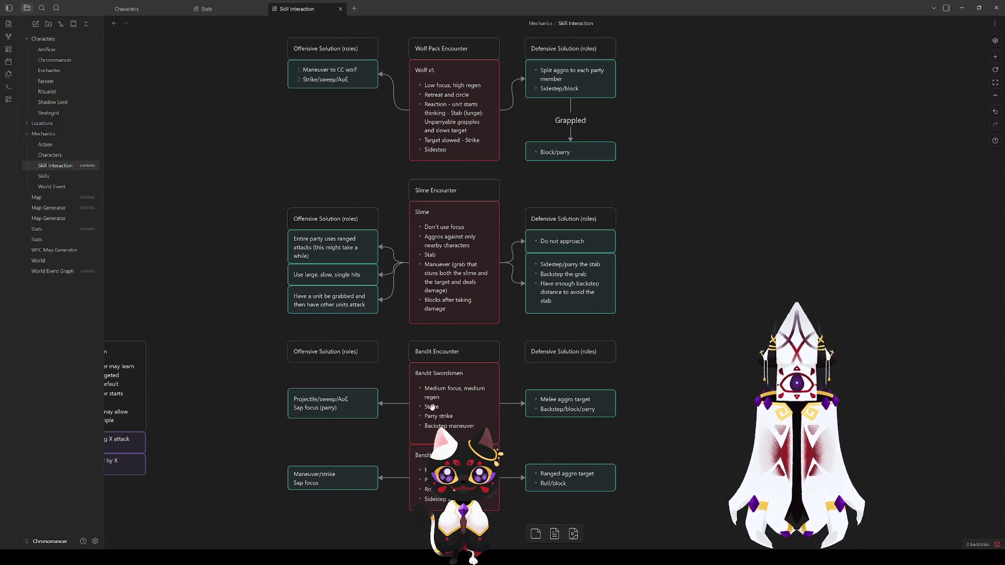
left_click(354, 401)
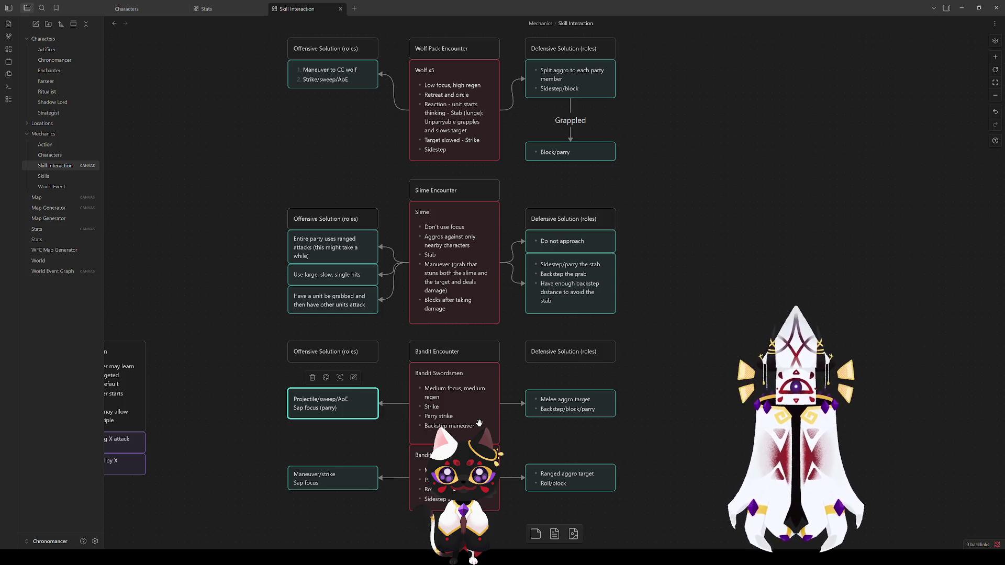
scroll(666, 409, "down", 4)
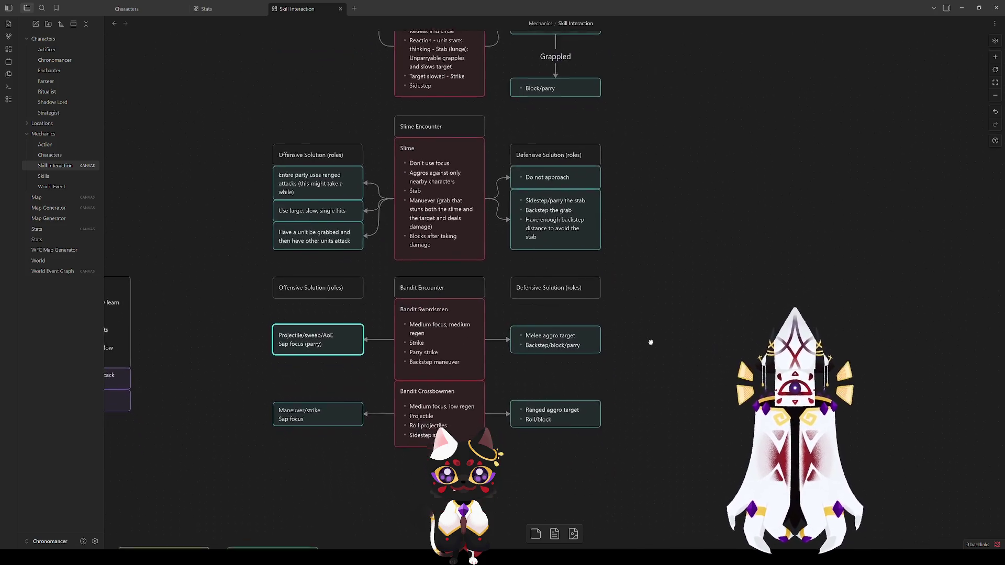
mouse_move(674, 420)
left_mouse_down()
mouse_move(269, 287)
mouse_move(269, 242)
mouse_move(260, 247)
left_mouse_up()
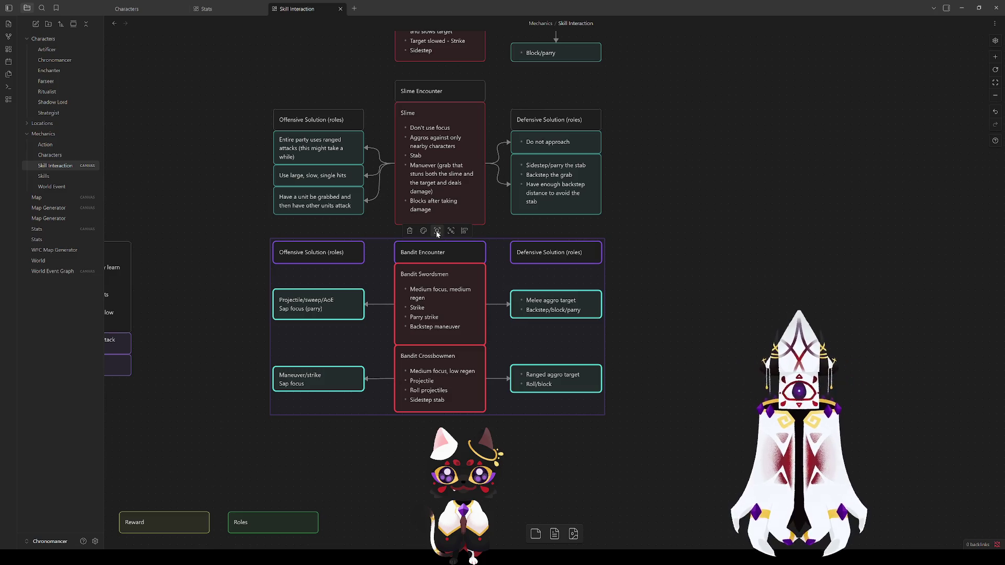
Group the selected Bandit cards as 'Bandit Encounter' and move the group down and left.
left_click(436, 231)
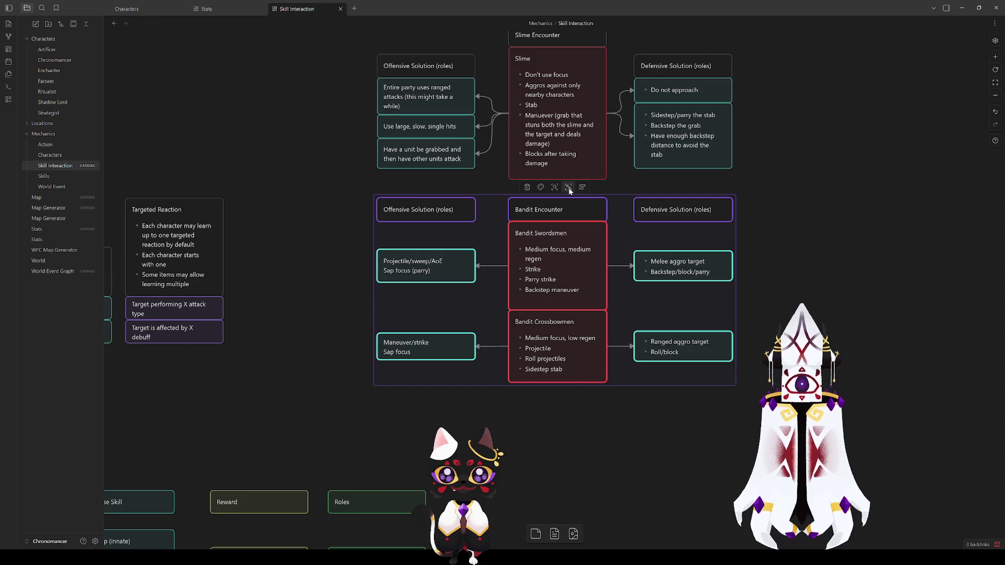
left_click(568, 188)
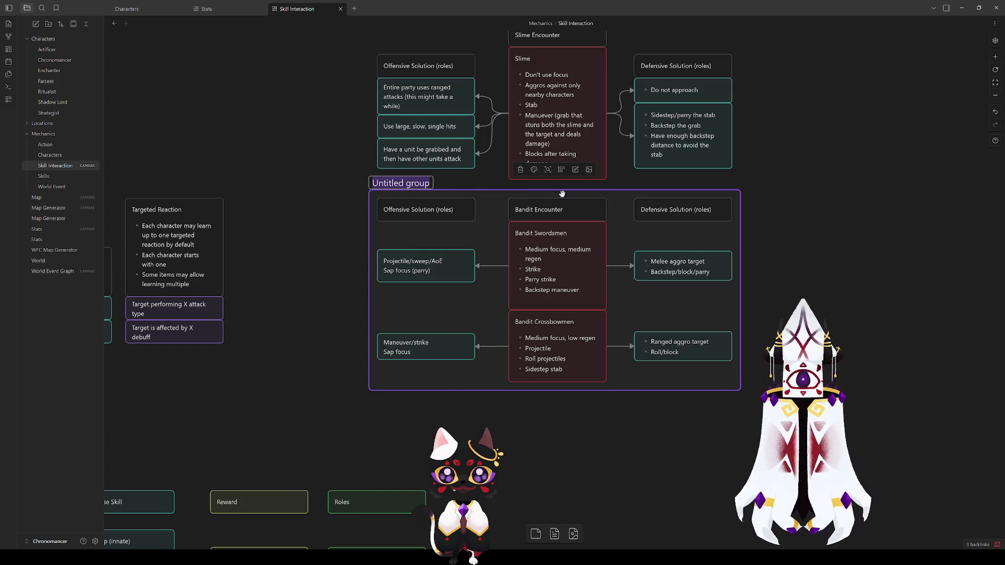
type("Bandit Encounter")
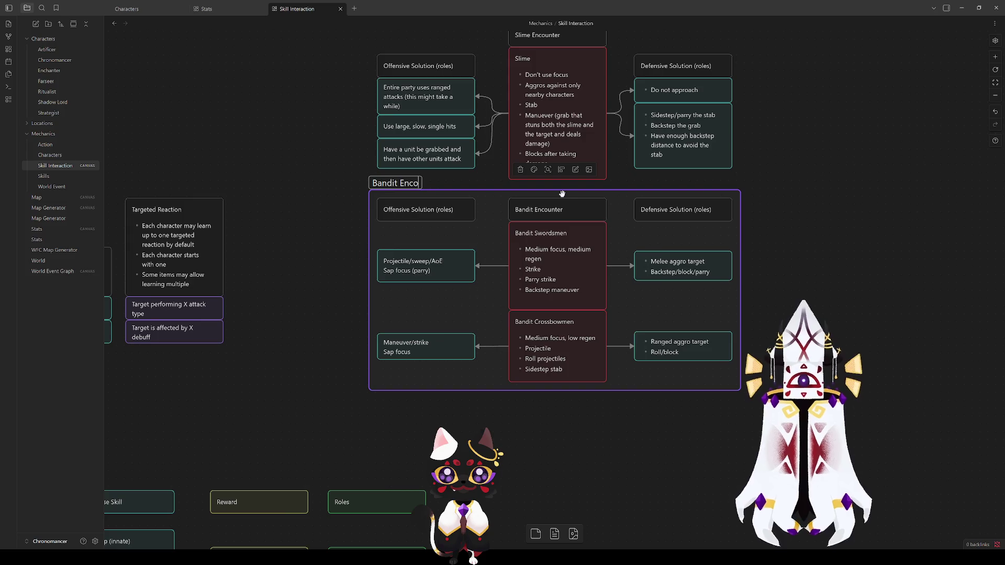
key("Escape")
mouse_move(424, 183)
left_mouse_down()
mouse_move(384, 219)
mouse_move(335, 228)
left_mouse_up()
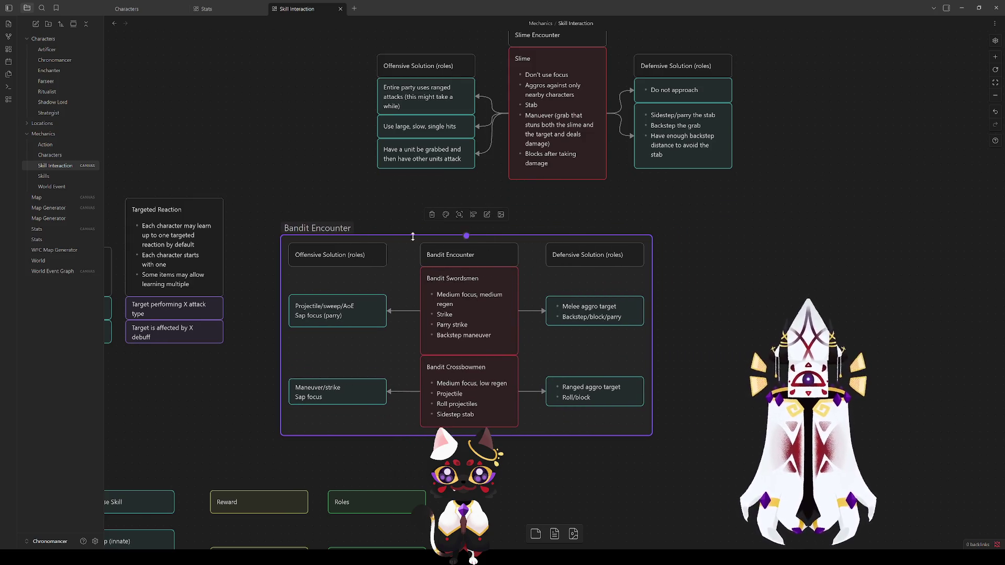
left_click(689, 307)
Rename the Bandit Encounter header card to 'Enemies'.
left_click(447, 255)
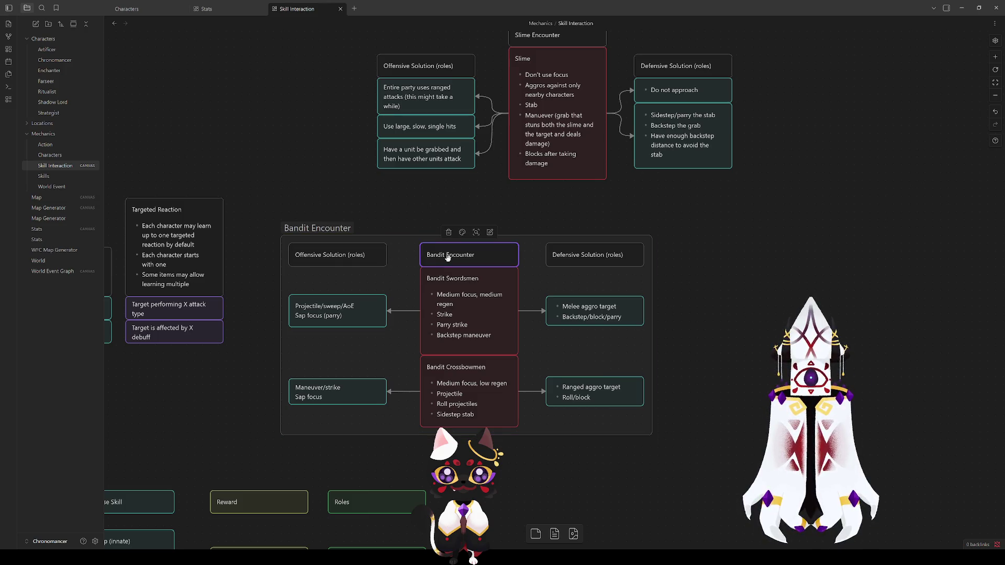
double_click(463, 254)
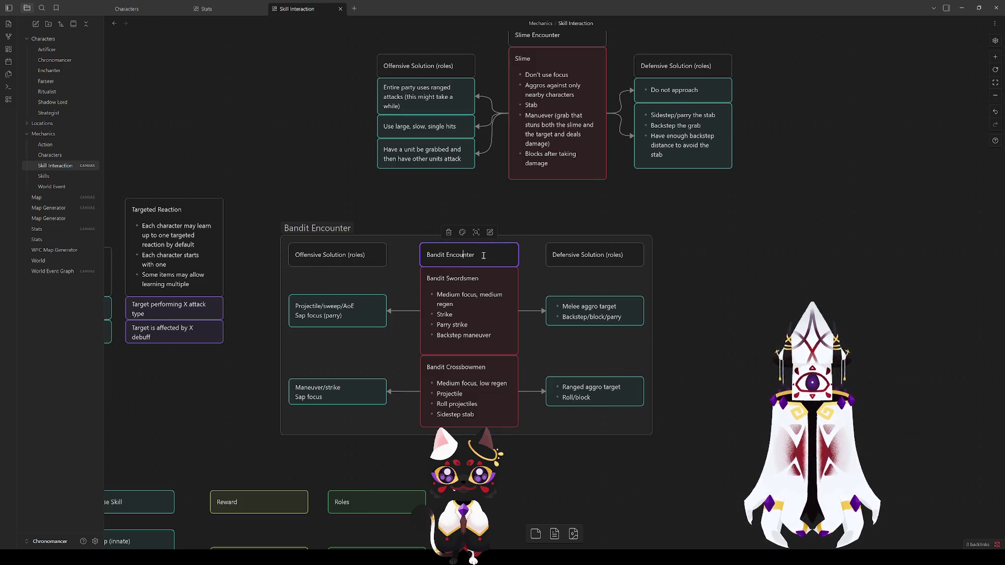
key("ctrl+a")
type("Enemies")
left_click(752, 275)
Clear the Slime Encounter header card's text to retitle it 'Enemies'.
scroll(628, 272, "up", 4)
left_click(571, 242)
double_click(570, 242)
key("ctrl+a")
key("ctrl+c")
key("BackSpace")
type("Enemies")
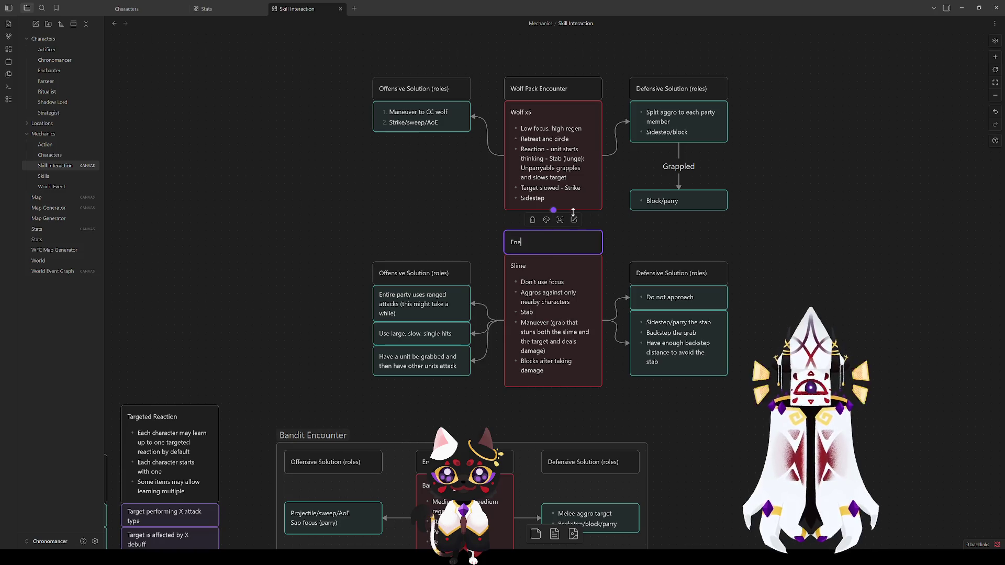
left_click(333, 220)
mouse_move(332, 221)
left_mouse_down()
mouse_move(718, 408)
mouse_move(745, 399)
left_mouse_up()
Group the Slime cards with Ctrl+G, name the group 'Slime Encounter', and shift it left.
key("ctrl+g")
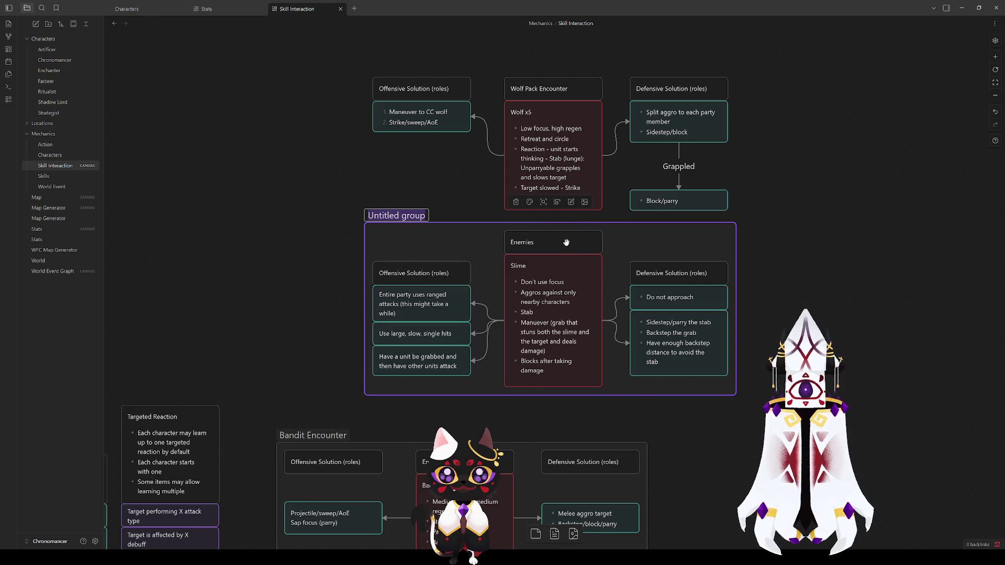
key("ctrl+v")
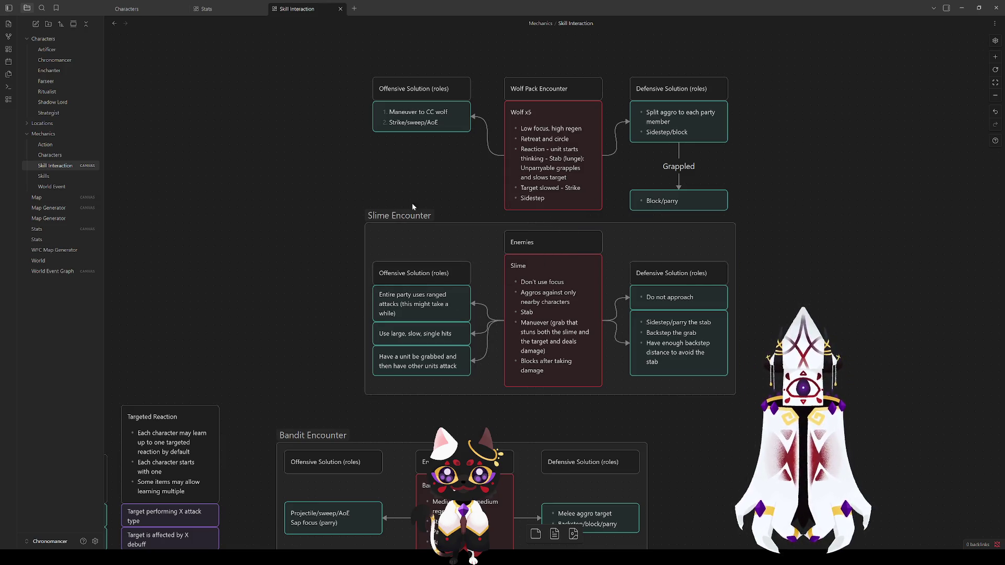
mouse_move(416, 217)
left_mouse_down()
mouse_move(399, 232)
mouse_move(328, 240)
left_mouse_up()
Raise the Offensive and Defensive Solution header cards level with the Enemies card.
left_click_drag(335, 297, 335, 265)
left_click_drag(590, 297, 590, 265)
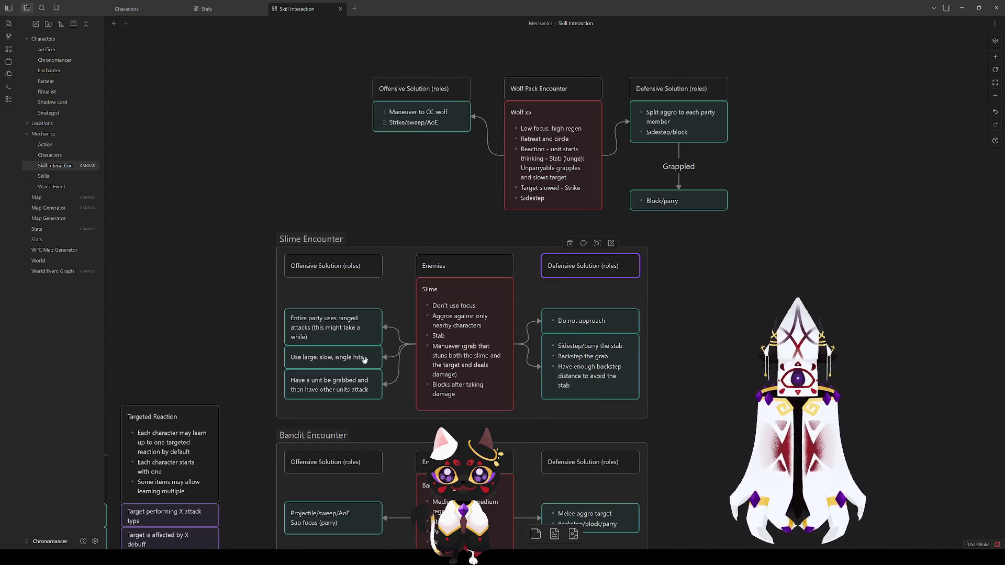
scroll(686, 355, "down", 5)
Rename the Wolf Pack Encounter header card to 'Enemies'.
scroll(523, 293, "up", 8)
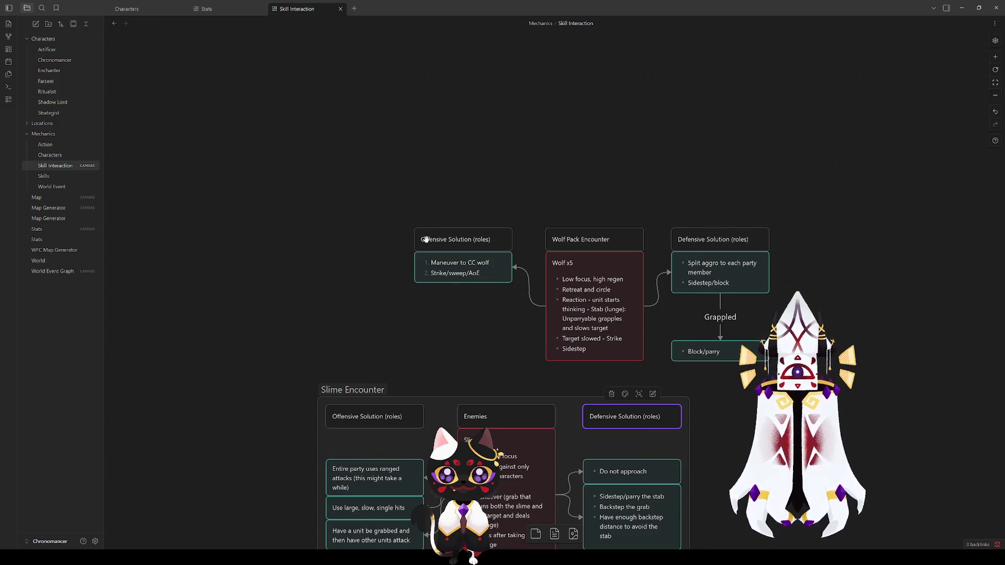
left_click_drag(395, 194, 810, 376)
left_click(582, 239)
left_click(582, 239)
key("ctrl+a")
key("ctrl+c")
key("BackSpace")
type("Enemies")
key("Return")
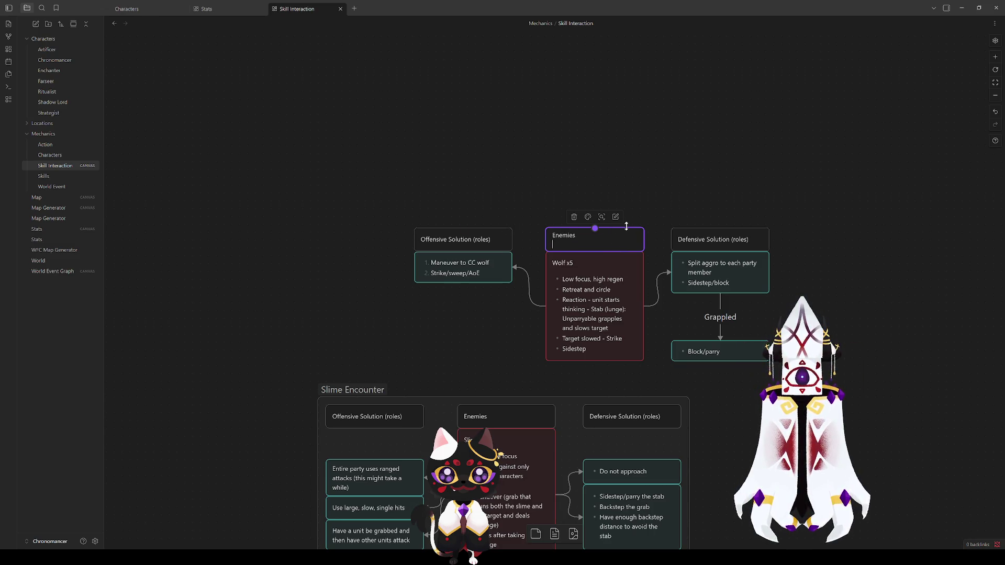
Group the six wolf cards as 'Wolf Pack Encounter' and align the group left with Slime Encounter.
mouse_move(369, 169)
left_mouse_down()
mouse_move(411, 213)
mouse_move(798, 372)
left_mouse_up()
left_click(605, 217)
key("ctrl+v")
left_click(341, 239)
left_click_drag(419, 214, 331, 209)
left_click(293, 270)
scroll(293, 270, "down", 5)
scroll(314, 153, "up", 5)
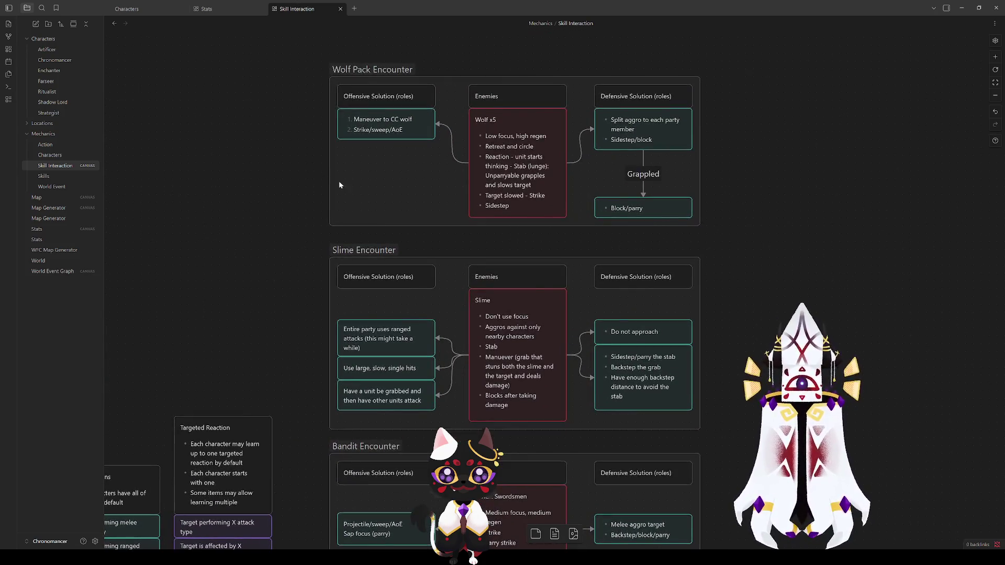
scroll(561, 310, "down", 5)
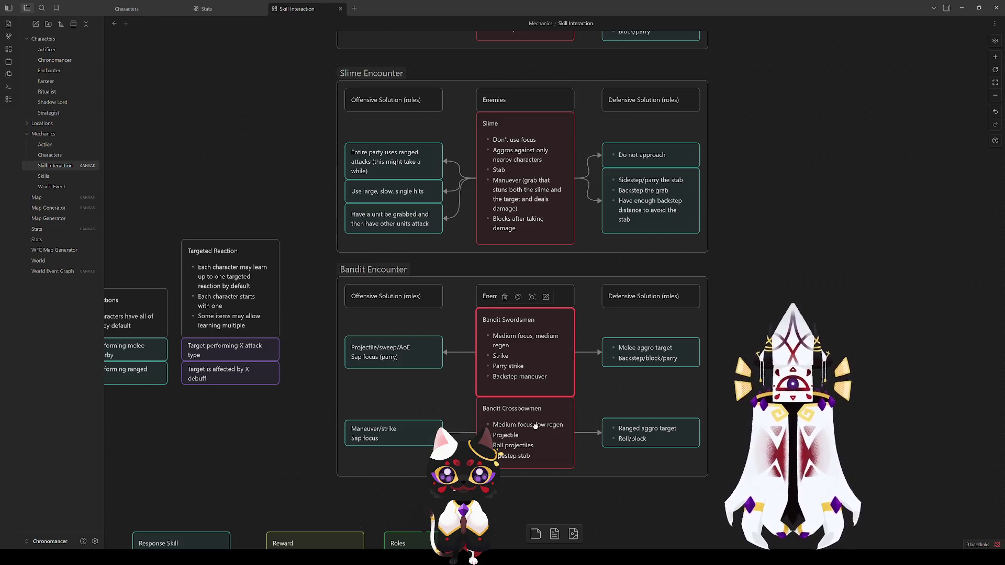
scroll(714, 278, "up", 3)
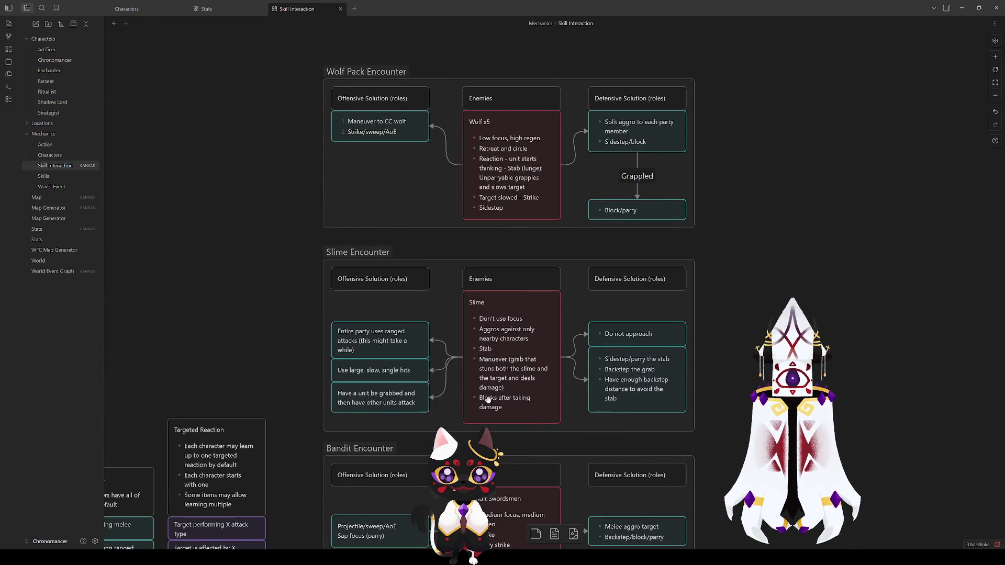
left_click(382, 350)
left_click(383, 371)
left_click(510, 366)
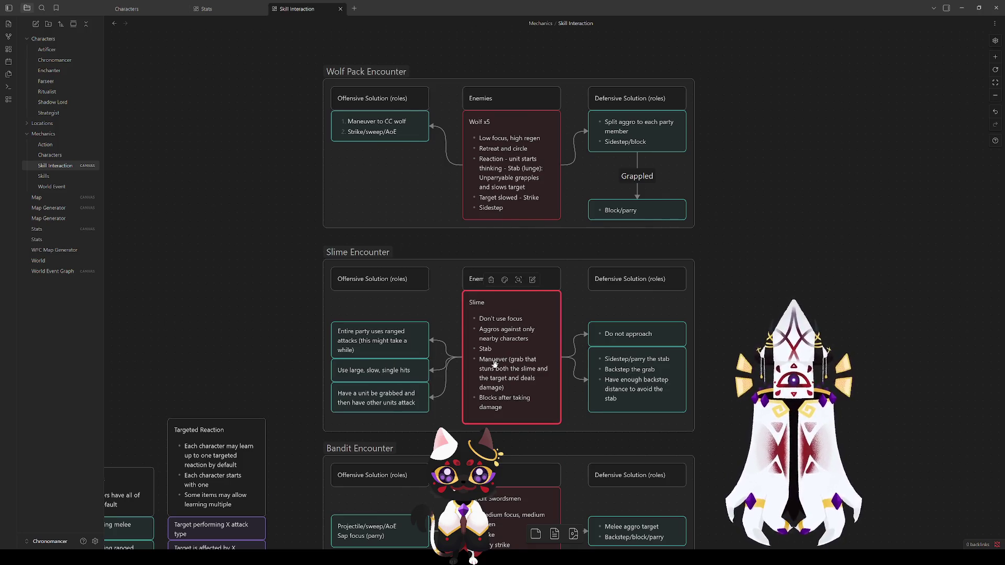
left_click(636, 379)
scroll(580, 434, "down", 4)
scroll(705, 186, "up", 3)
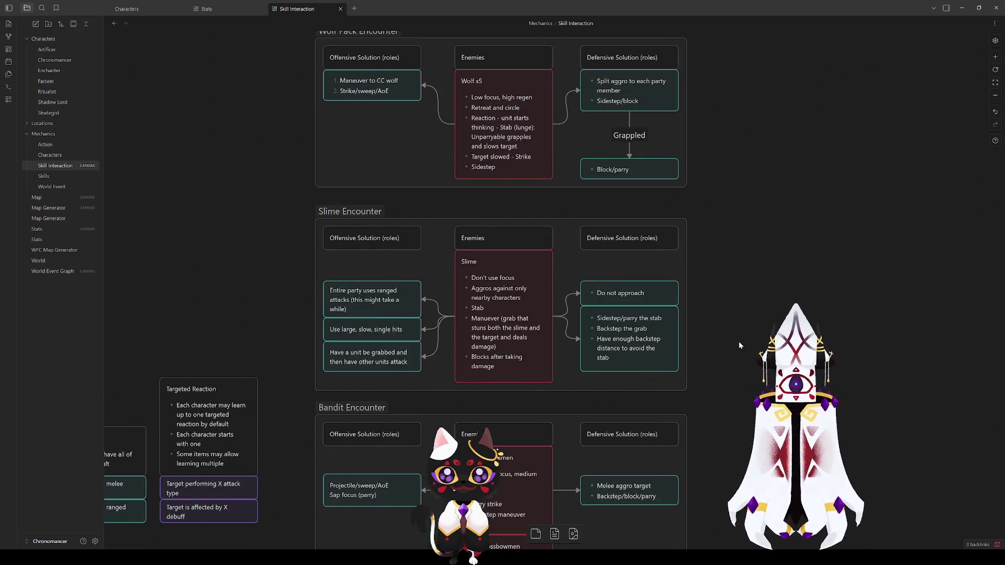
key("alt+Left")
scroll(682, 188, "up", 3)
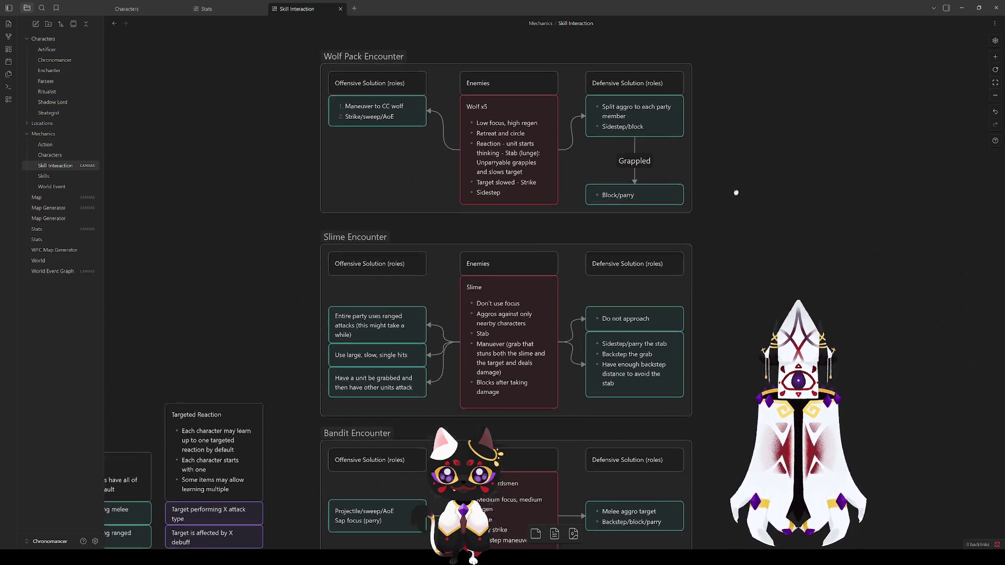
left_click(511, 296)
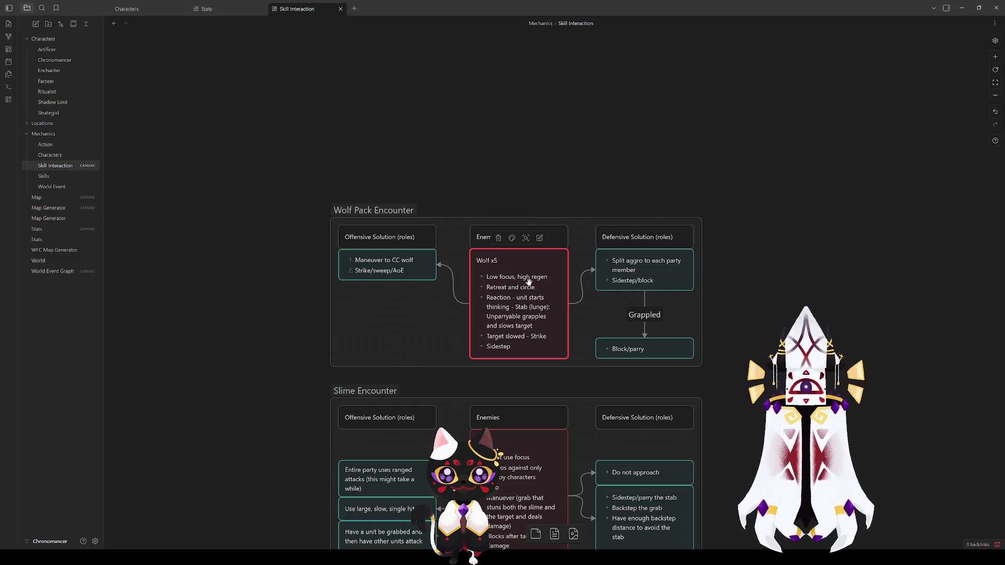
Append 'or well timed sap' after 'Maneuver to CC wolf' and make the offensive card taller.
left_click(386, 266)
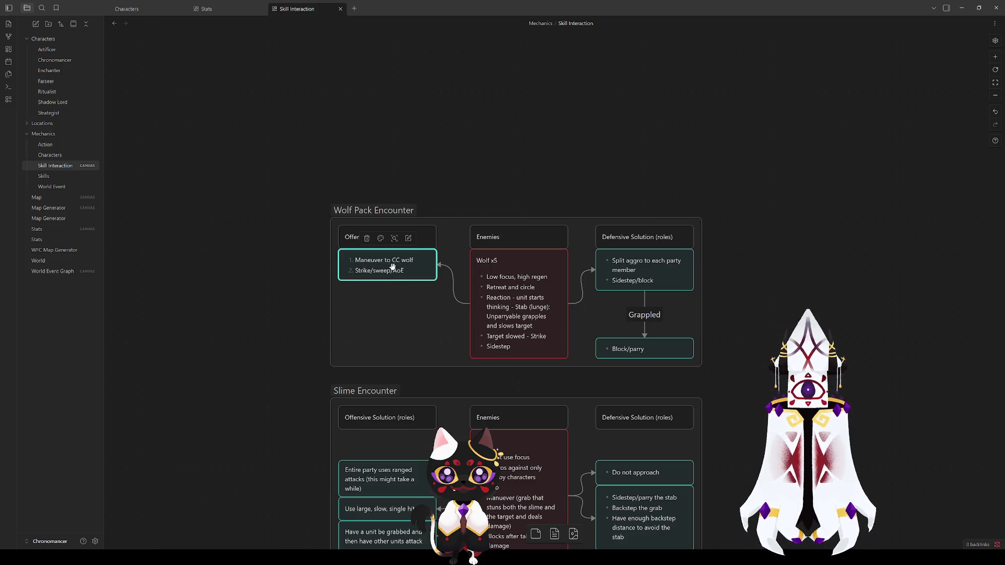
double_click(394, 269)
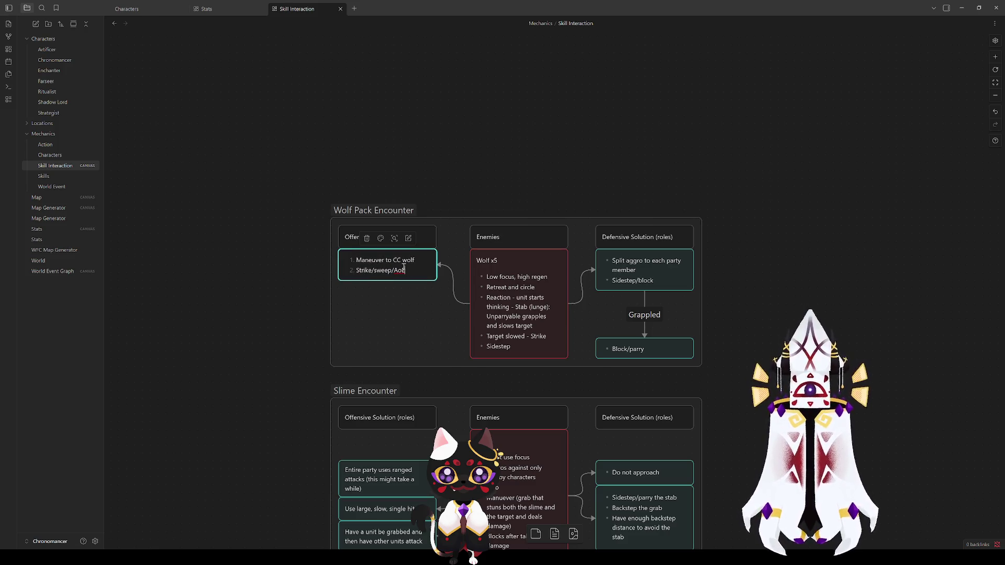
left_click(416, 260)
type("or")
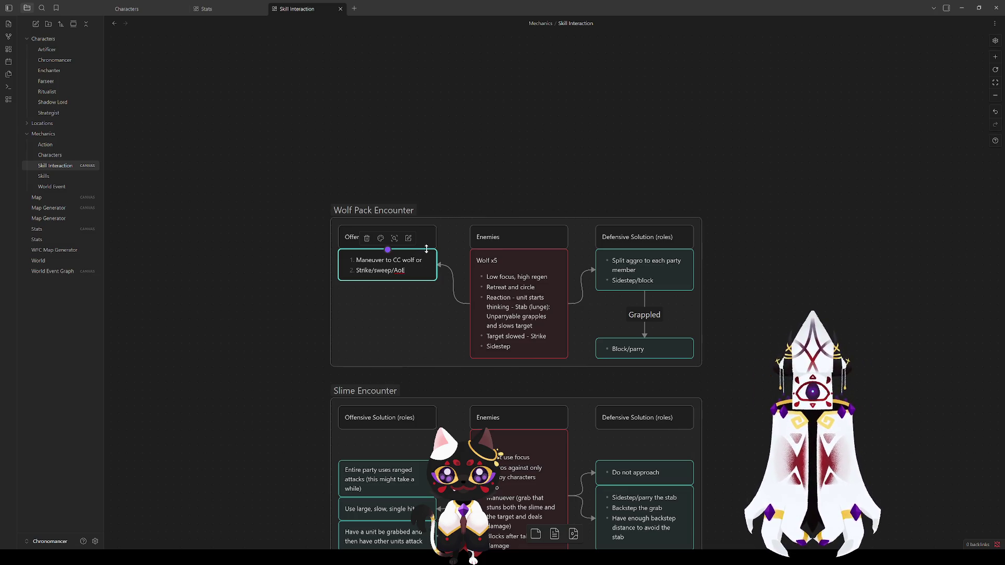
type("well timed sap")
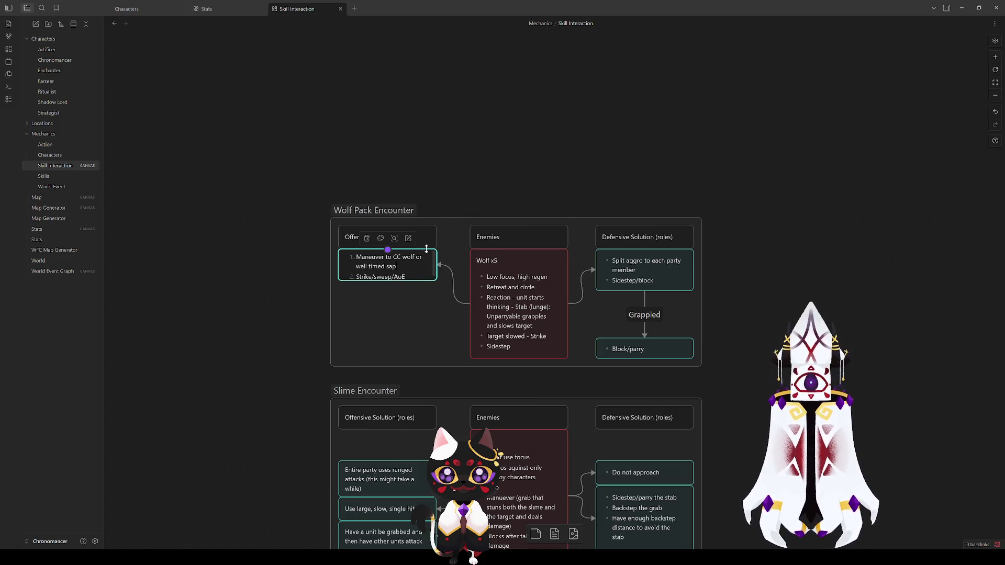
left_click_drag(419, 283, 418, 294)
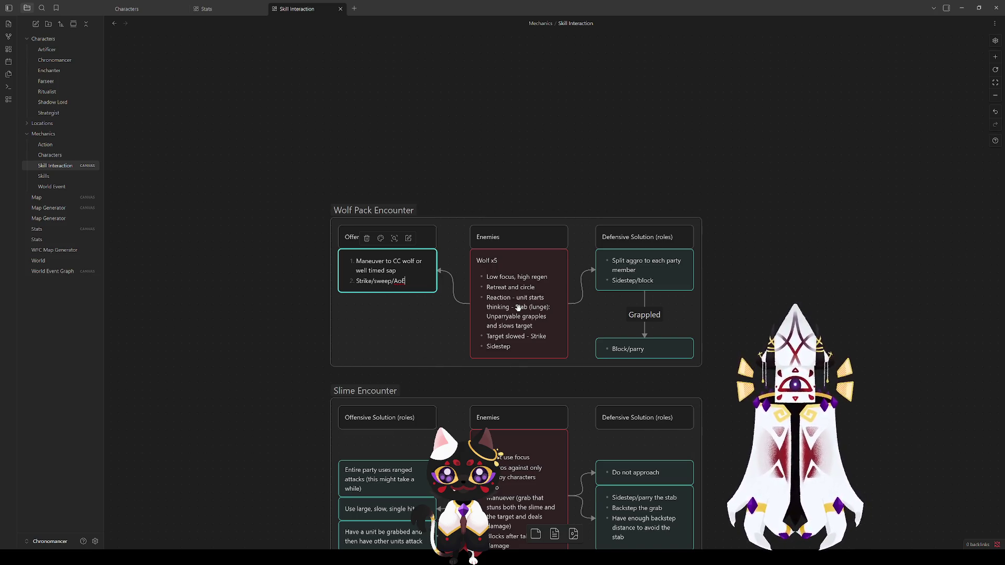
scroll(745, 338, "right", 2)
scroll(746, 339, "right", 2)
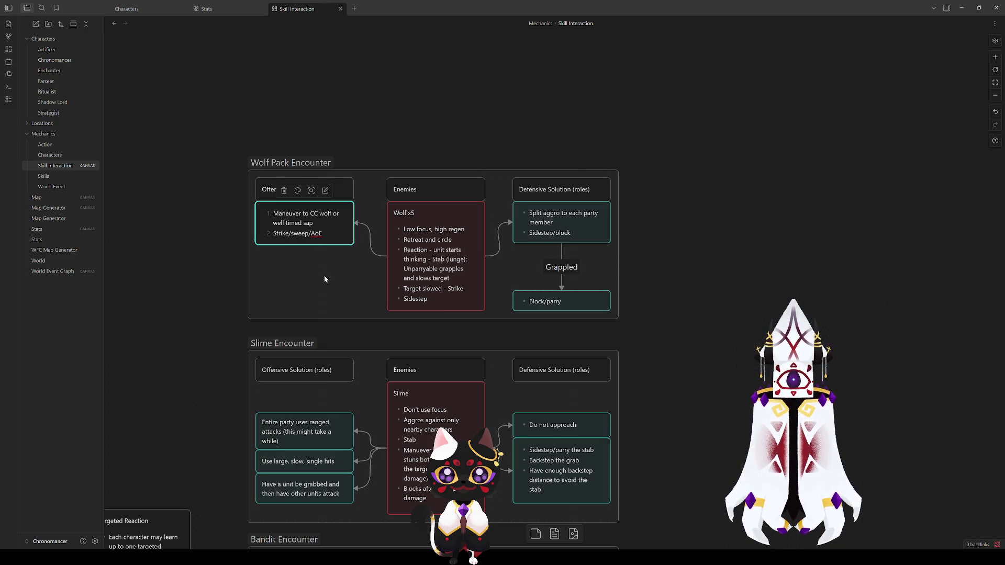
left_click(221, 247)
left_click(333, 222)
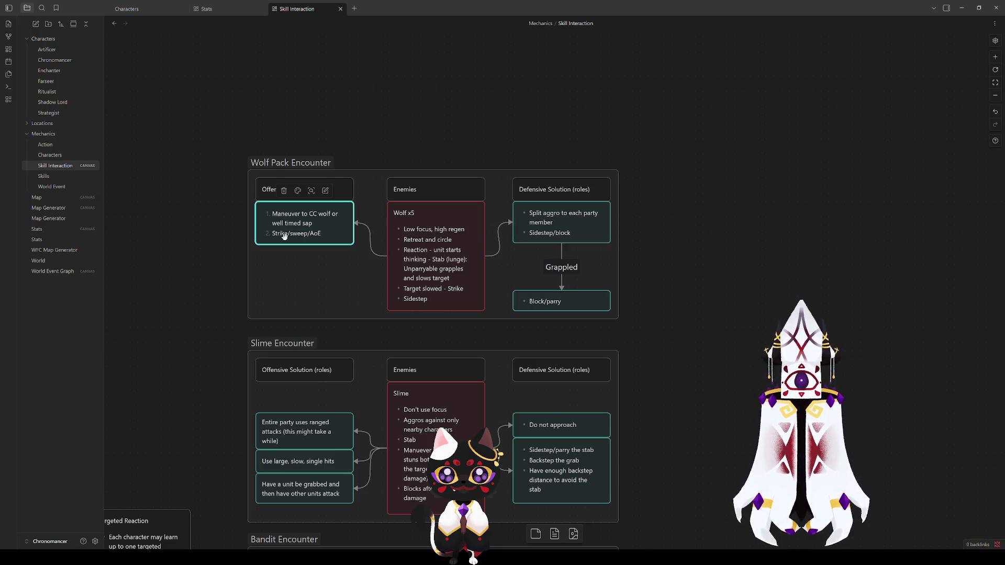
double_click(284, 214)
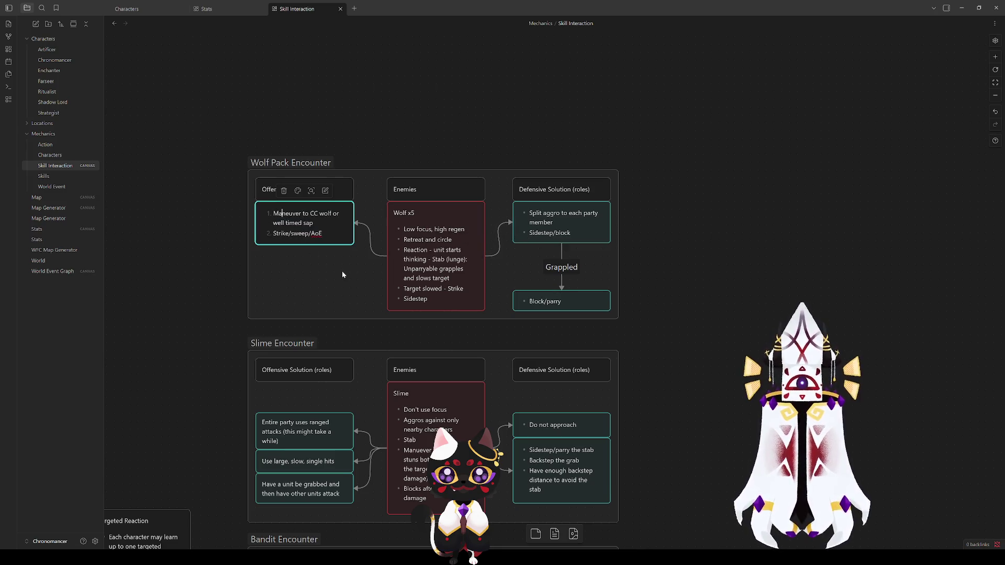
left_click(570, 298)
left_click(718, 218)
left_click(338, 236)
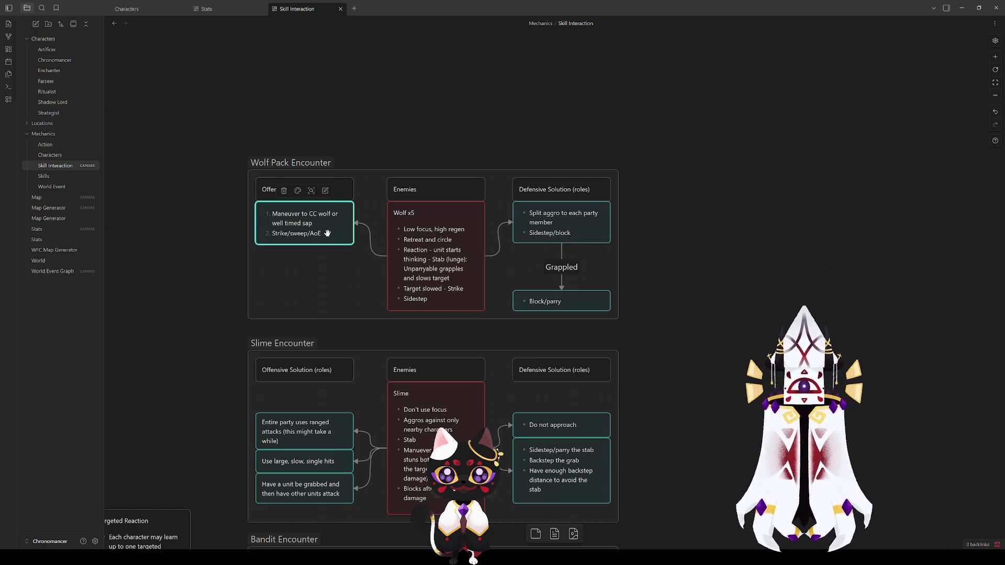
left_click(556, 299)
left_click(662, 203)
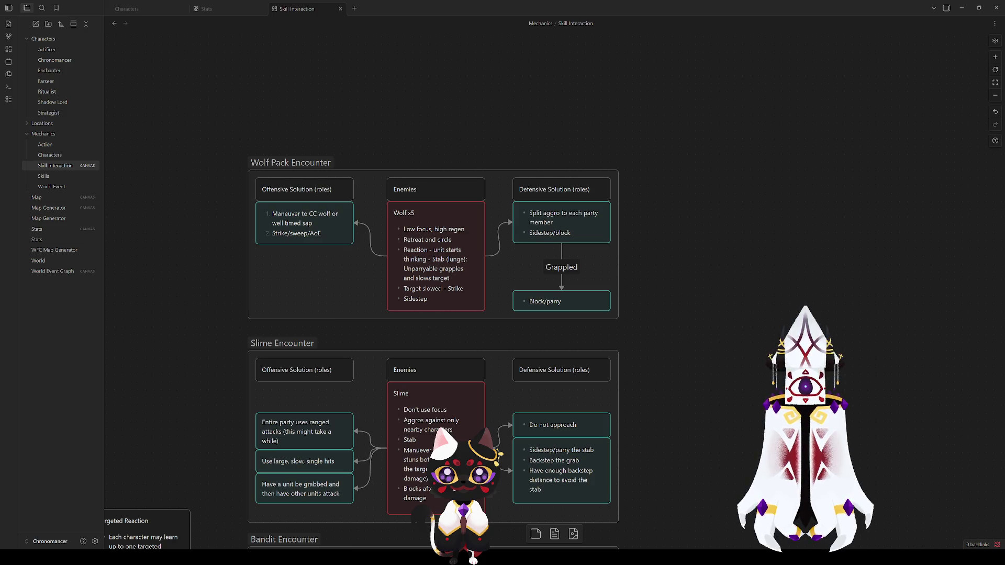
left_click_drag(632, 460, 631, 136)
scroll(631, 135, "left", 5)
scroll(631, 136, "up", 5)
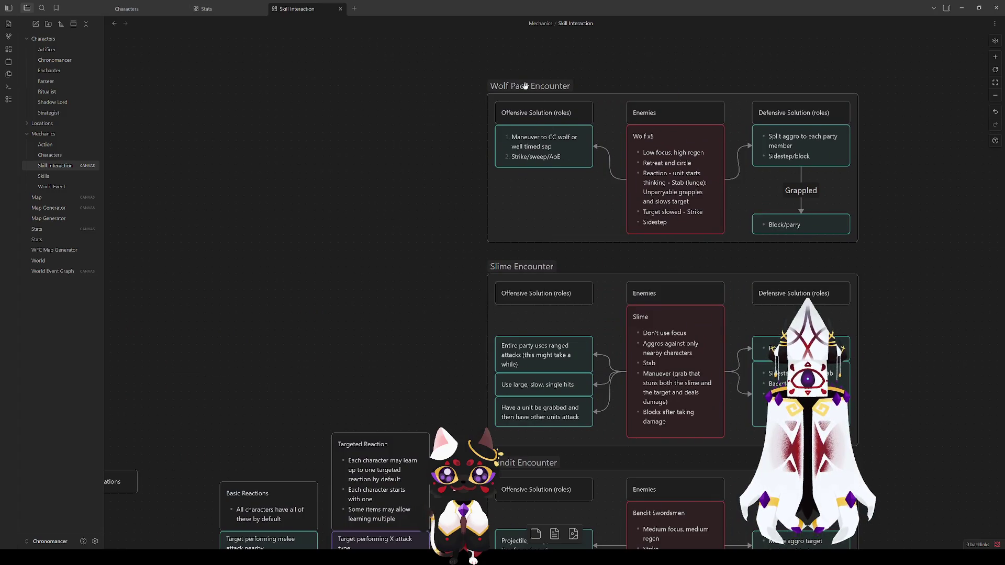
left_click(599, 203)
left_click(440, 193)
scroll(439, 184, "down", 3)
scroll(439, 184, "right", 1)
scroll(439, 185, "down", 1)
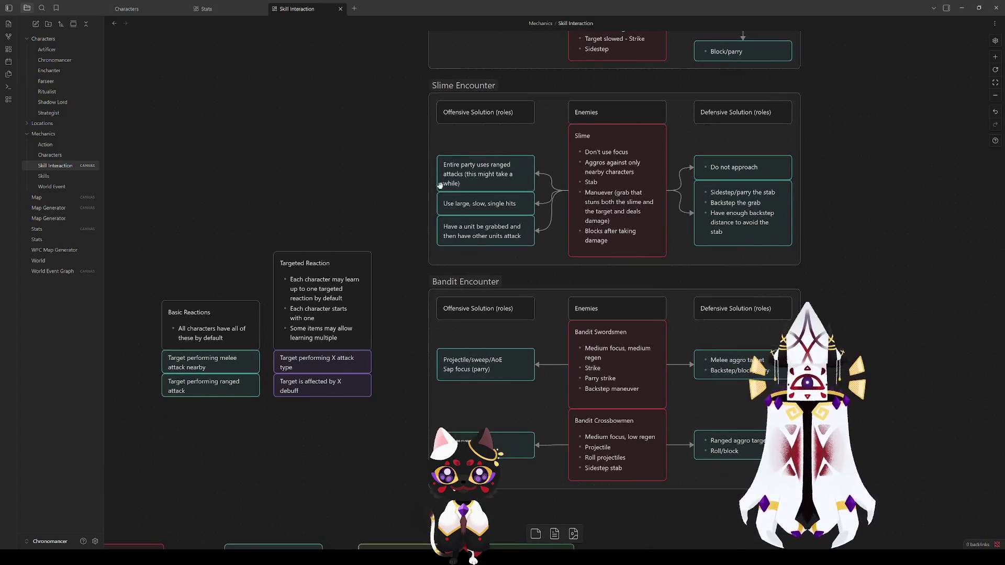
scroll(414, 237, "down", 1)
scroll(414, 237, "up", 2)
scroll(413, 236, "right", 1)
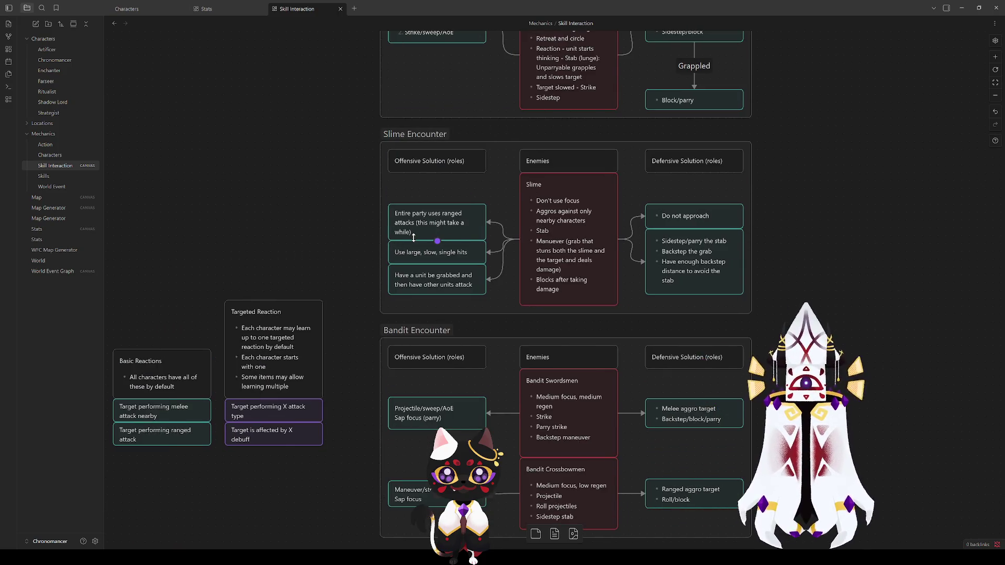
scroll(409, 238, "down", 5)
scroll(397, 209, "left", 1)
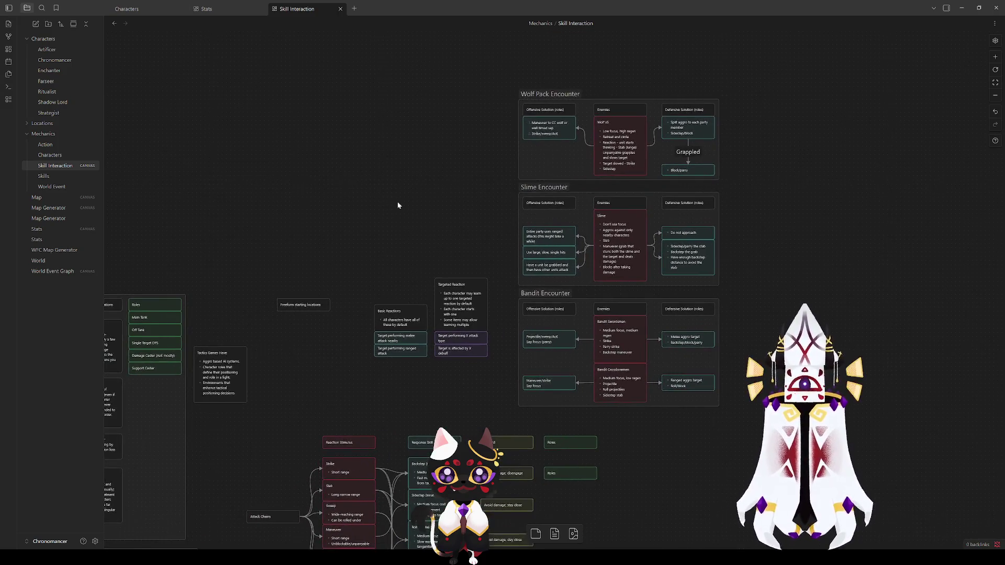
scroll(413, 219, "up", 4)
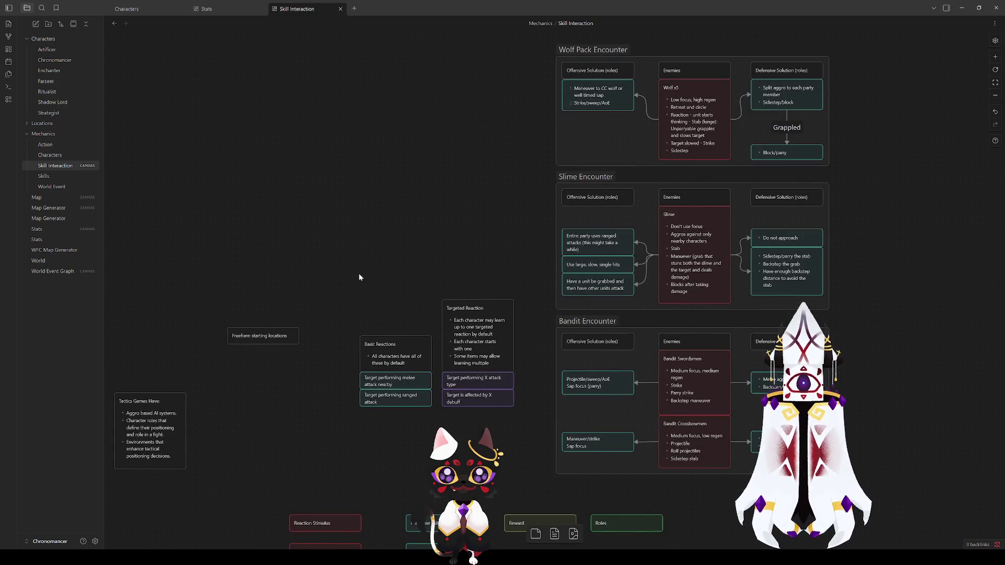
scroll(303, 429, "down", 5)
scroll(590, 246, "up", 5)
left_click_drag(481, 218, 334, 369)
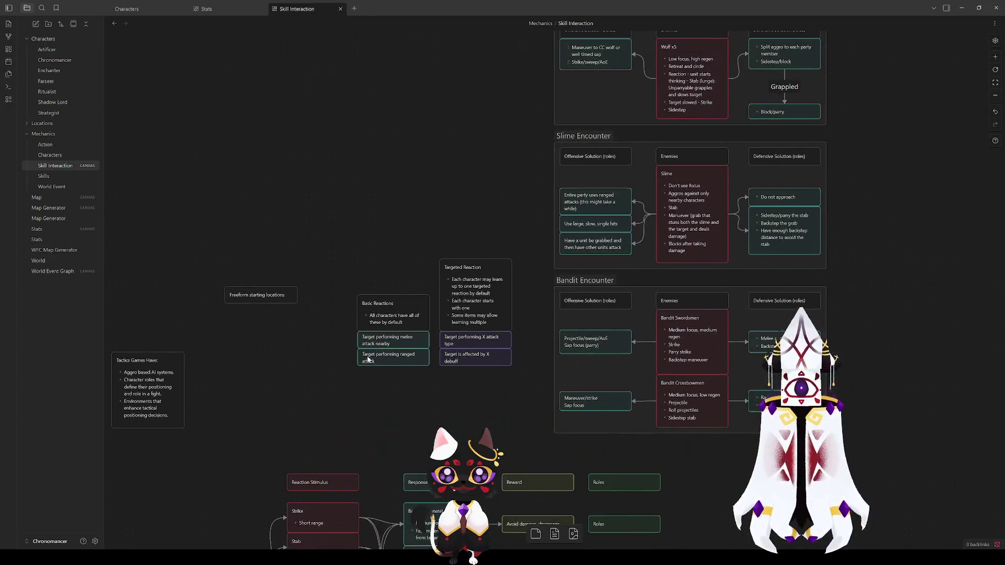
mouse_move(478, 179)
left_mouse_down()
mouse_move(271, 274)
mouse_move(292, 201)
left_mouse_up()
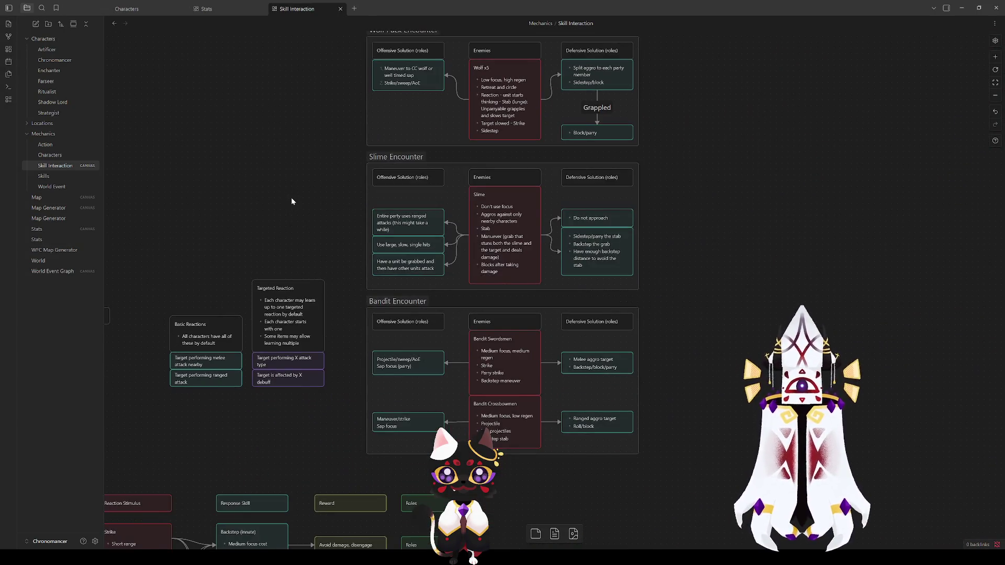
scroll(605, 320, "up", 3)
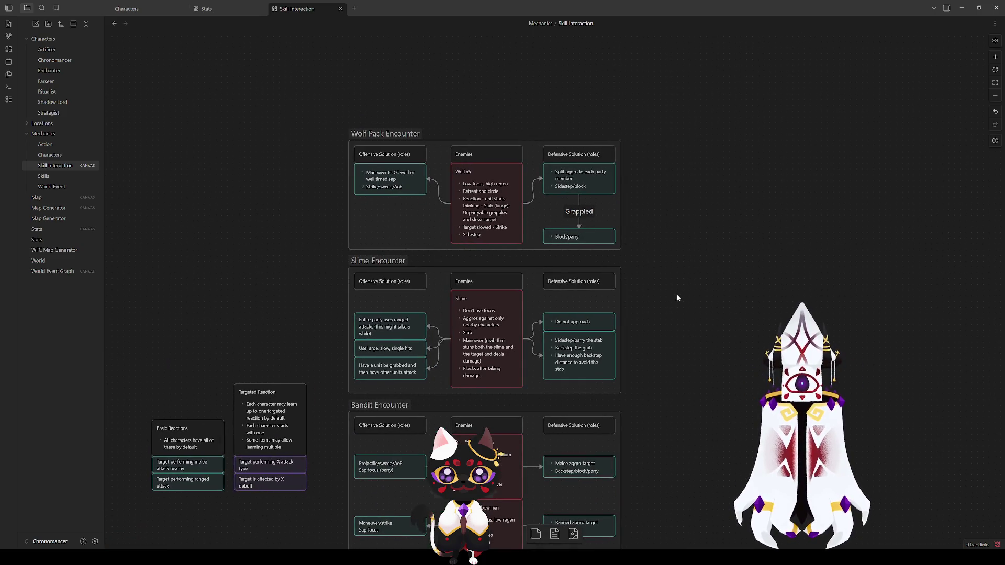
scroll(519, 148, "up", 2)
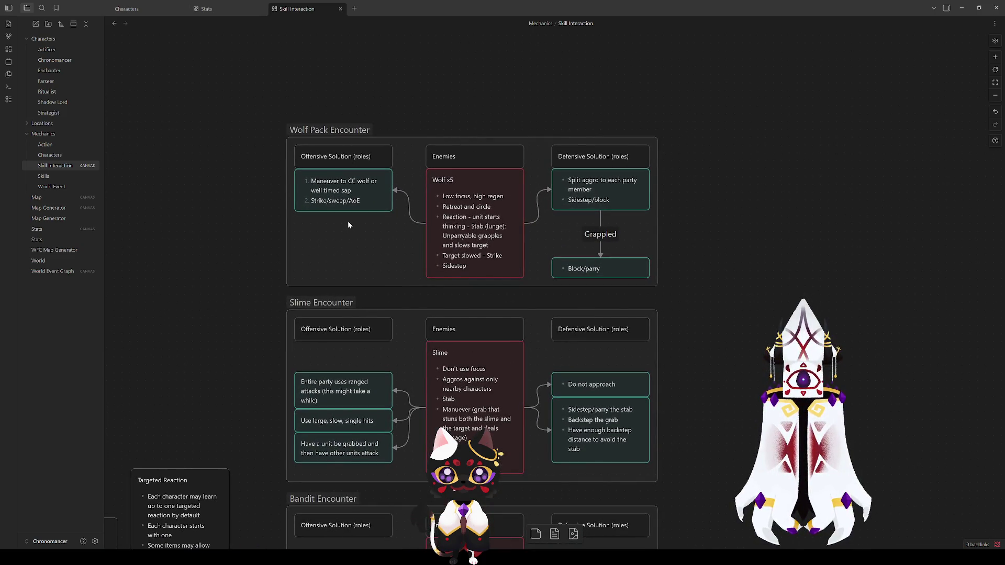
scroll(293, 306, "down", 2)
mouse_move(294, 345)
left_mouse_down()
mouse_move(363, 103)
mouse_move(375, 126)
mouse_move(346, 160)
left_mouse_up()
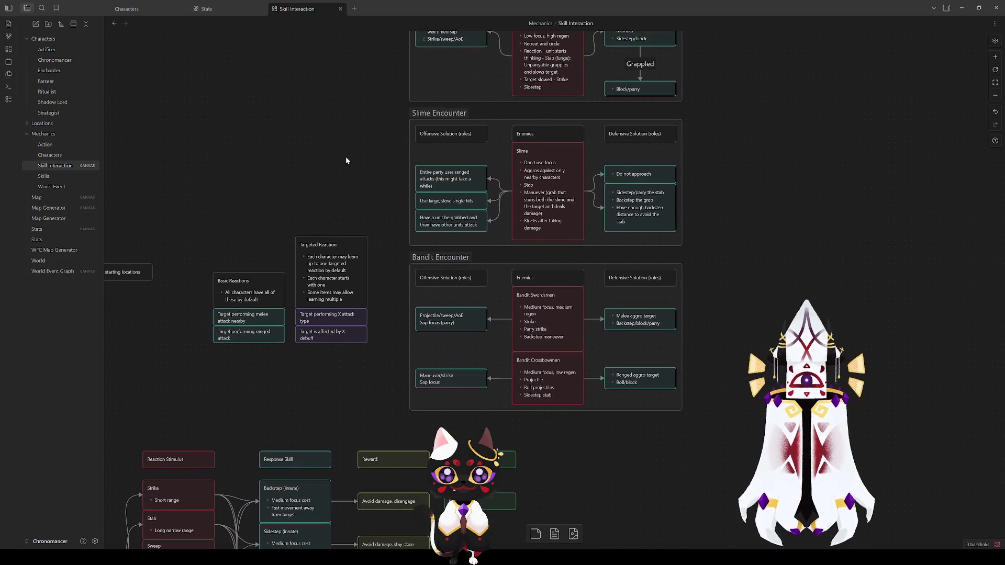
left_click(645, 317)
left_click(718, 239)
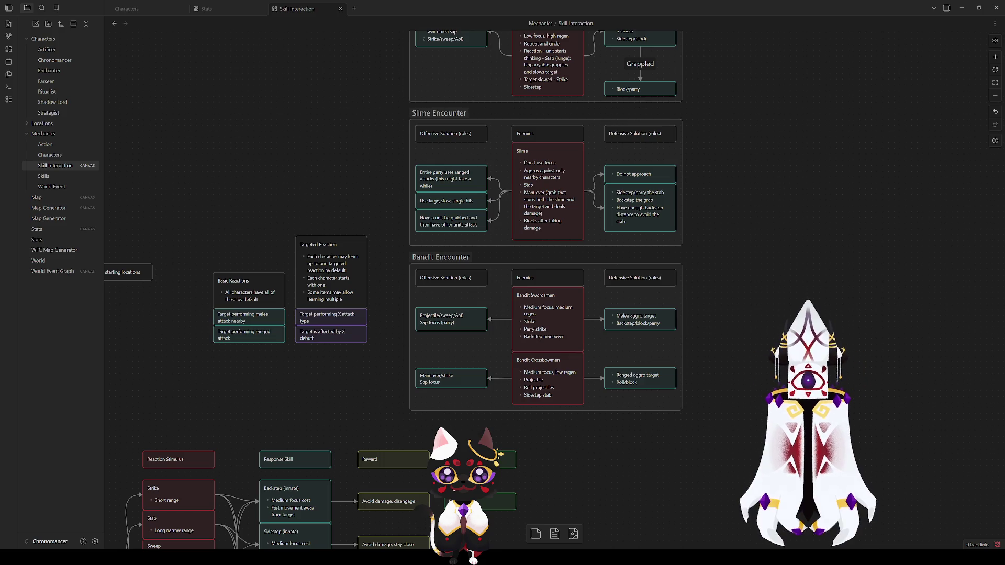
left_click(737, 278)
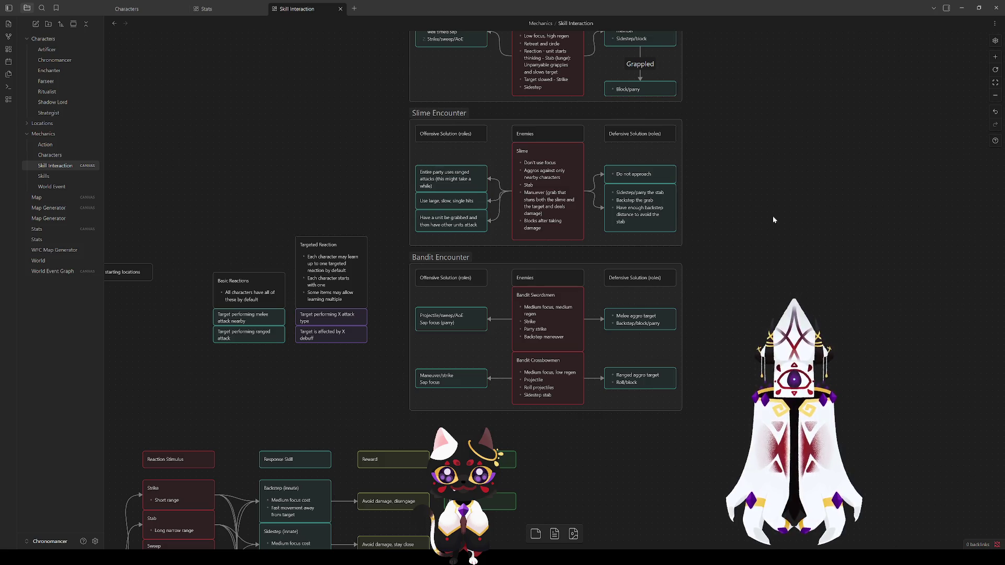
left_click(505, 460)
key("Delete")
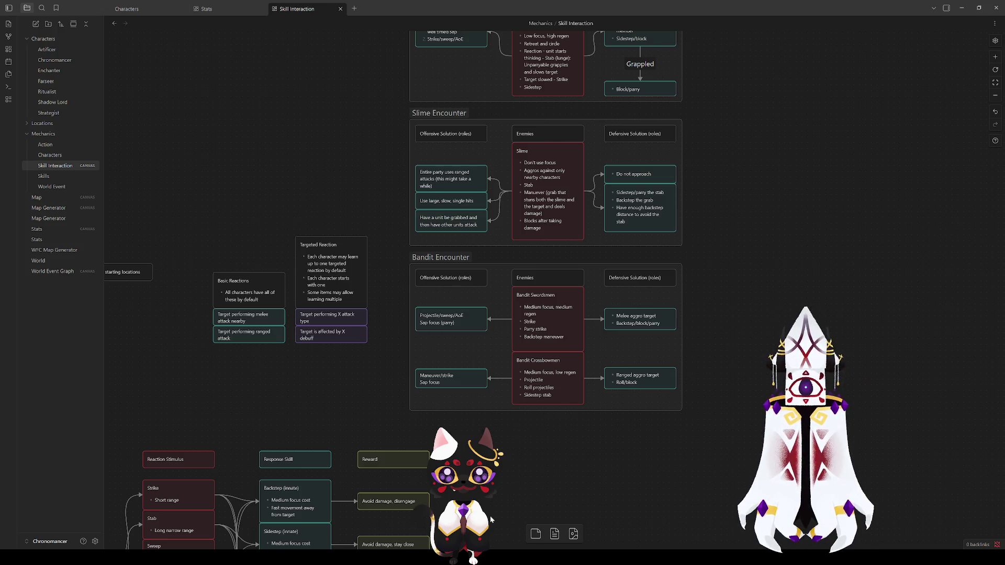
left_click_drag(724, 163, 676, 334)
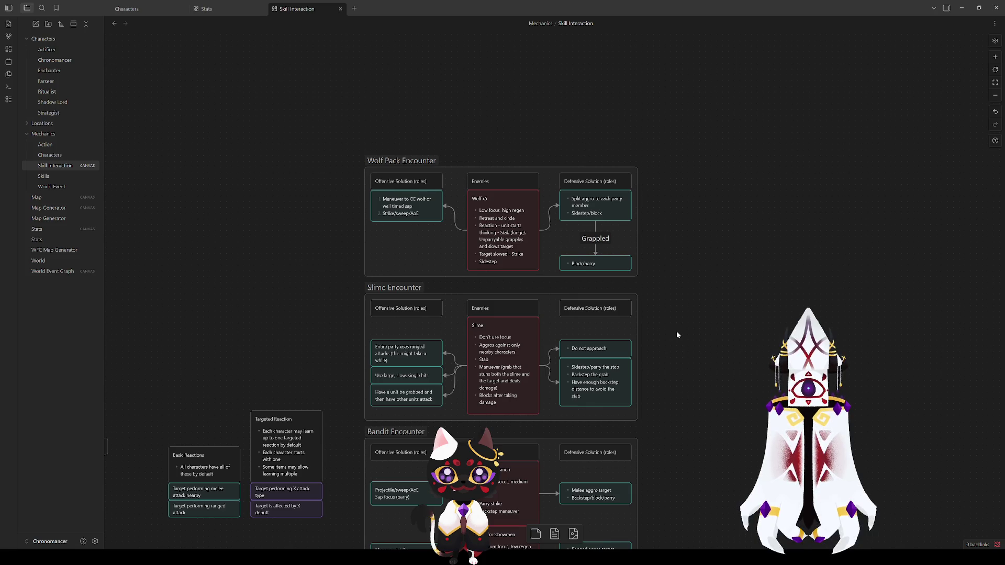
Pan the canvas down to show the full Bandit Encounter group with its Crossbowmen card.
mouse_move(685, 448)
left_mouse_down()
mouse_move(637, 344)
mouse_move(634, 370)
left_mouse_up()
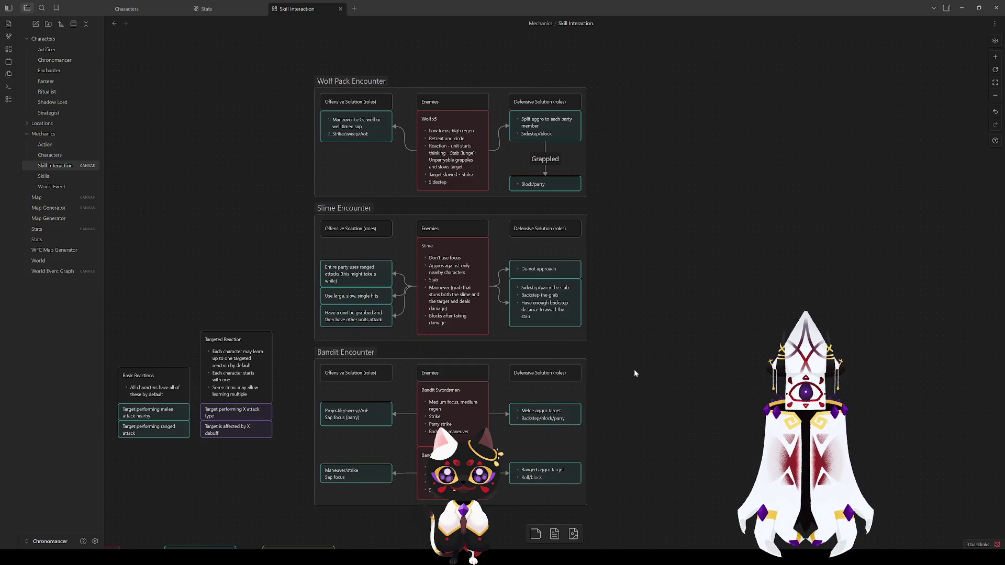
scroll(633, 361, "down", 3)
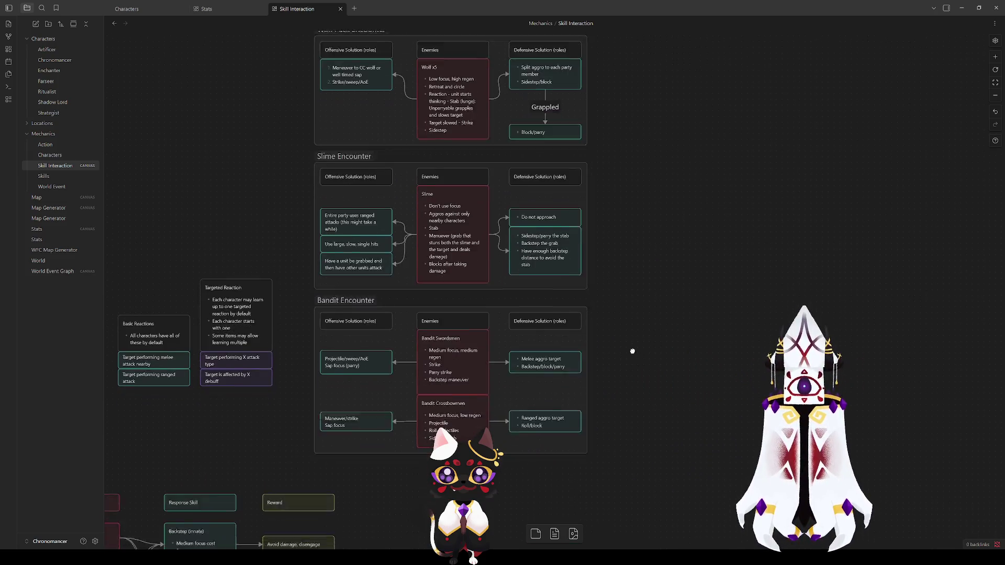
left_click_drag(631, 338, 631, 338)
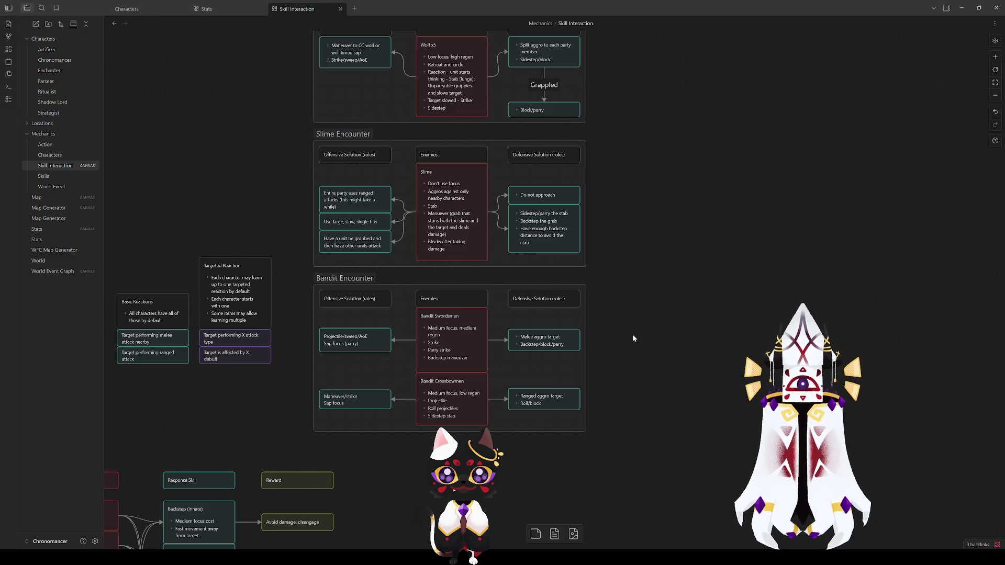